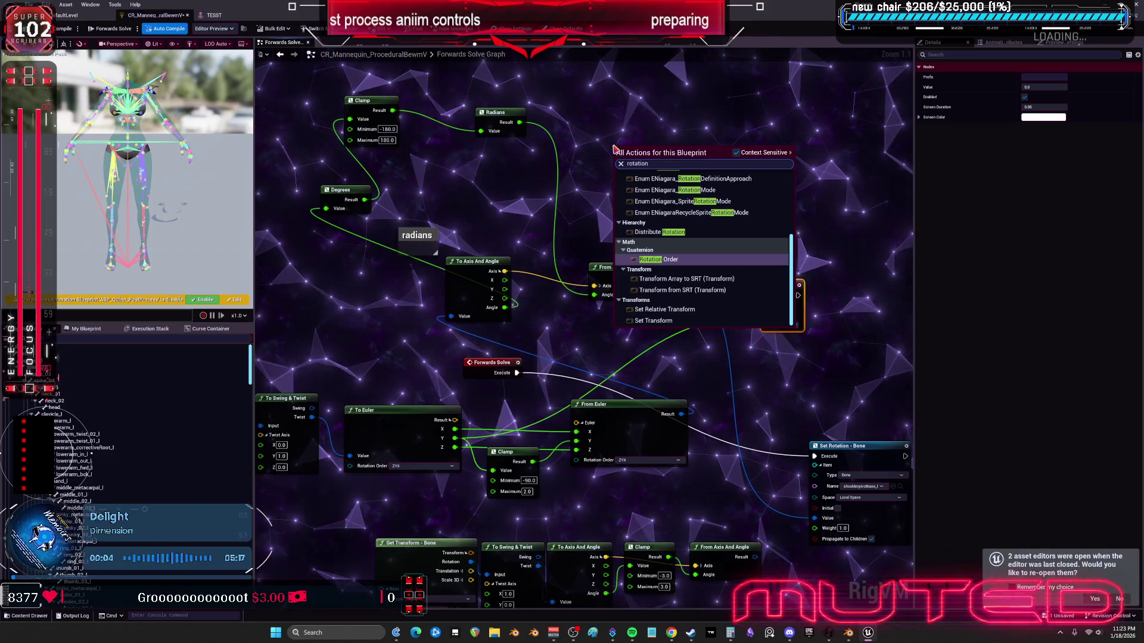
Step: Add a Rotation Constraint node to the Forwards Solve graph and move it up and right
{"action": "scroll", "coordinate": [721, 246], "scroll_direction": "up", "scroll_amount": 5}
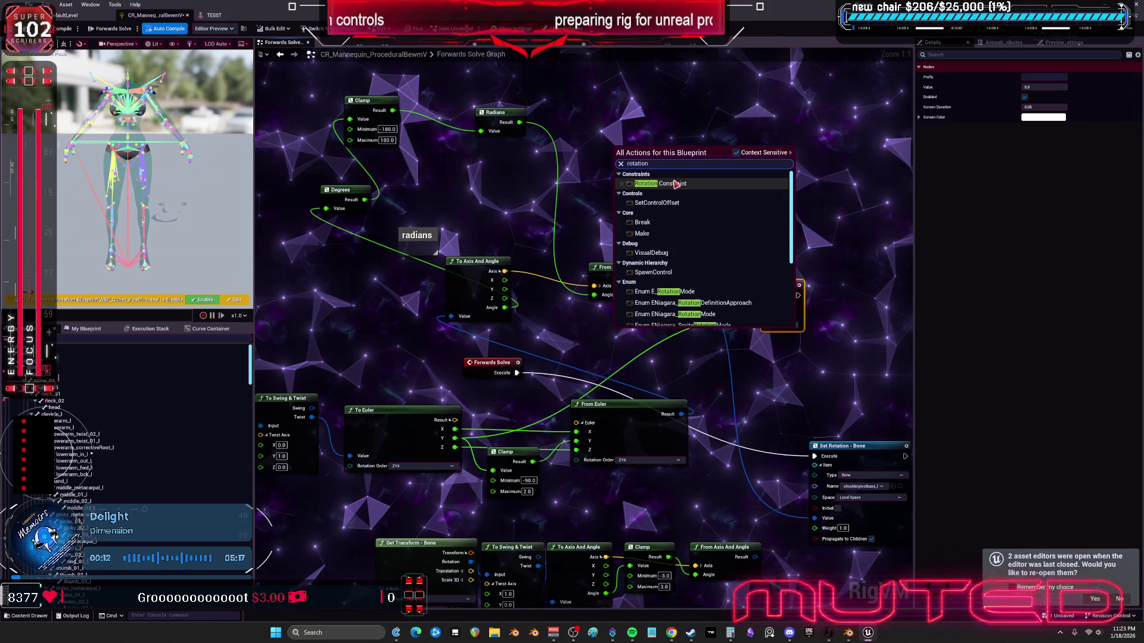
{"action": "left_click", "coordinate": [660, 183]}
{"action": "left_click_drag", "start_coordinate": [755, 232], "coordinate": [747, 281]}
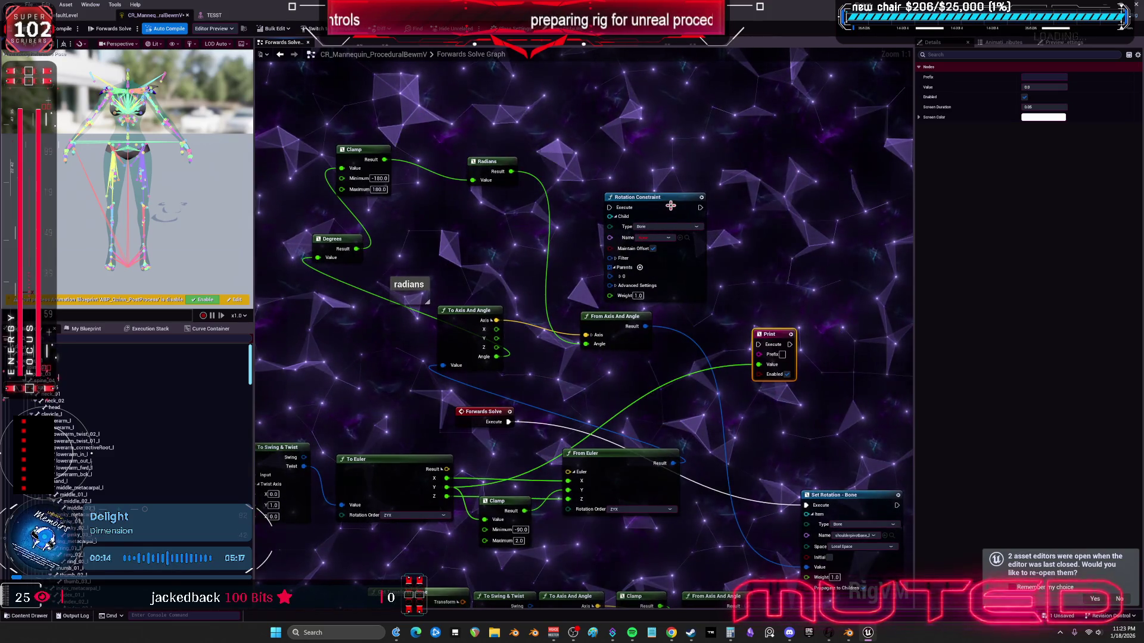
{"action": "left_click_drag", "start_coordinate": [670, 205], "coordinate": [742, 140]}
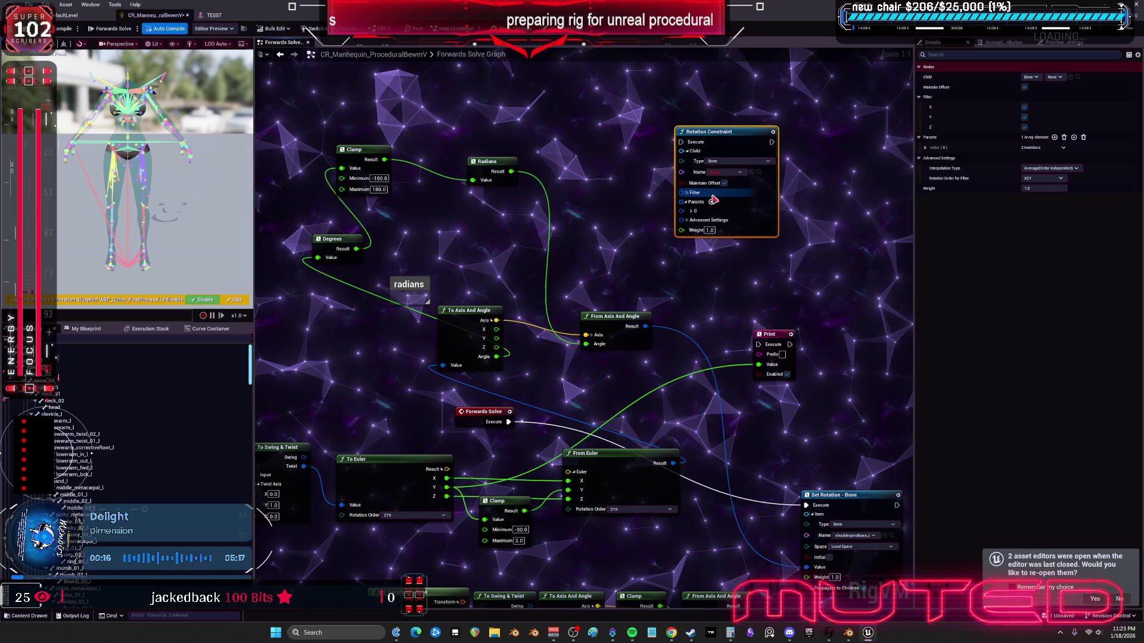
Step: Turn the node's Filter X, Y and Z options off, then enable all three again
{"action": "left_click", "coordinate": [701, 223]}
{"action": "left_click", "coordinate": [700, 213]}
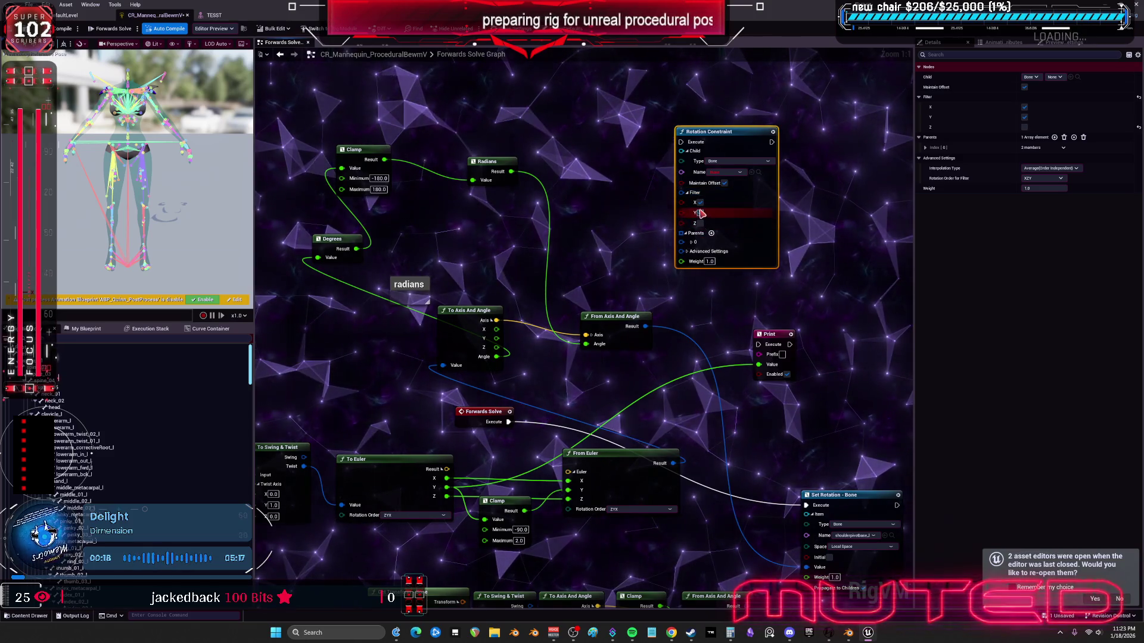
{"action": "left_click", "coordinate": [700, 203]}
{"action": "left_click", "coordinate": [700, 213]}
{"action": "left_click", "coordinate": [701, 222]}
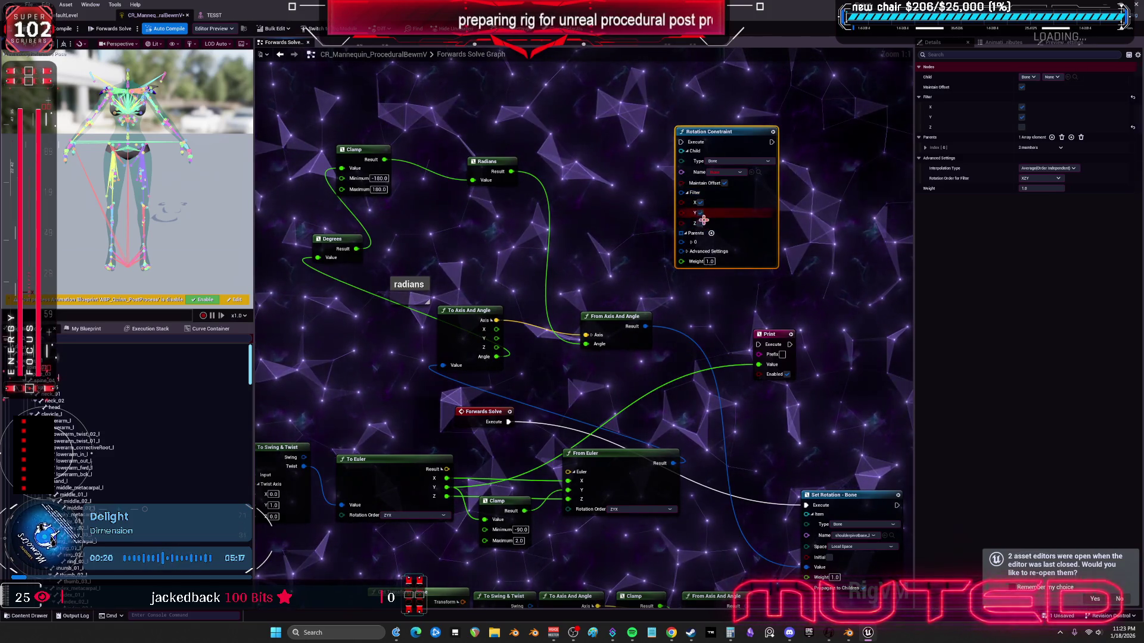
{"action": "left_click", "coordinate": [700, 203]}
Step: Pan the graph, search the action list for 'rn', and close it without adding anything
{"action": "mouse_move", "coordinate": [701, 239]}
{"action": "left_mouse_down"}
{"action": "mouse_move", "coordinate": [720, 242]}
{"action": "mouse_move", "coordinate": [675, 265]}
{"action": "left_mouse_up"}
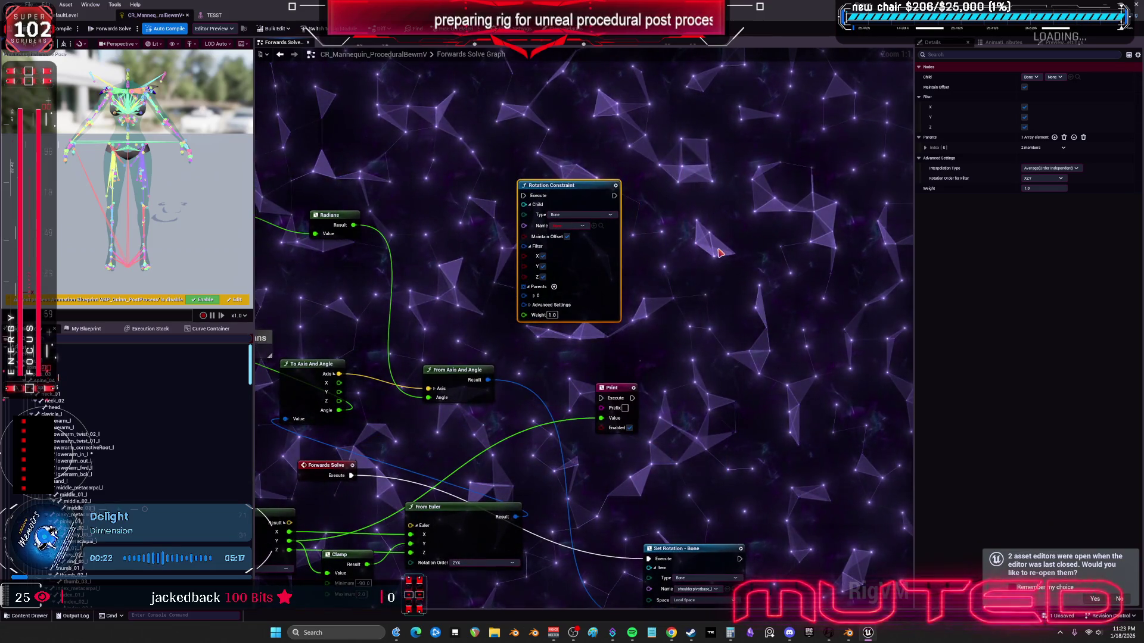
{"action": "right_click", "coordinate": [693, 216]}
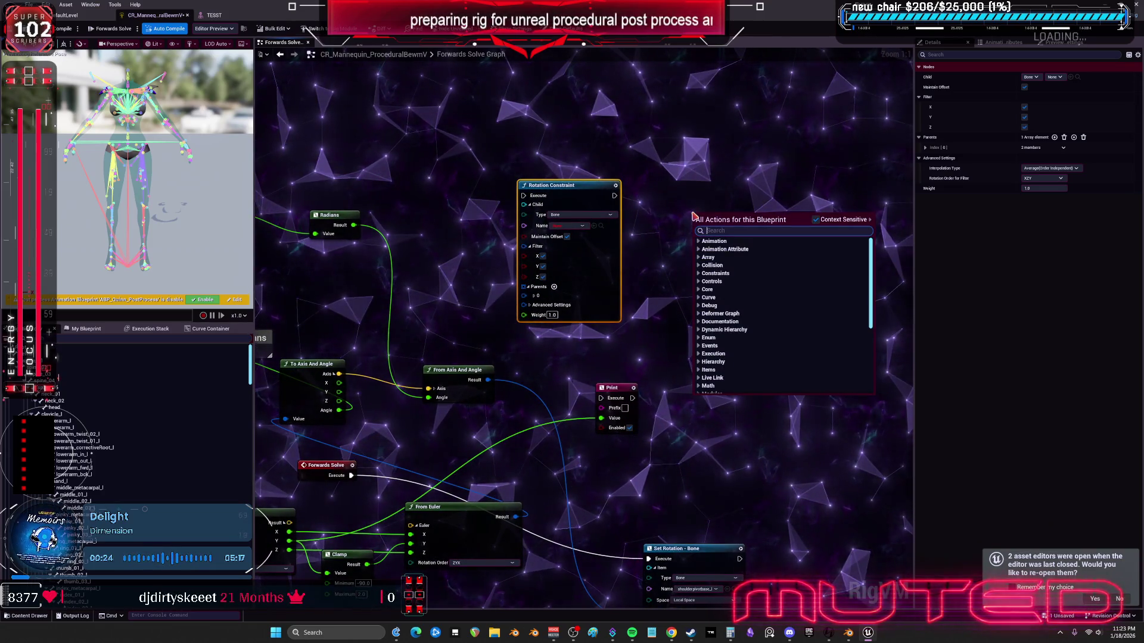
{"action": "type", "text": "rota"}
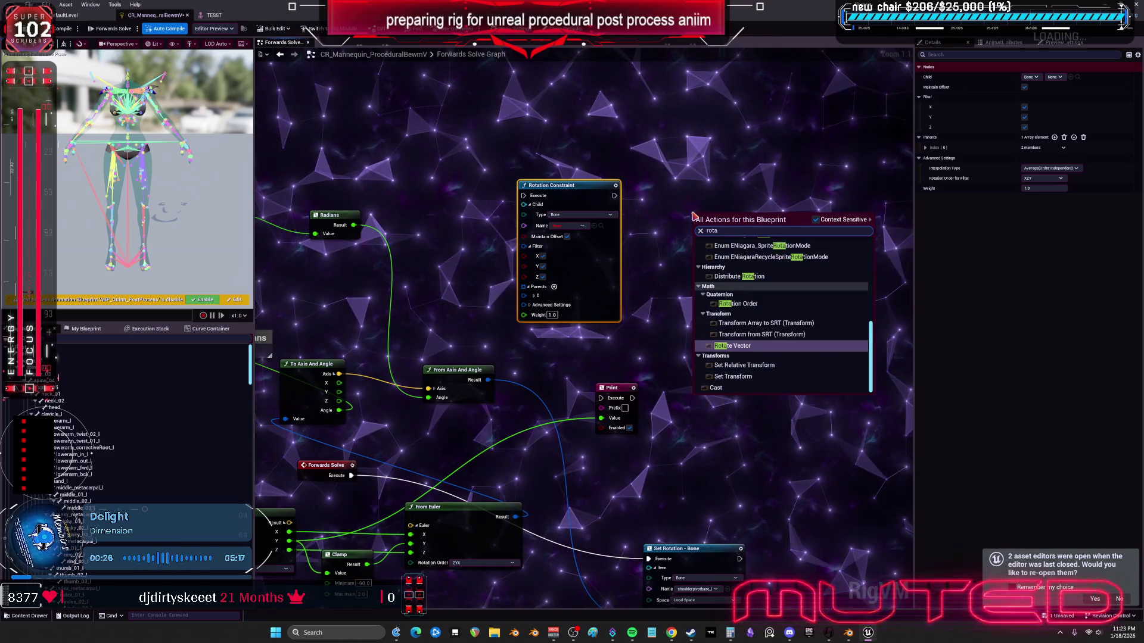
{"action": "type", "text": "tion"}
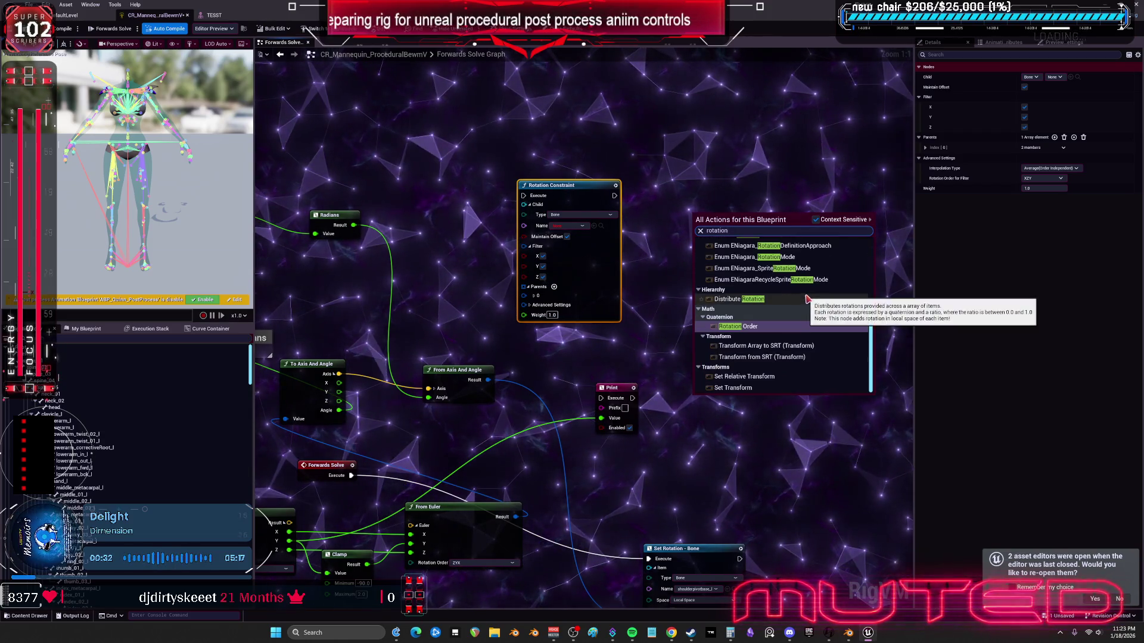
{"action": "left_click", "coordinate": [748, 450]}
Step: Move Forwards Solve left and connect the Twist output to To Axis And Angle's Value
{"action": "mouse_move", "coordinate": [748, 450]}
{"action": "left_mouse_down"}
{"action": "mouse_move", "coordinate": [792, 370]}
{"action": "mouse_move", "coordinate": [822, 343]}
{"action": "left_mouse_up"}
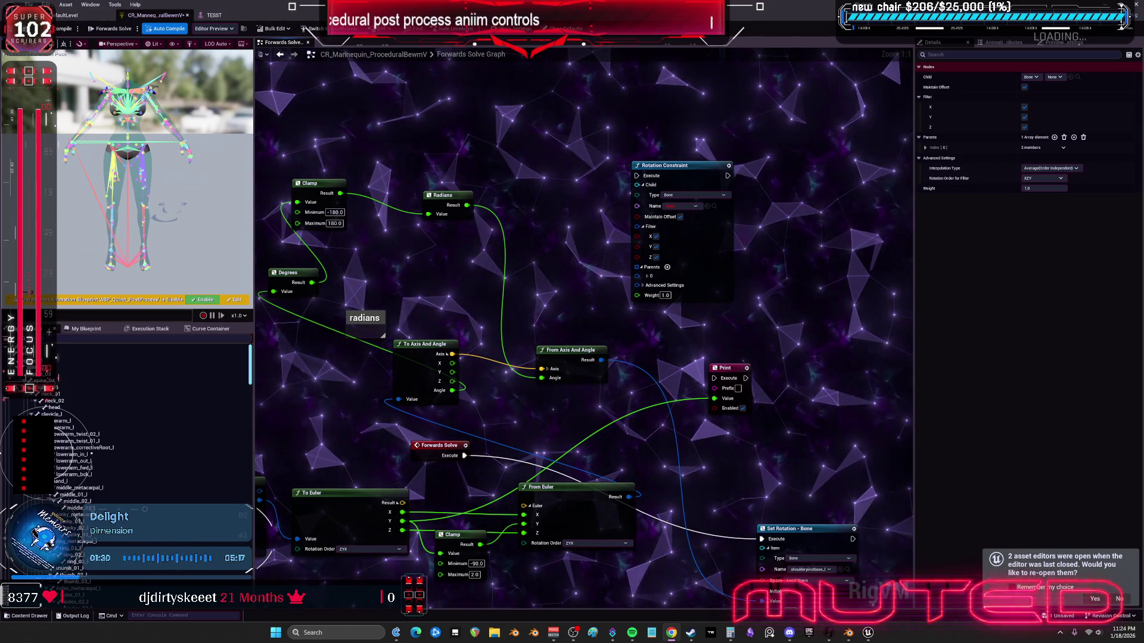
{"action": "left_click_drag", "start_coordinate": [659, 410], "coordinate": [688, 376]}
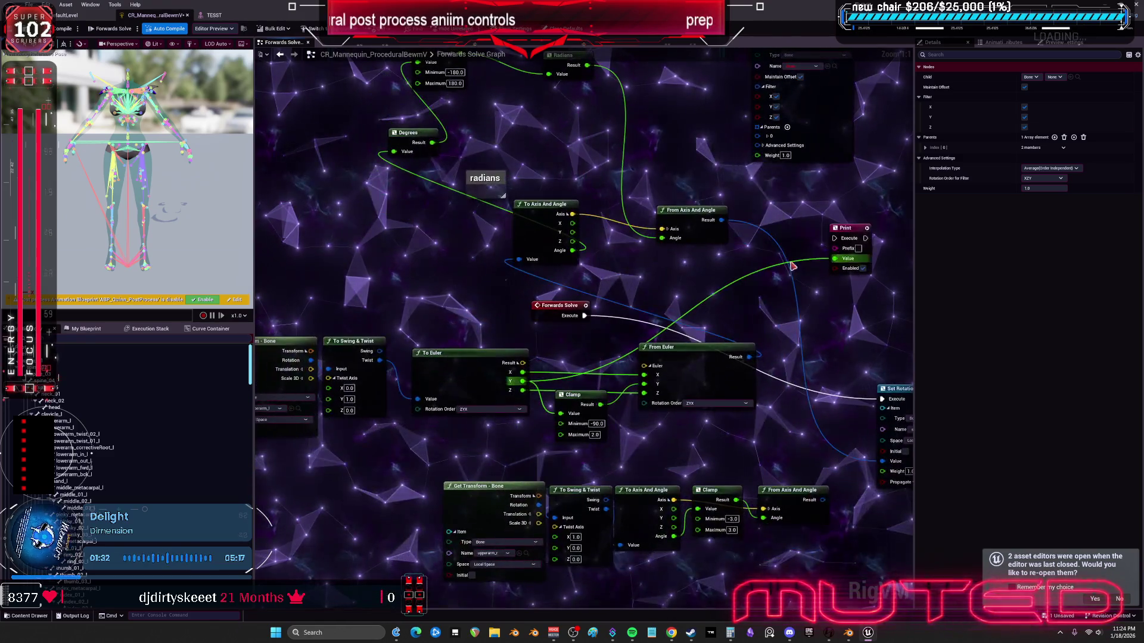
{"action": "mouse_move", "coordinate": [620, 320]}
{"action": "left_mouse_down"}
{"action": "mouse_move", "coordinate": [676, 335]}
{"action": "mouse_move", "coordinate": [500, 300]}
{"action": "left_mouse_up"}
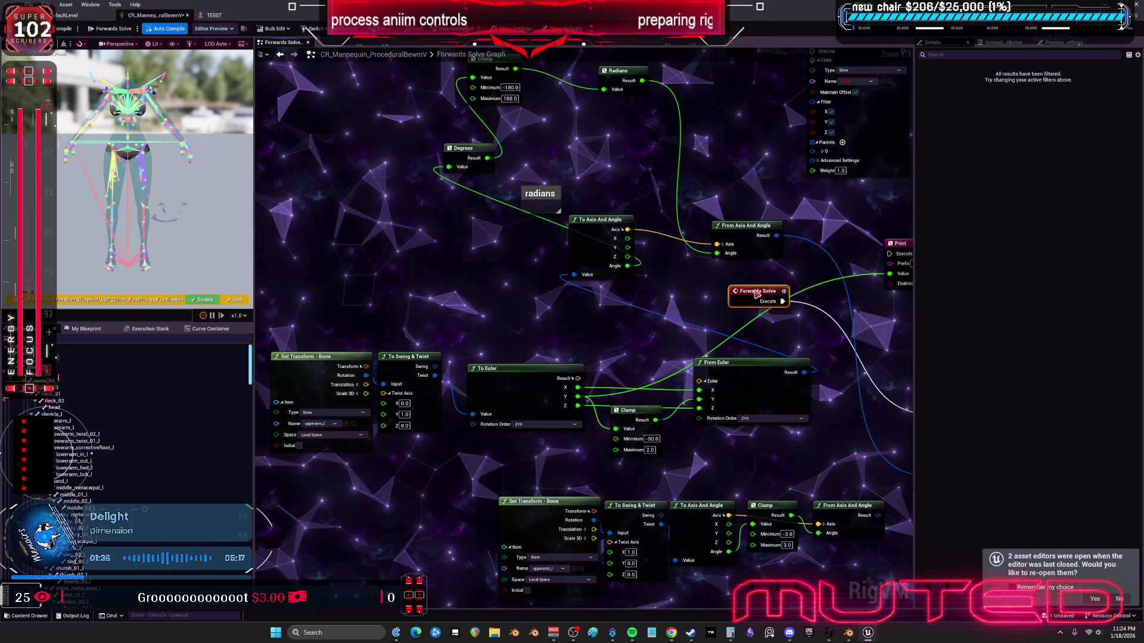
{"action": "left_click_drag", "start_coordinate": [757, 293], "coordinate": [721, 336]}
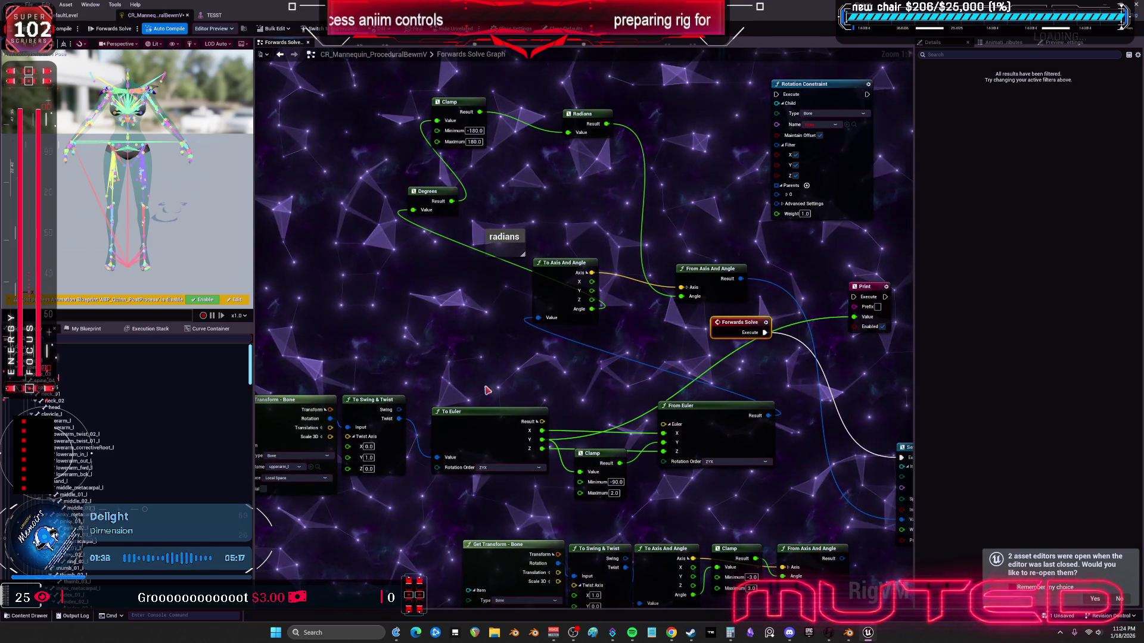
{"action": "left_click_drag", "start_coordinate": [487, 390], "coordinate": [499, 442]}
{"action": "mouse_move", "coordinate": [411, 472]}
{"action": "left_mouse_down"}
{"action": "mouse_move", "coordinate": [556, 376]}
{"action": "mouse_move", "coordinate": [480, 355]}
{"action": "left_mouse_up"}
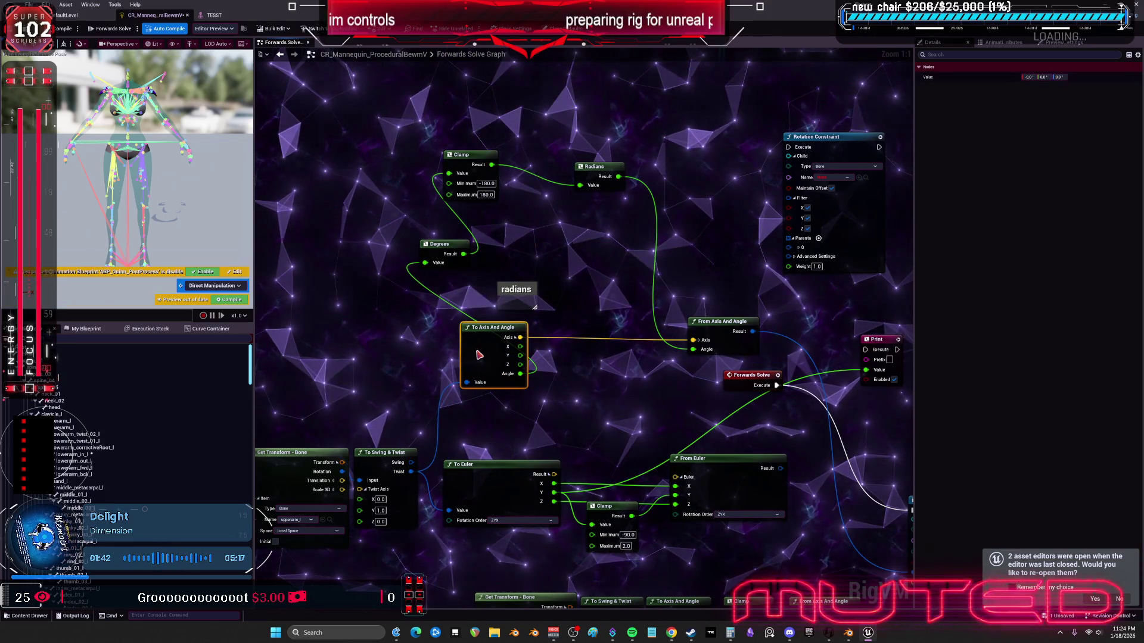
Step: Wire the Clamp result into Set Rotation - Bone's Value and move that node up
{"action": "left_click_drag", "start_coordinate": [751, 375], "coordinate": [639, 382]}
{"action": "left_click_drag", "start_coordinate": [422, 491], "coordinate": [410, 419]}
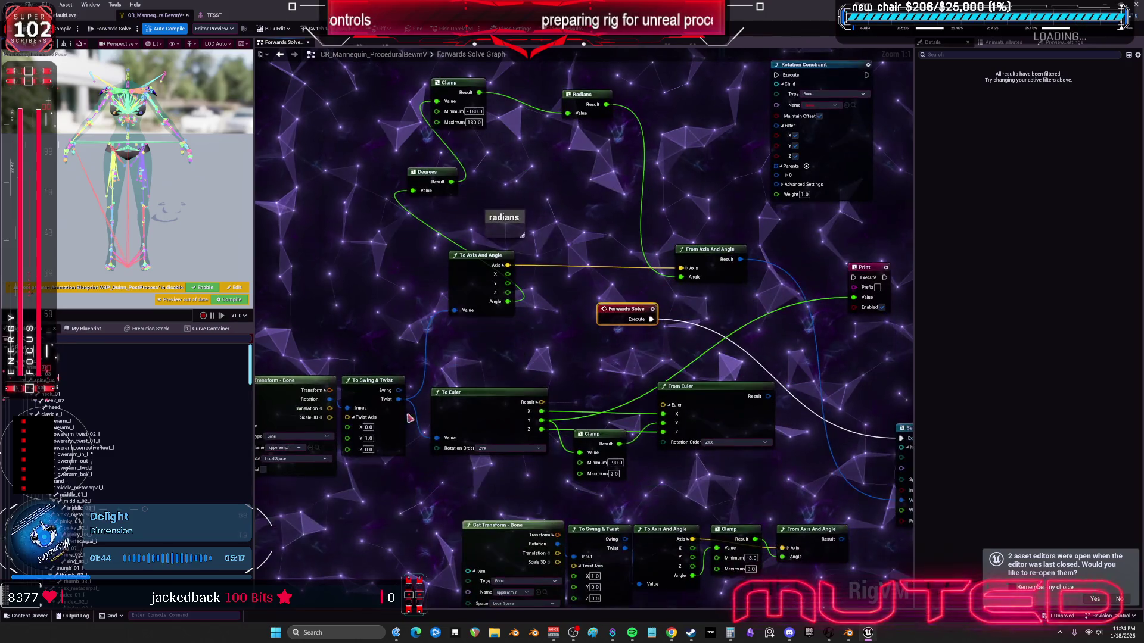
{"action": "mouse_move", "coordinate": [620, 417]}
{"action": "left_mouse_down"}
{"action": "mouse_move", "coordinate": [411, 417]}
{"action": "mouse_move", "coordinate": [696, 505]}
{"action": "left_mouse_up"}
{"action": "left_click_drag", "start_coordinate": [732, 428], "coordinate": [757, 273]}
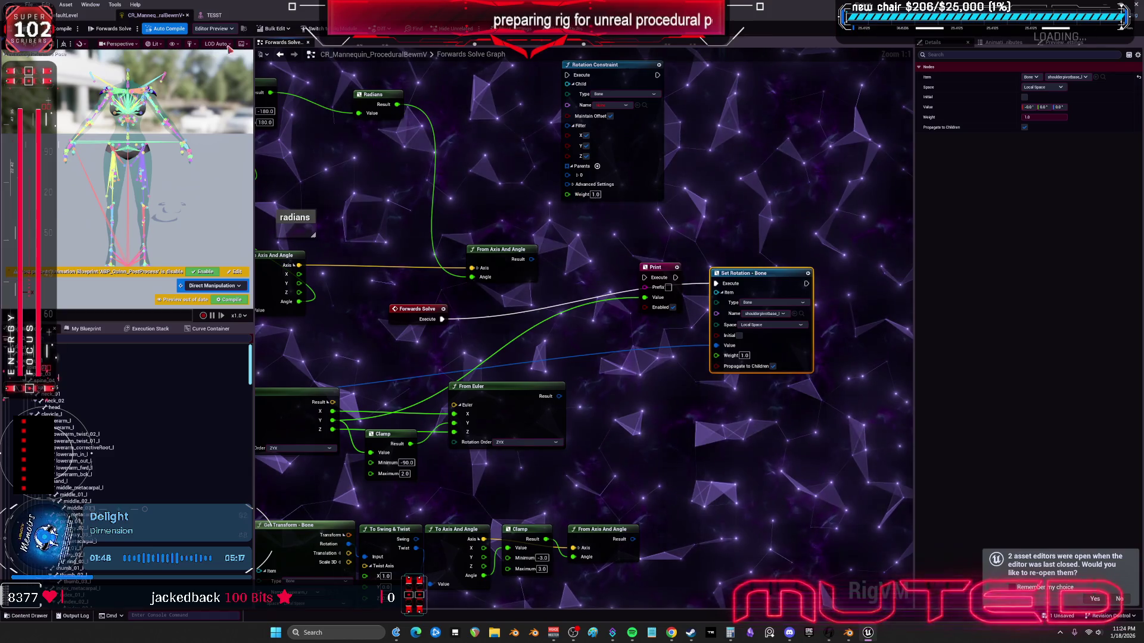
Step: In the TESST editor, select upperarm_l and rotate it upward to test the shoulder pad
{"action": "left_click", "coordinate": [213, 15]}
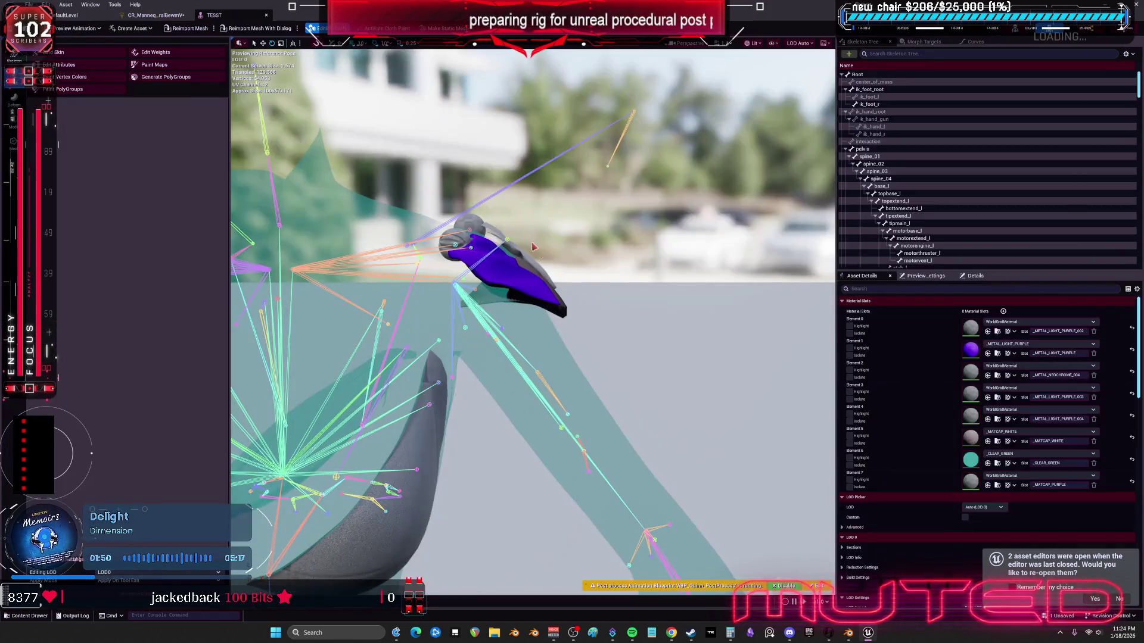
{"action": "left_click", "coordinate": [602, 466]}
{"action": "mouse_move", "coordinate": [482, 305]}
{"action": "left_mouse_down"}
{"action": "mouse_move", "coordinate": [471, 278]}
{"action": "mouse_move", "coordinate": [454, 325]}
{"action": "mouse_move", "coordinate": [456, 280]}
{"action": "left_mouse_up"}
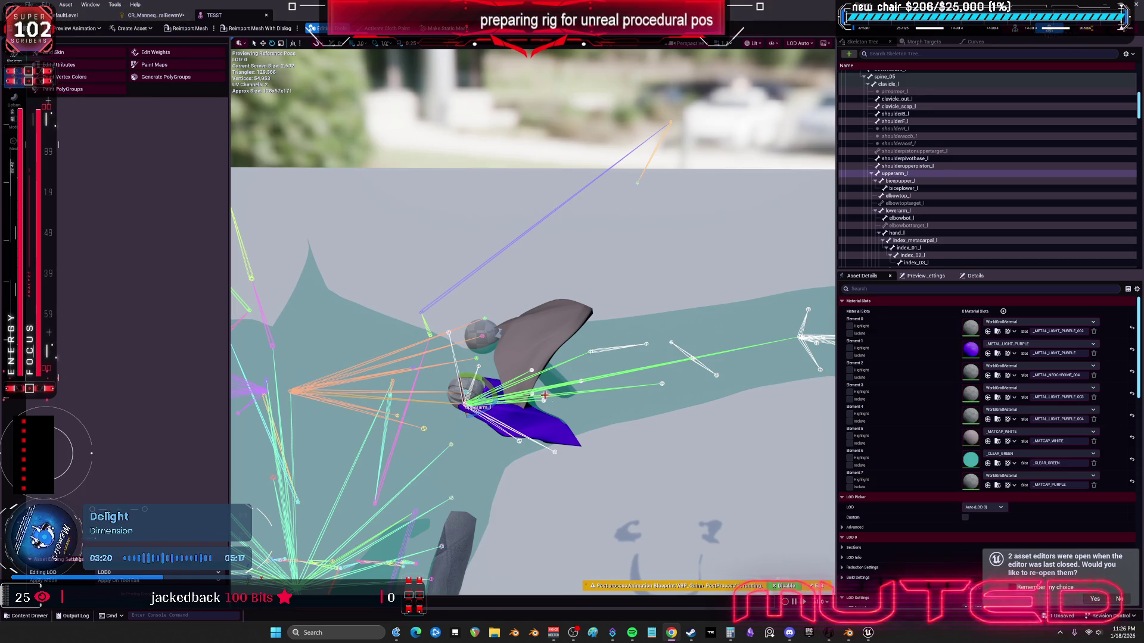
Step: Rotate upperarm_l into another test pose, then bring Blender to the front
{"action": "mouse_move", "coordinate": [482, 379]}
{"action": "left_mouse_down"}
{"action": "mouse_move", "coordinate": [465, 432]}
{"action": "mouse_move", "coordinate": [494, 471]}
{"action": "left_mouse_up"}
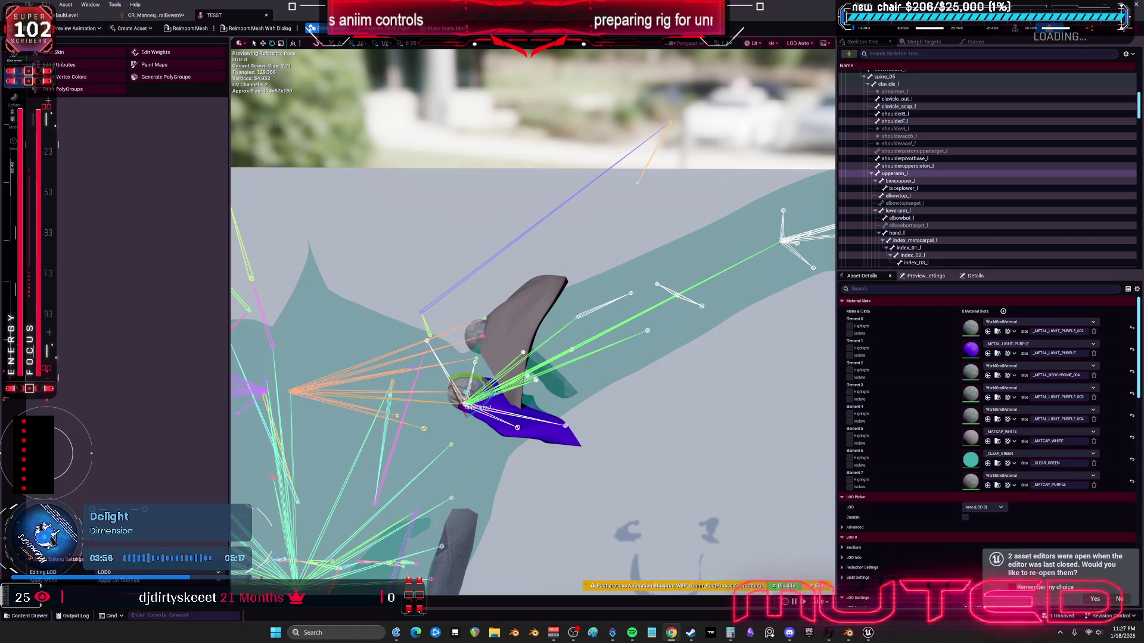
{"action": "left_click", "coordinate": [832, 627]}
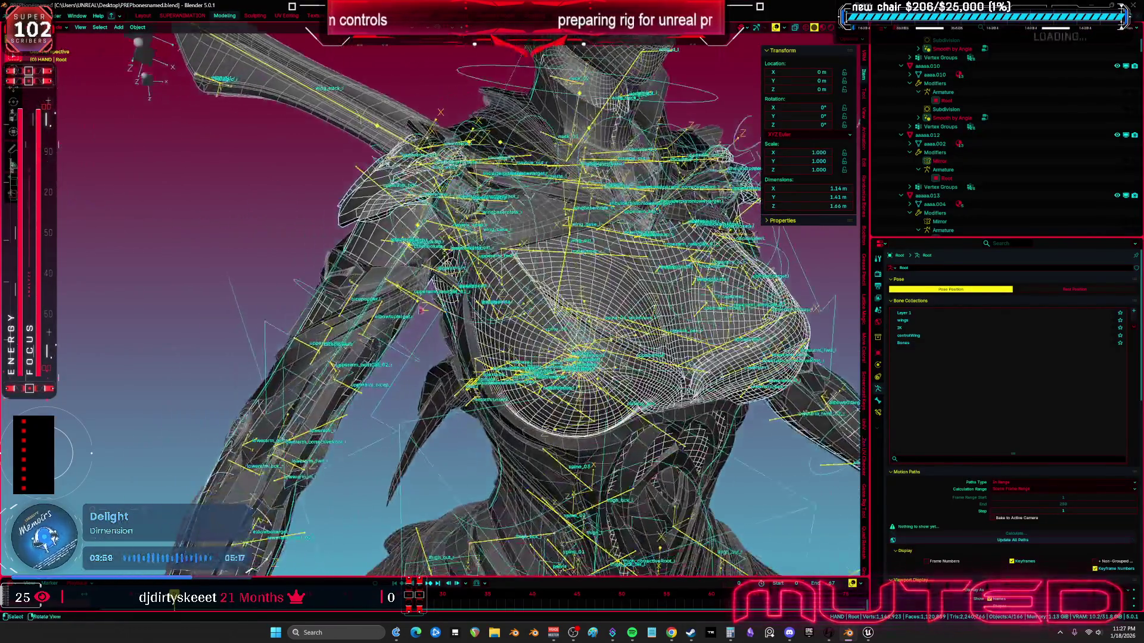
Step: Put the rig in Pose mode and test-rotate a shoulder bone, toggling X-ray off and on
{"action": "left_click_drag", "start_coordinate": [422, 310], "coordinate": [428, 326]}
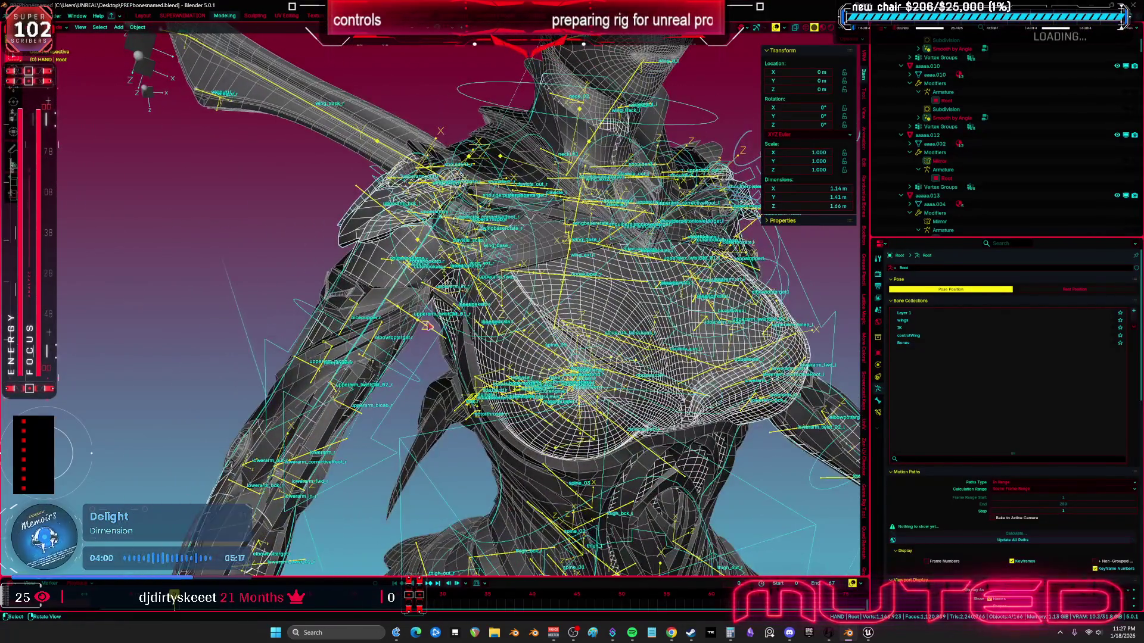
{"action": "left_click", "coordinate": [408, 370]}
{"action": "key", "text": "ctrl+Tab"}
{"action": "key", "text": "alt+z"}
{"action": "scroll", "coordinate": [536, 389], "scroll_direction": "up", "scroll_amount": 5}
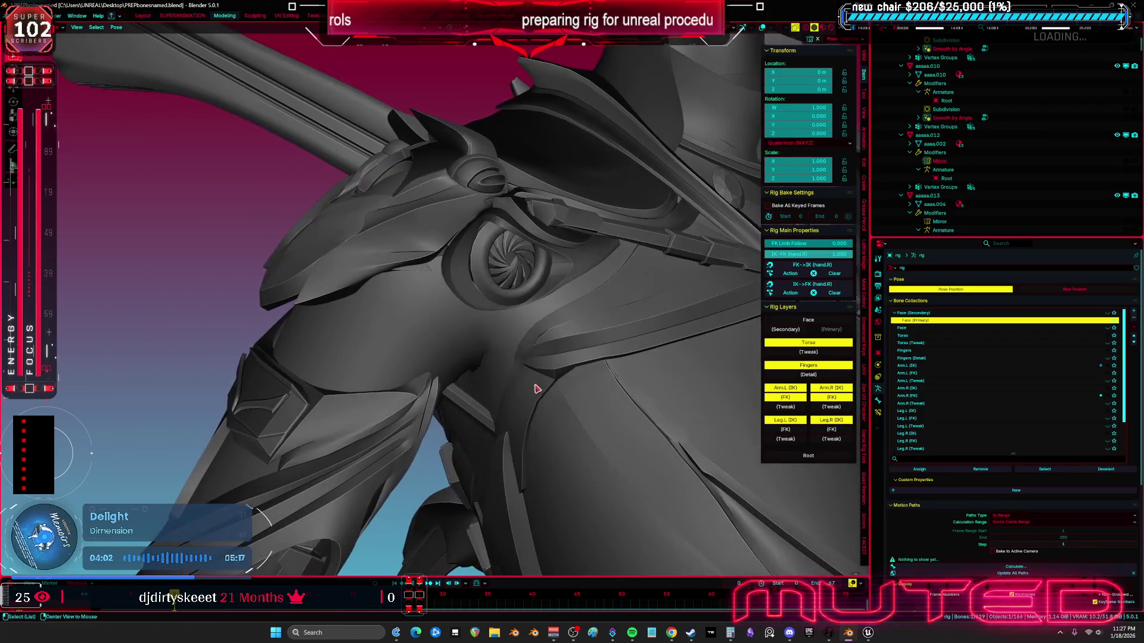
{"action": "left_click_drag", "start_coordinate": [537, 388], "coordinate": [601, 397]}
{"action": "key", "text": "r"}
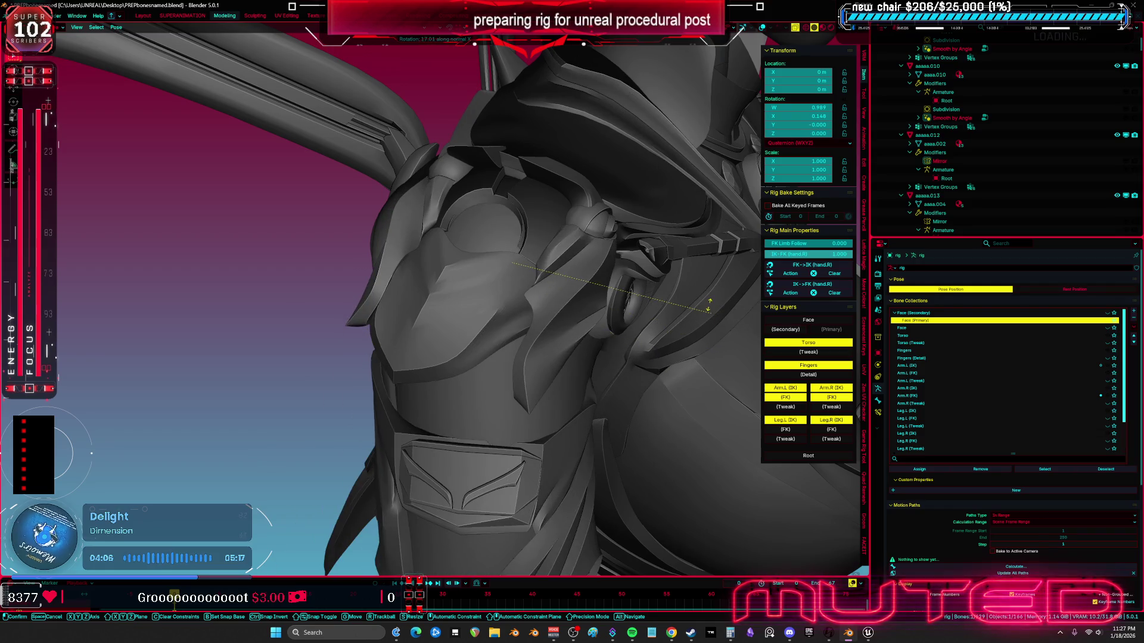
{"action": "left_click", "coordinate": [619, 363]}
{"action": "key", "text": "alt+z"}
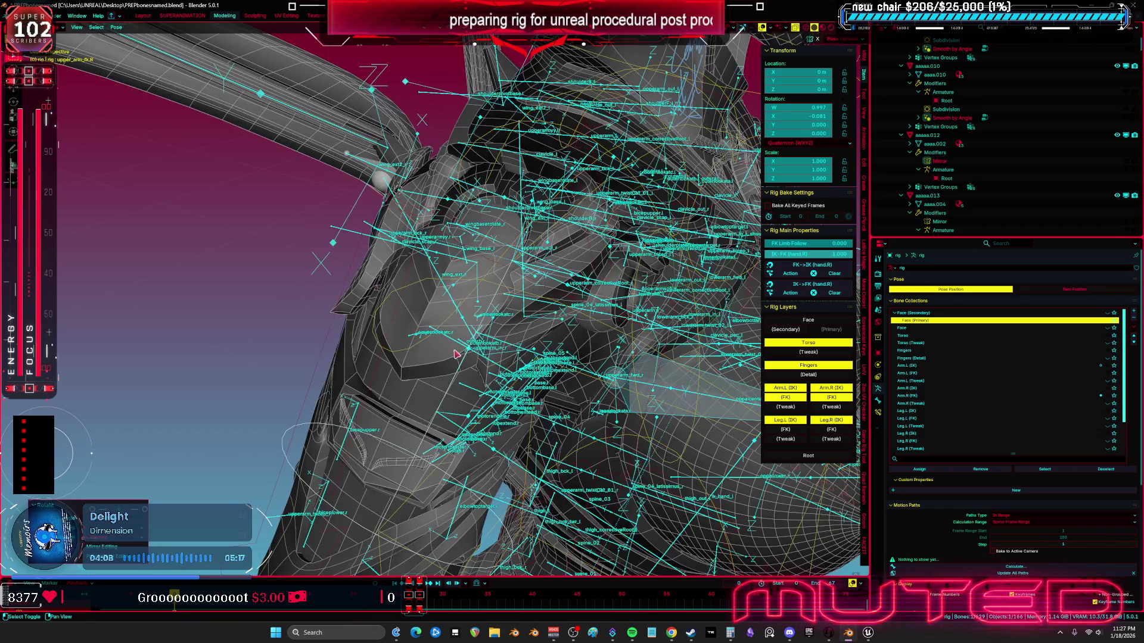
{"action": "left_click_drag", "start_coordinate": [454, 354], "coordinate": [409, 310]}
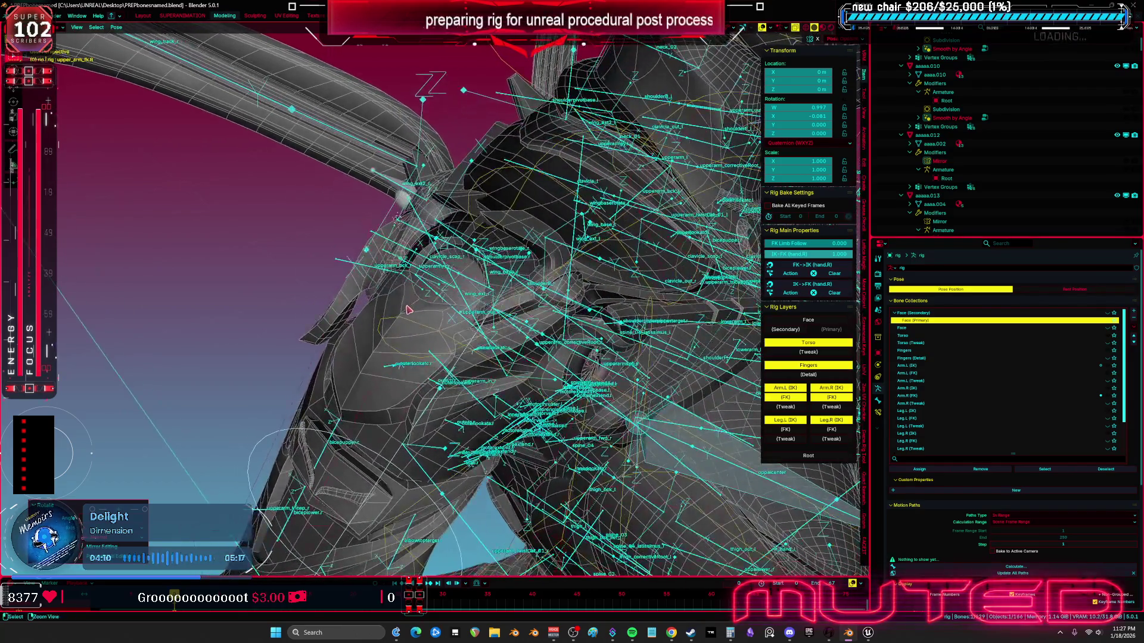
Step: Return to Object mode, put the Root armature in Pose mode, and select shoulderpivotbase.r
{"action": "key", "text": "ctrl+Tab"}
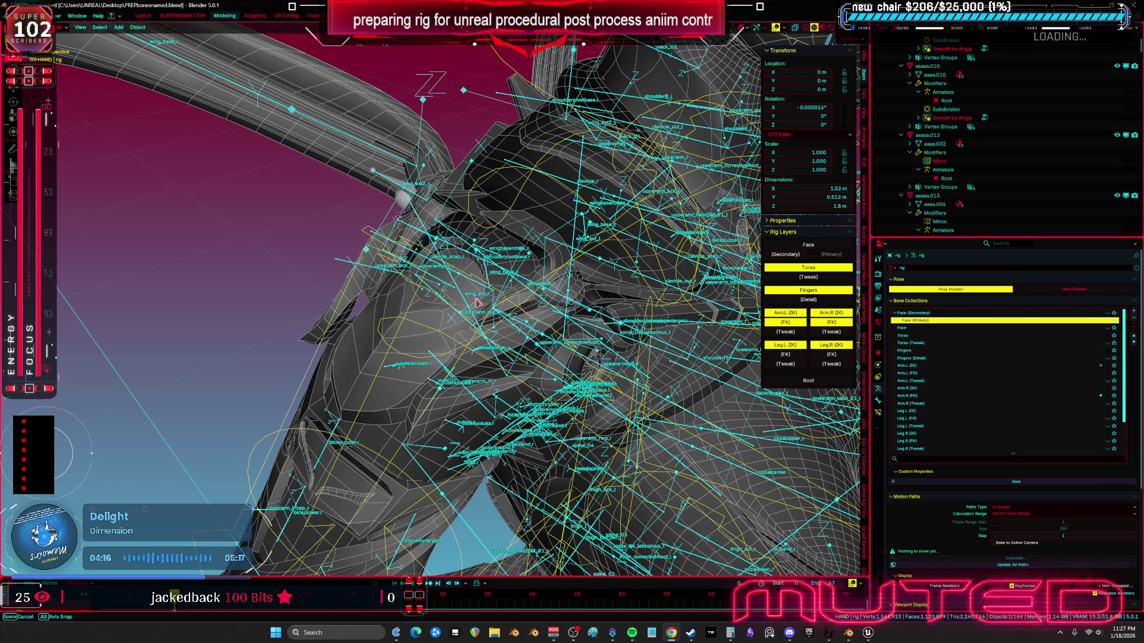
{"action": "mouse_move", "coordinate": [317, 247]}
{"action": "left_mouse_down"}
{"action": "mouse_move", "coordinate": [425, 277]}
{"action": "mouse_move", "coordinate": [384, 247]}
{"action": "mouse_move", "coordinate": [427, 269]}
{"action": "left_mouse_up"}
{"action": "left_click", "coordinate": [437, 273]}
{"action": "key", "text": "ctrl+Tab"}
{"action": "left_click", "coordinate": [426, 270]}
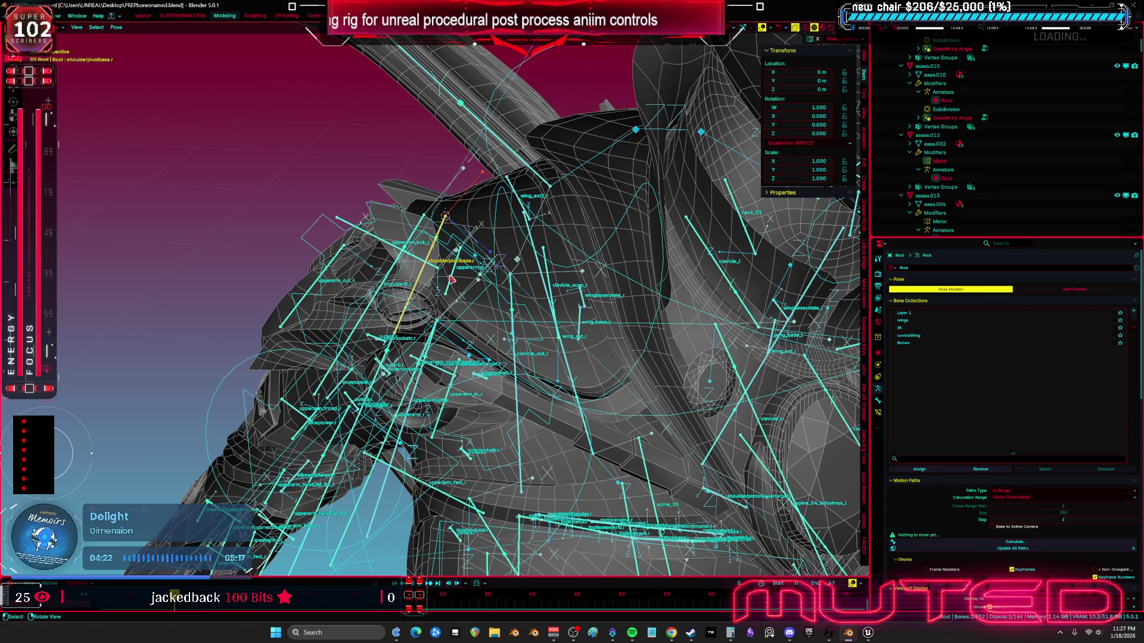
Step: Add a Copy Rotation bone constraint to shoulderpivotbase.r with Root as its target
{"action": "left_click", "coordinate": [877, 412]}
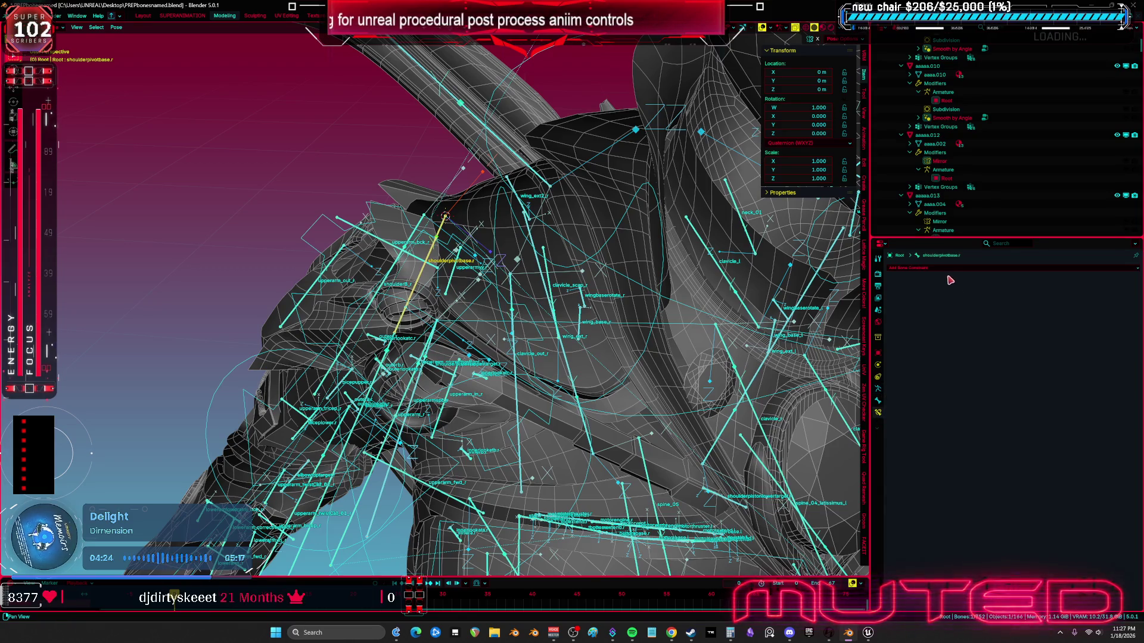
{"action": "left_click", "coordinate": [948, 269]}
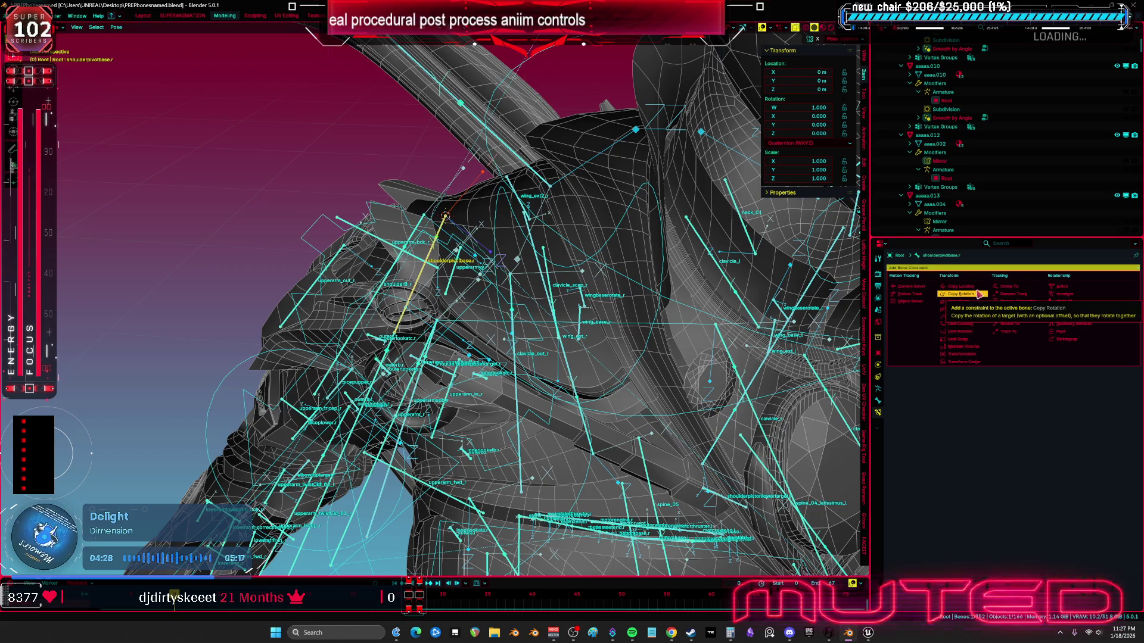
{"action": "left_click", "coordinate": [976, 294]}
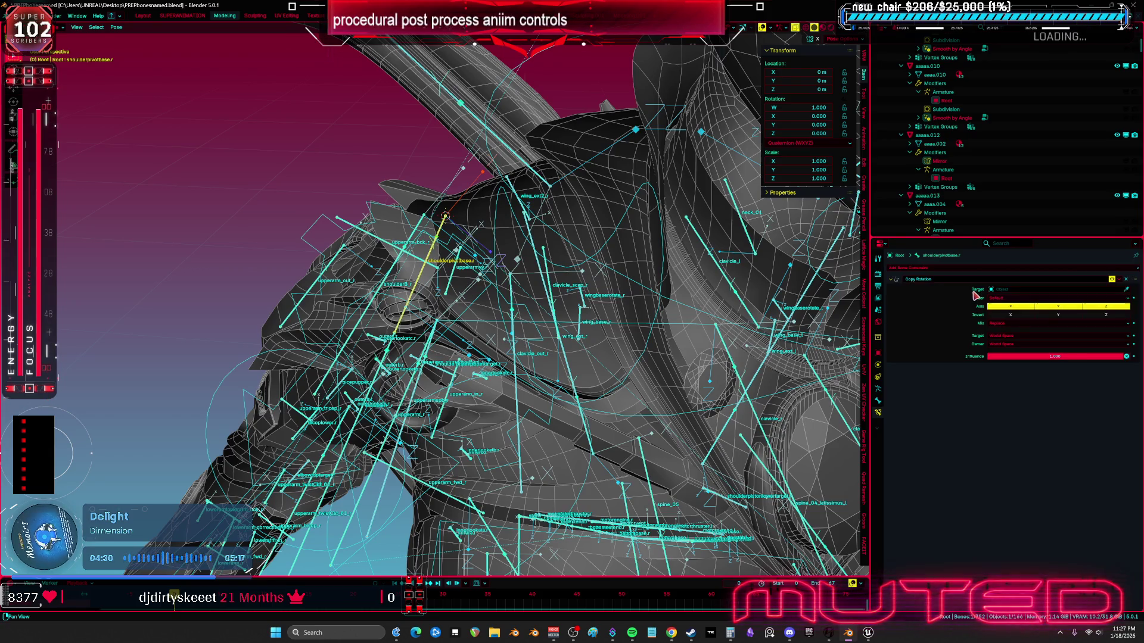
{"action": "left_click", "coordinate": [1018, 291]}
{"action": "type", "text": "root"}
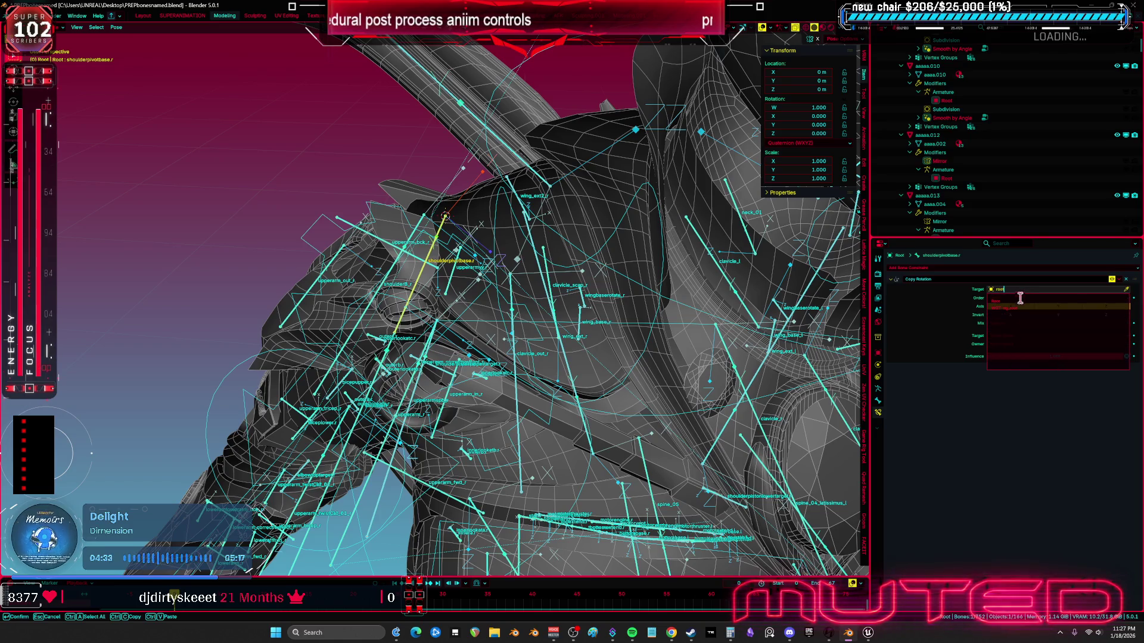
{"action": "left_click", "coordinate": [1020, 299]}
Step: Set the constraint's bone to upperarm_r and disable X and Z, keeping only Y
{"action": "left_click", "coordinate": [1007, 298]}
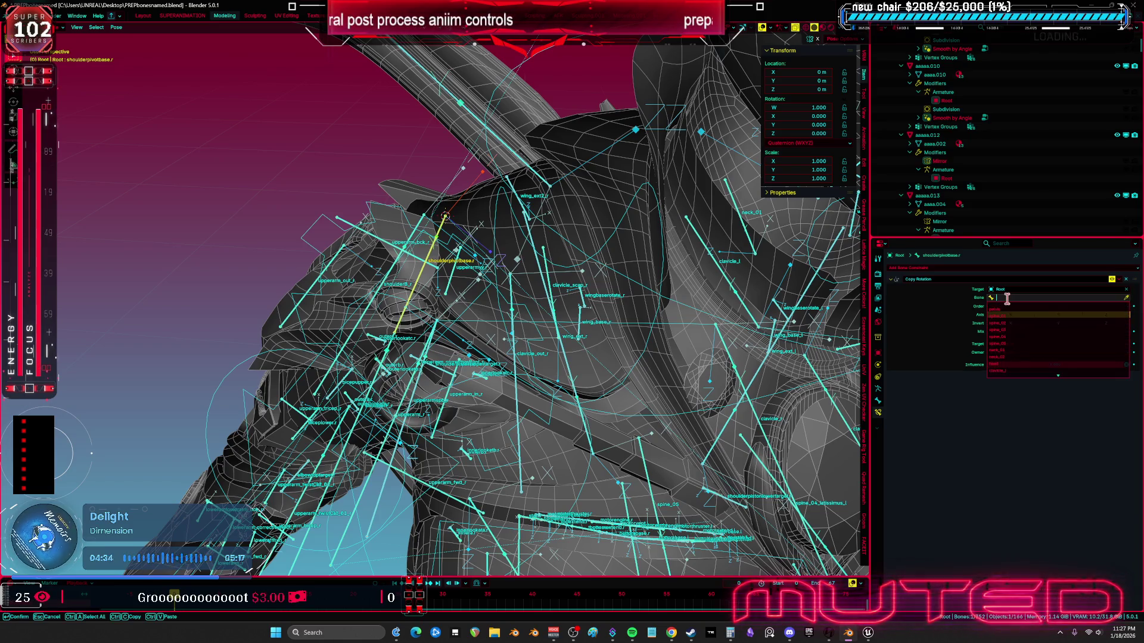
{"action": "type", "text": "upper"}
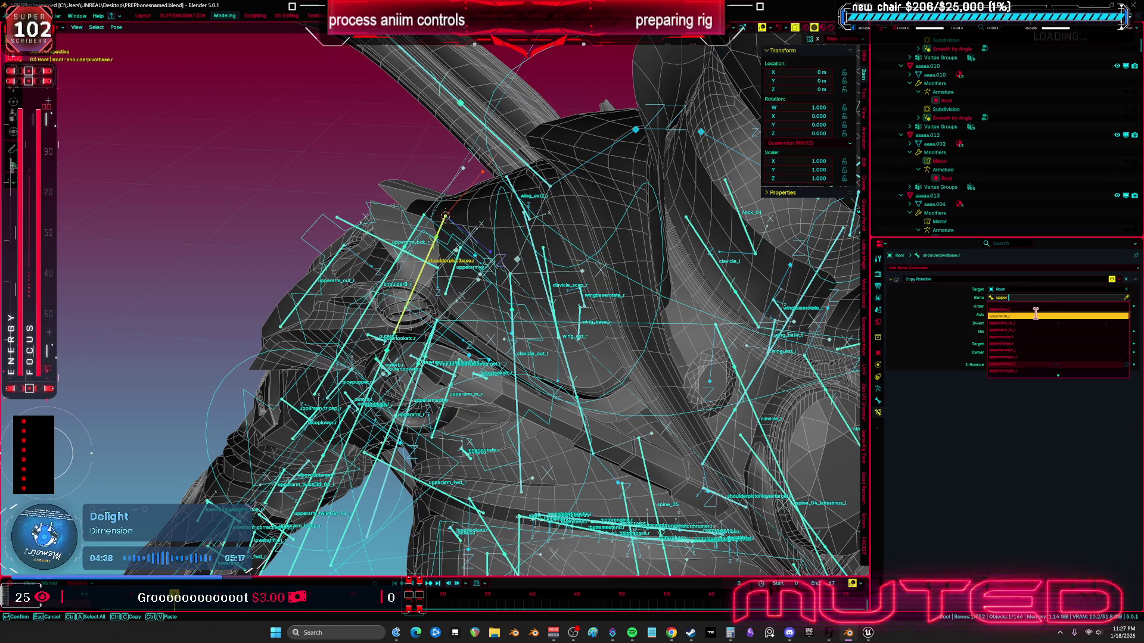
{"action": "left_click", "coordinate": [1037, 316]}
{"action": "left_click", "coordinate": [1022, 316]}
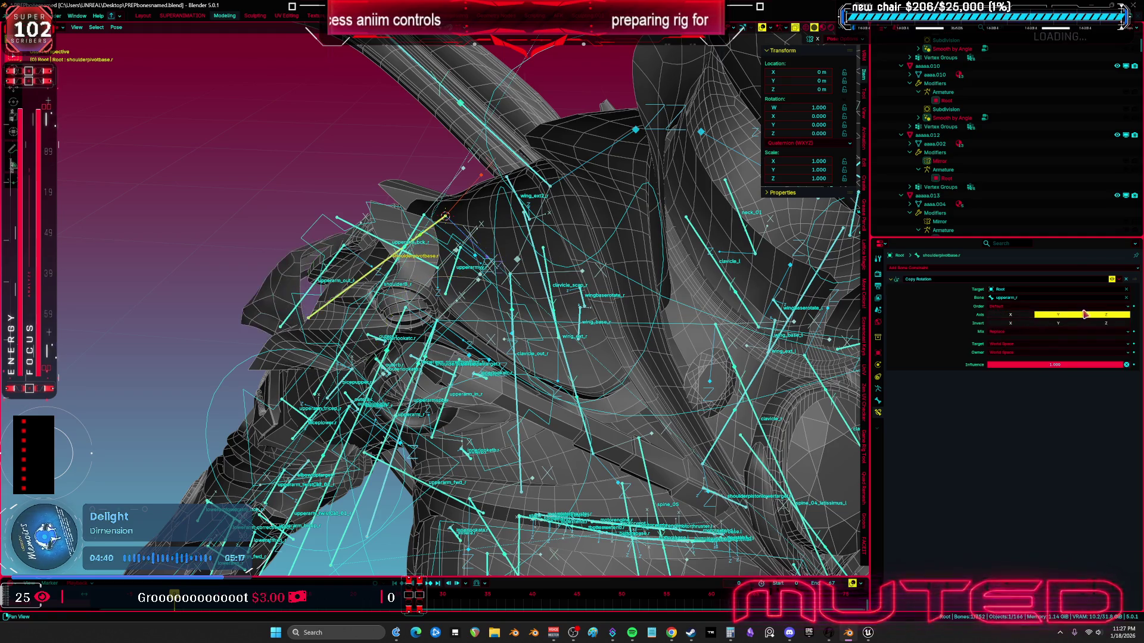
{"action": "left_click", "coordinate": [1113, 322]}
{"action": "mouse_move", "coordinate": [596, 333]}
{"action": "left_mouse_down"}
{"action": "mouse_move", "coordinate": [447, 321]}
{"action": "mouse_move", "coordinate": [434, 525]}
{"action": "left_mouse_up"}
Step: Put the rig in Pose mode and rotate the right upper arm into a raised test pose
{"action": "left_click", "coordinate": [413, 511]}
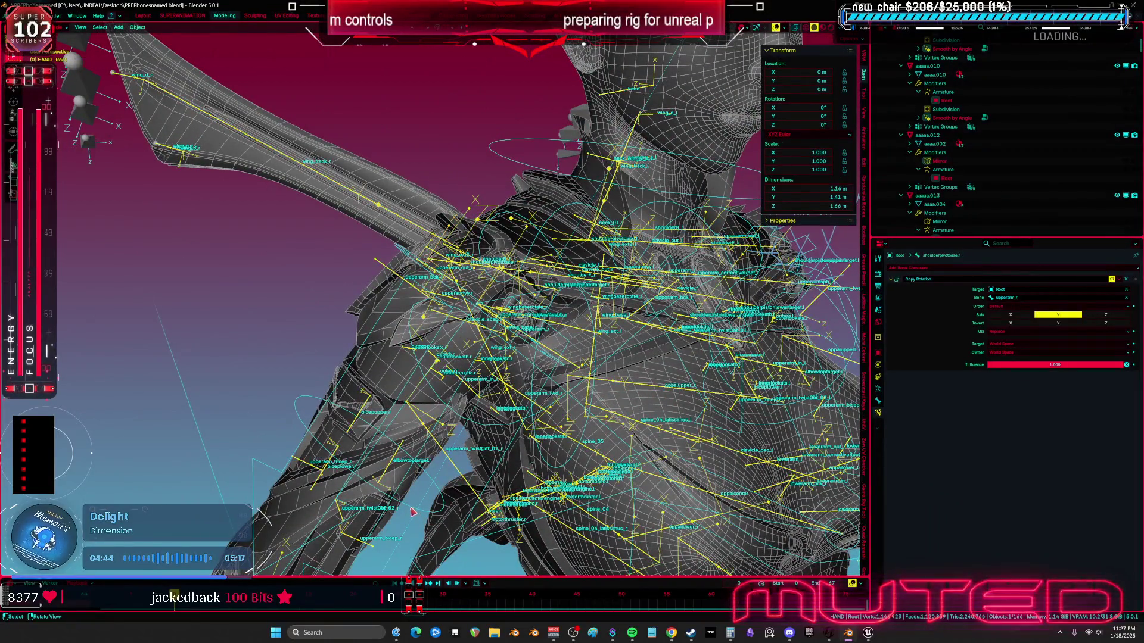
{"action": "key", "text": "ctrl+Tab"}
{"action": "key", "text": "shift+z"}
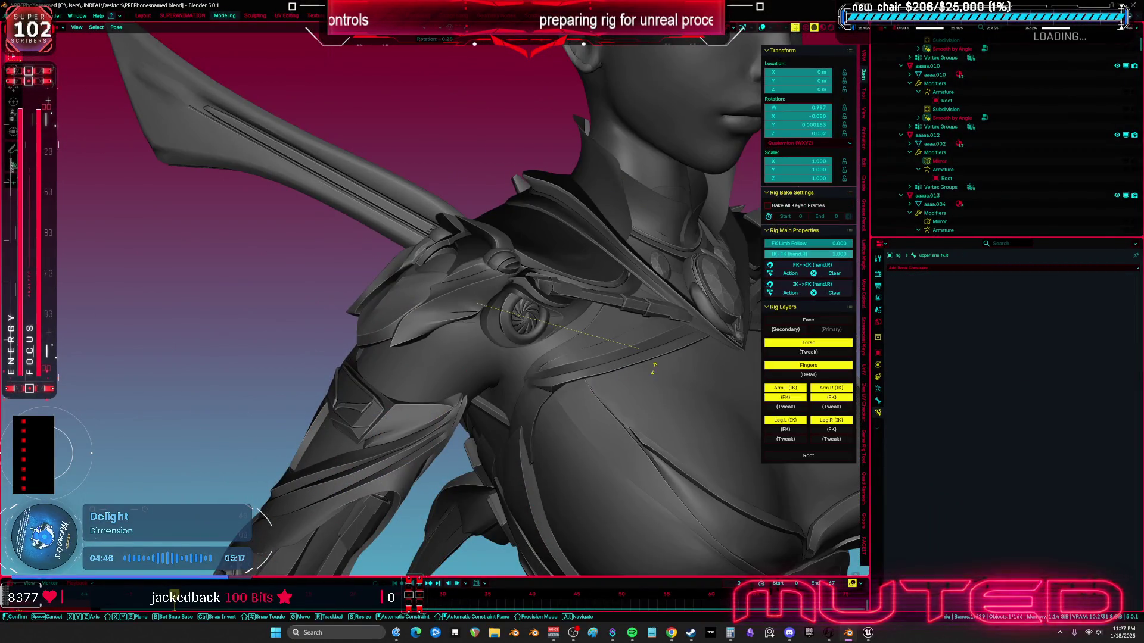
{"action": "key", "text": "r"}
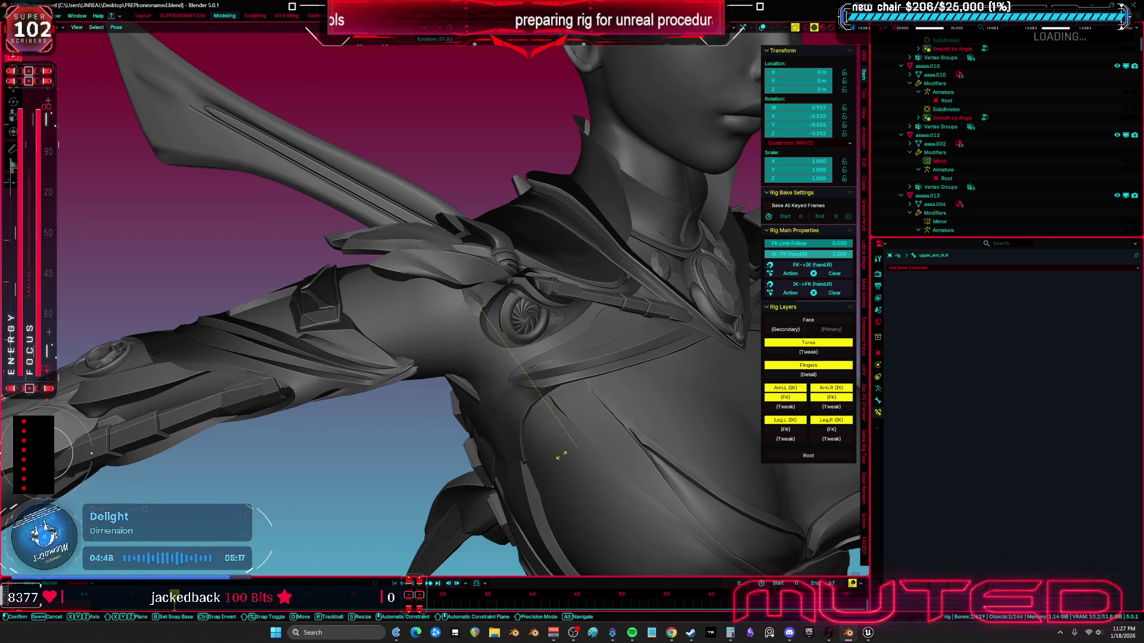
{"action": "left_click_drag", "start_coordinate": [555, 458], "coordinate": [525, 384]}
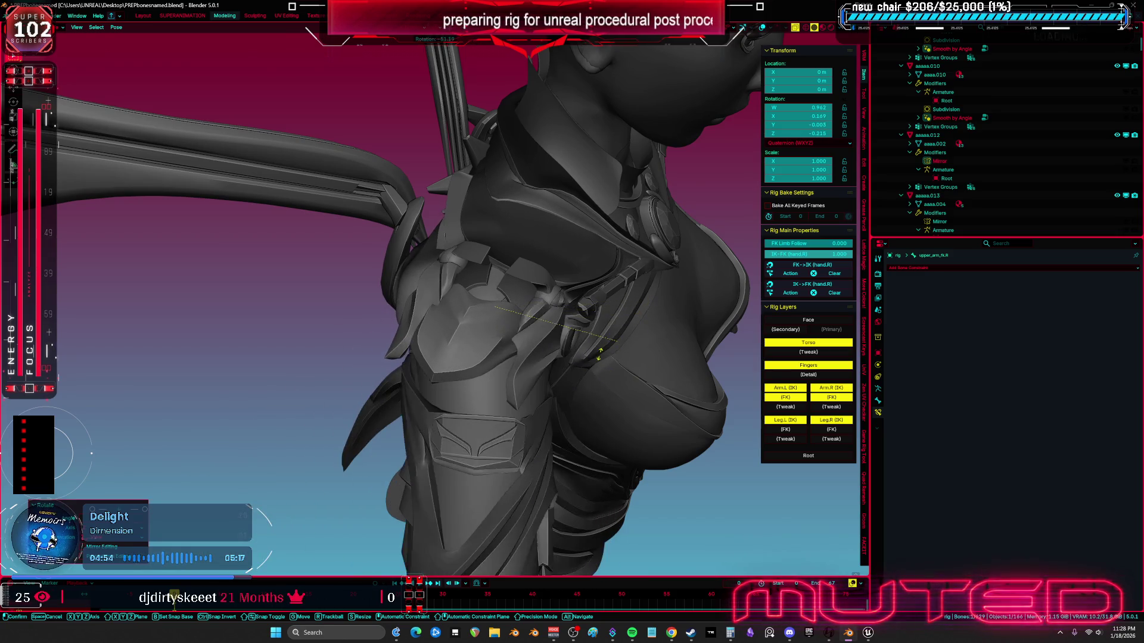
{"action": "mouse_move", "coordinate": [572, 356]}
{"action": "left_mouse_down"}
{"action": "mouse_move", "coordinate": [503, 327]}
{"action": "mouse_move", "coordinate": [570, 269]}
{"action": "left_mouse_up"}
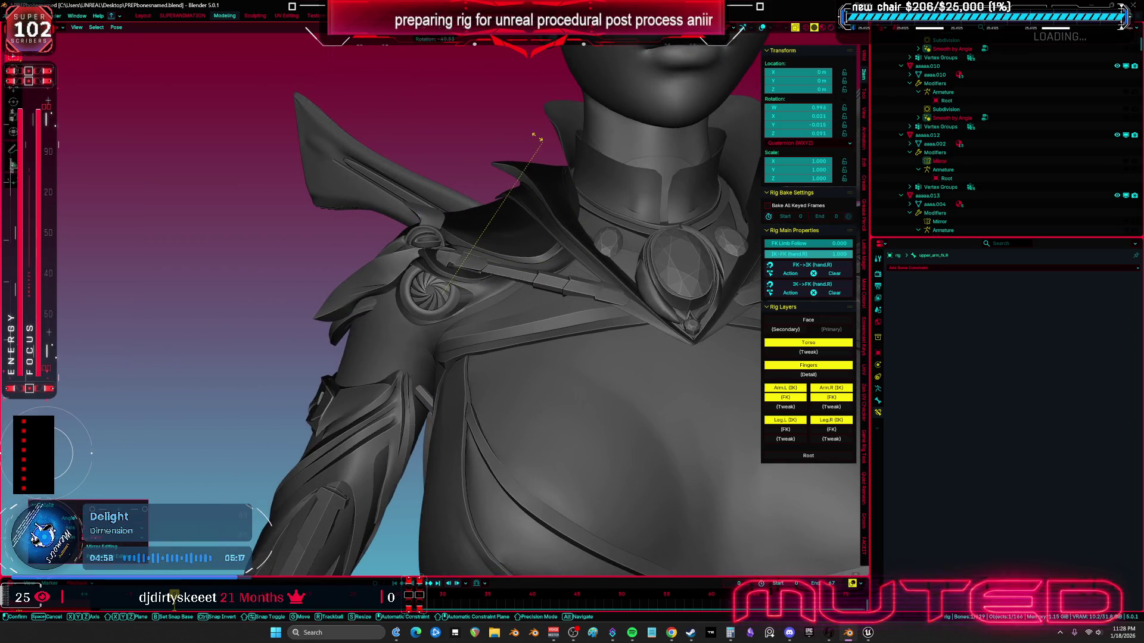
{"action": "left_click", "coordinate": [395, 261]}
Step: Select Cube.003 covering the shoulder and hide it
{"action": "left_click", "coordinate": [391, 274]}
{"action": "key", "text": "h"}
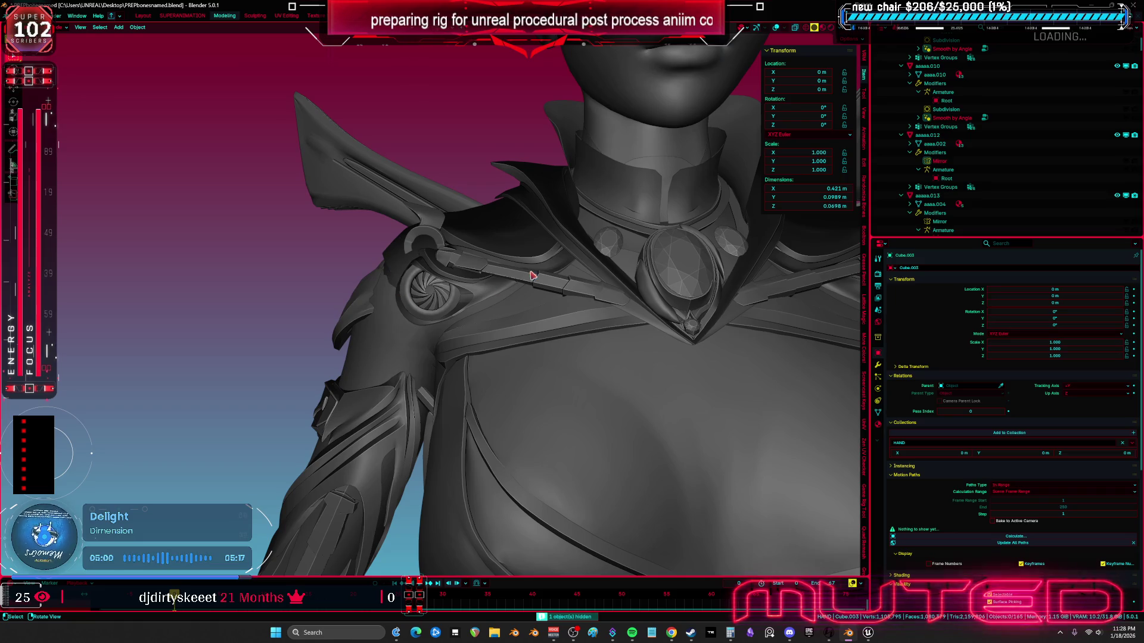
{"action": "key", "text": "ctrl+z"}
Step: Switch the viewport to Material Preview shading and zoom in on the shoulder pad's turbine
{"action": "key", "text": "z"}
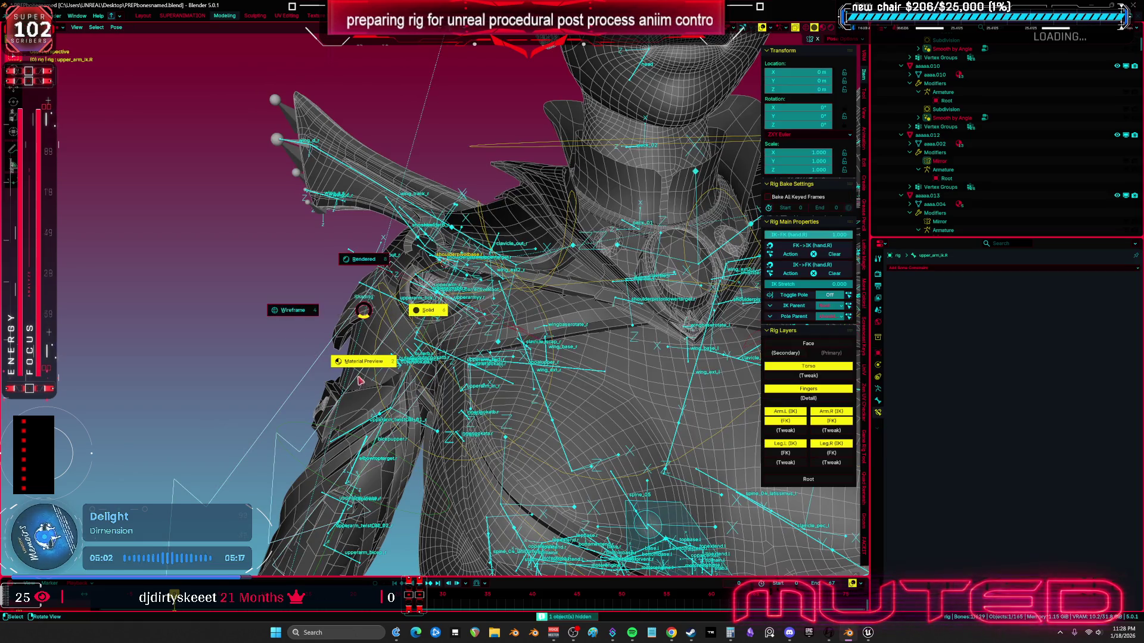
{"action": "left_click", "coordinate": [360, 380]}
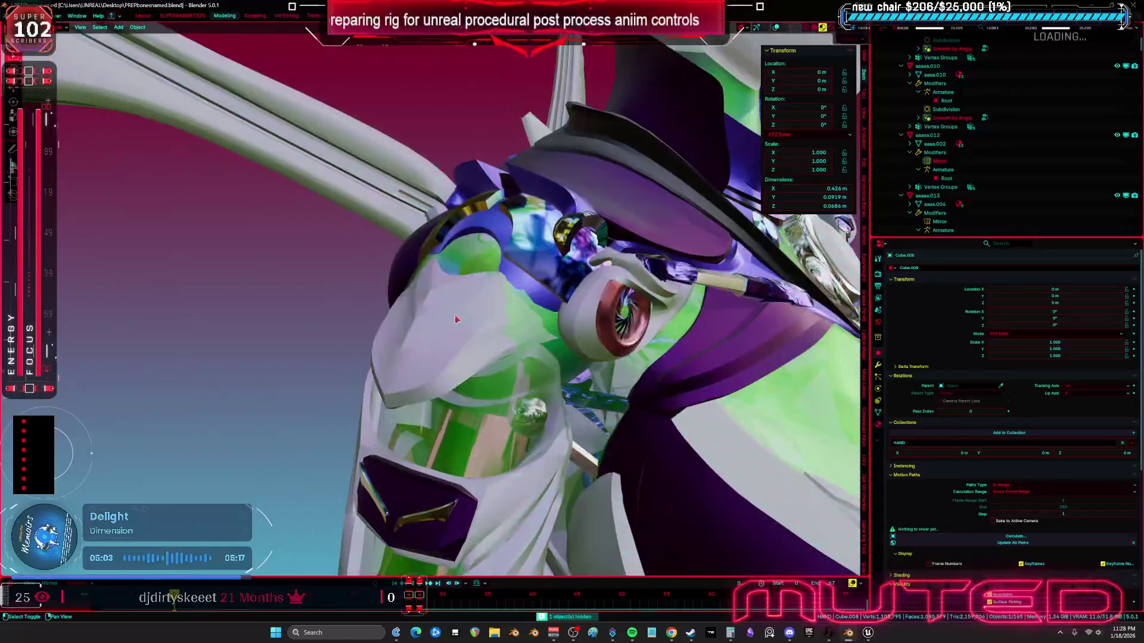
{"action": "scroll", "coordinate": [456, 319], "scroll_direction": "up", "scroll_amount": 3}
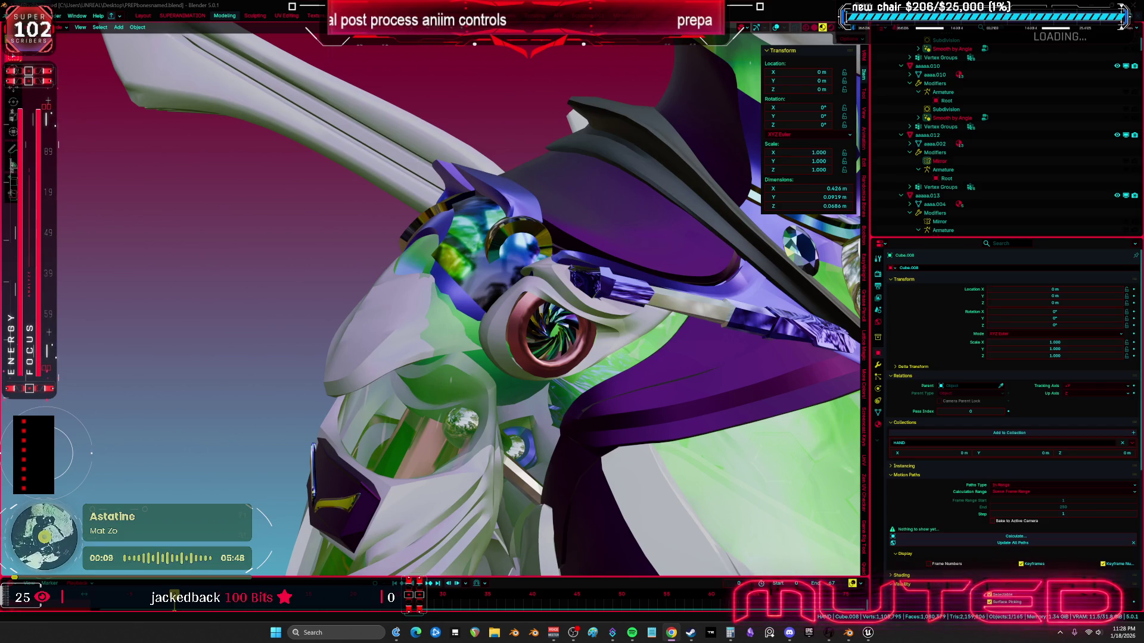
{"action": "left_click_drag", "start_coordinate": [643, 301], "coordinate": [447, 450]}
{"action": "key", "text": "shift+alt+z"}
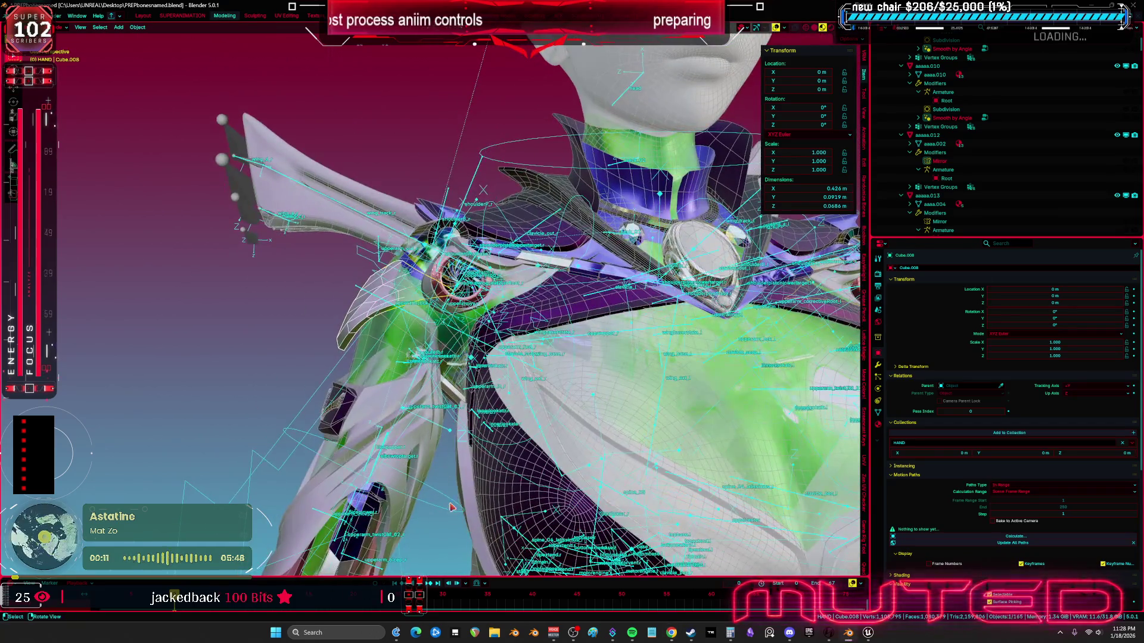
Step: Test-rotate the rig's upper_arm_fk.R bone to check the shoulder pad
{"action": "left_click", "coordinate": [451, 507]}
{"action": "key", "text": "r"}
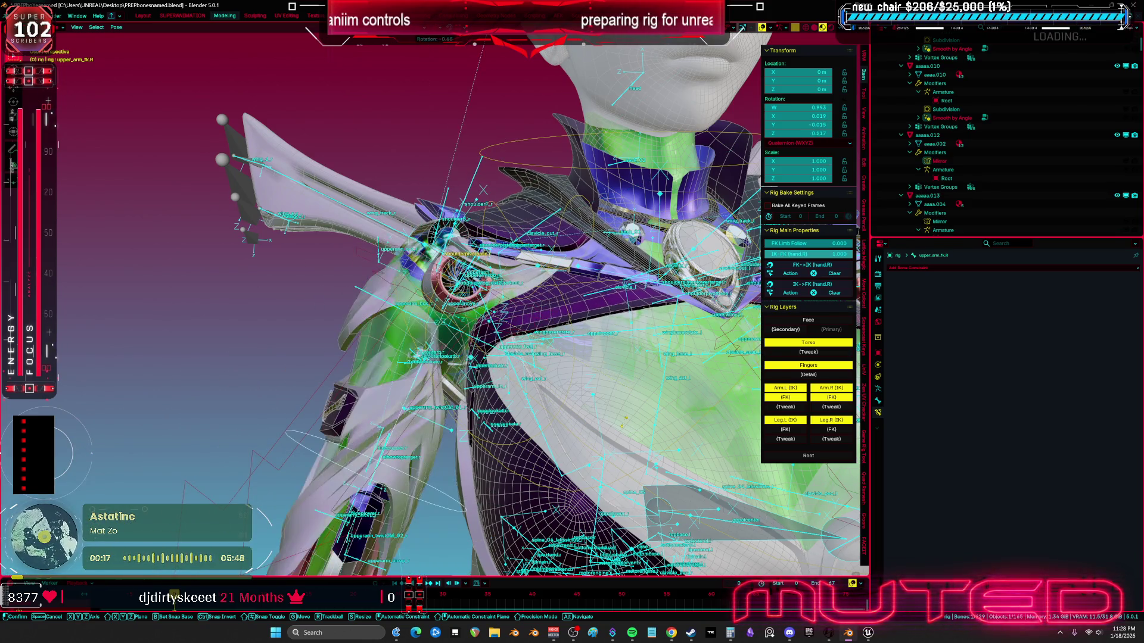
{"action": "key", "text": "Return"}
Step: Put Root in Pose mode, frame shoulderpivotbase.r, and open the Add Bone Constraint list
{"action": "key", "text": "ctrl+Tab"}
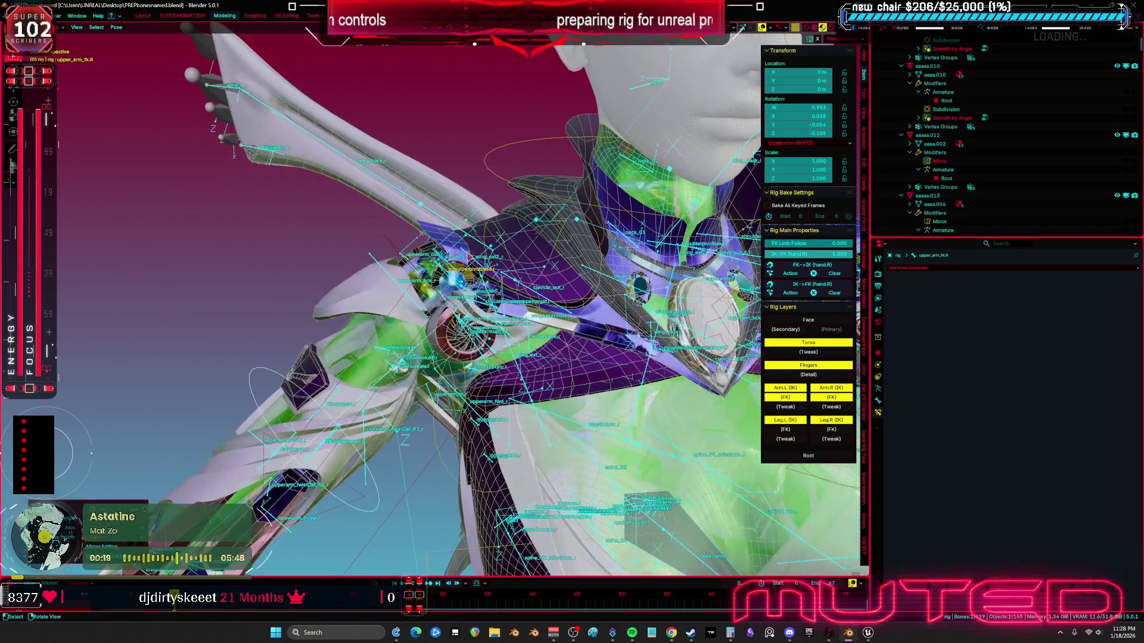
{"action": "left_click", "coordinate": [392, 287]}
{"action": "key", "text": "ctrl+Tab"}
{"action": "key", "text": "KP_Decimal"}
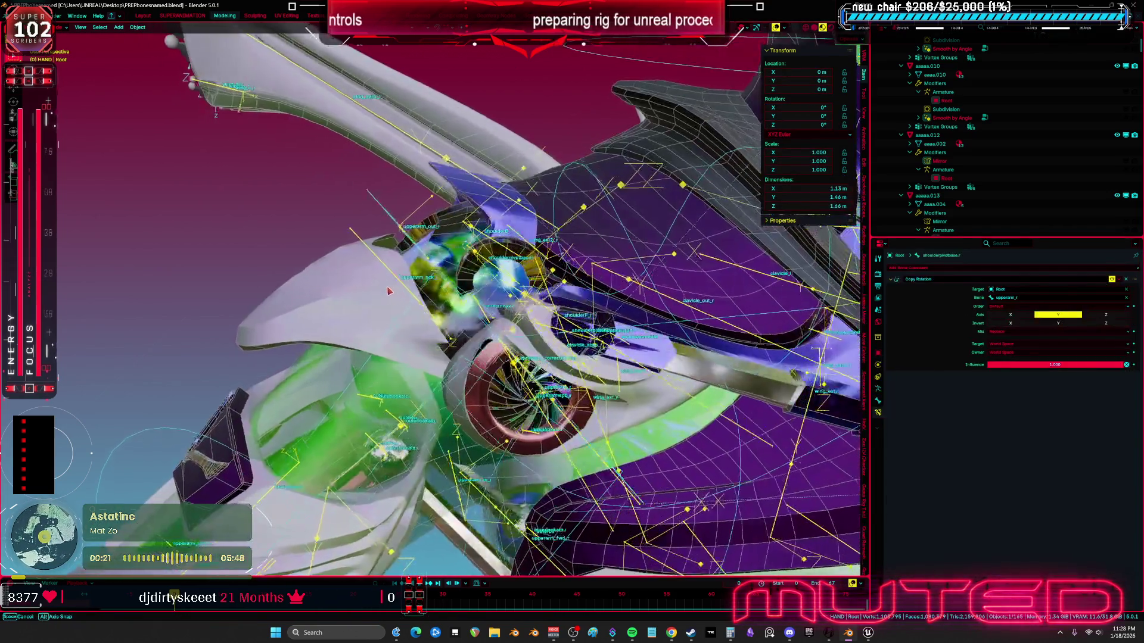
{"action": "left_click", "coordinate": [910, 268]}
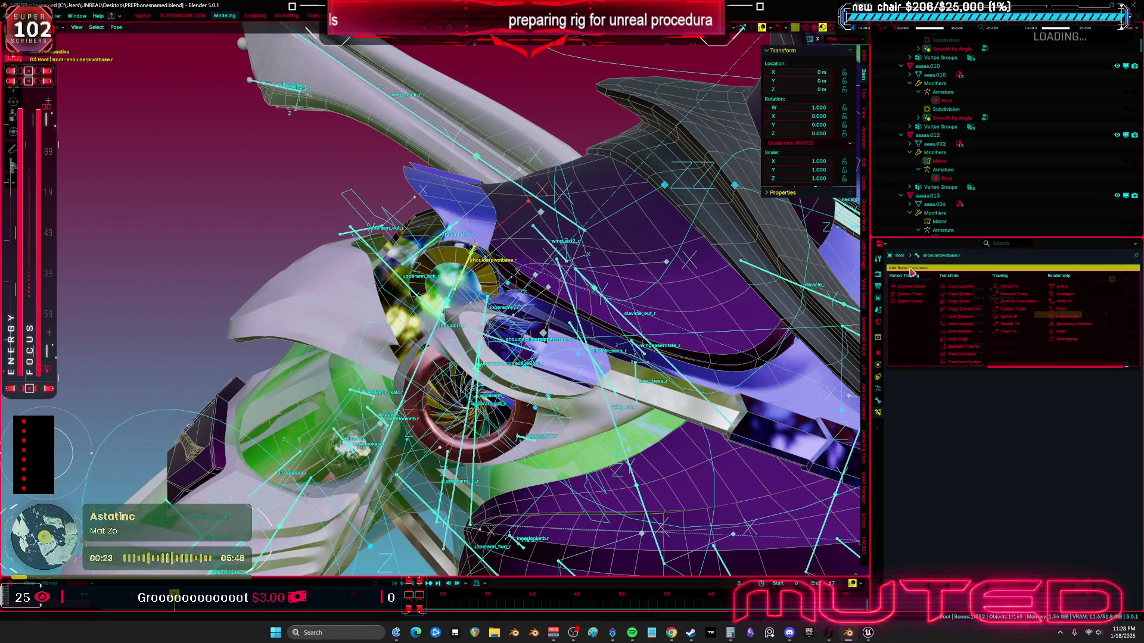
Step: Add Limit Rotation with Limit Y enabled, Min -2° and Max 90°
{"action": "left_click", "coordinate": [961, 332]}
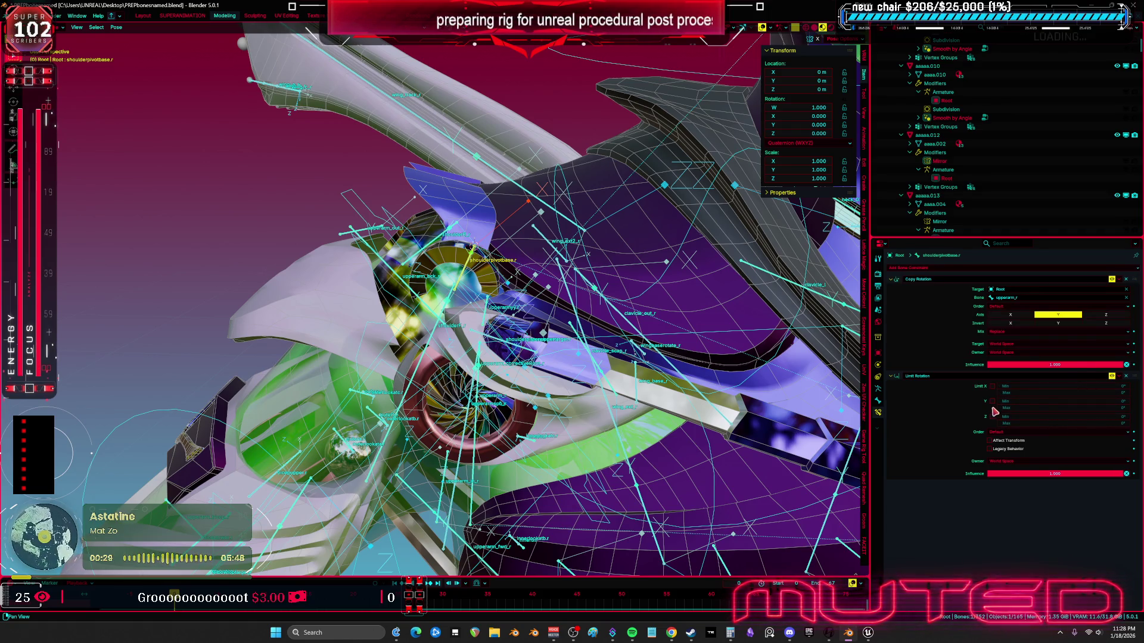
{"action": "left_click", "coordinate": [992, 402]}
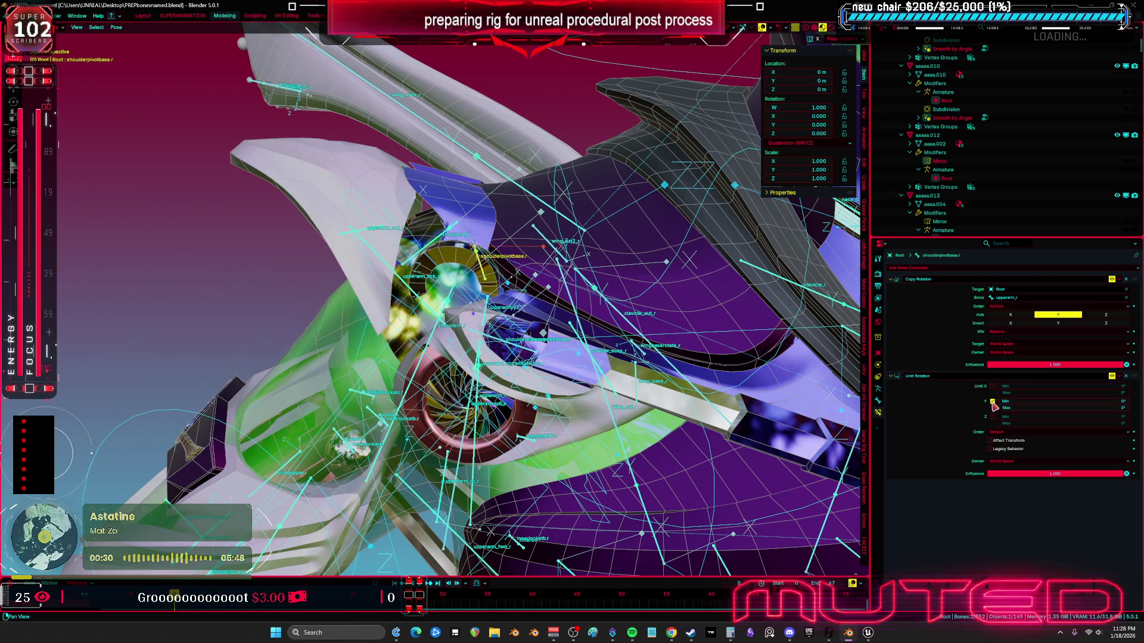
{"action": "left_click", "coordinate": [1046, 401]}
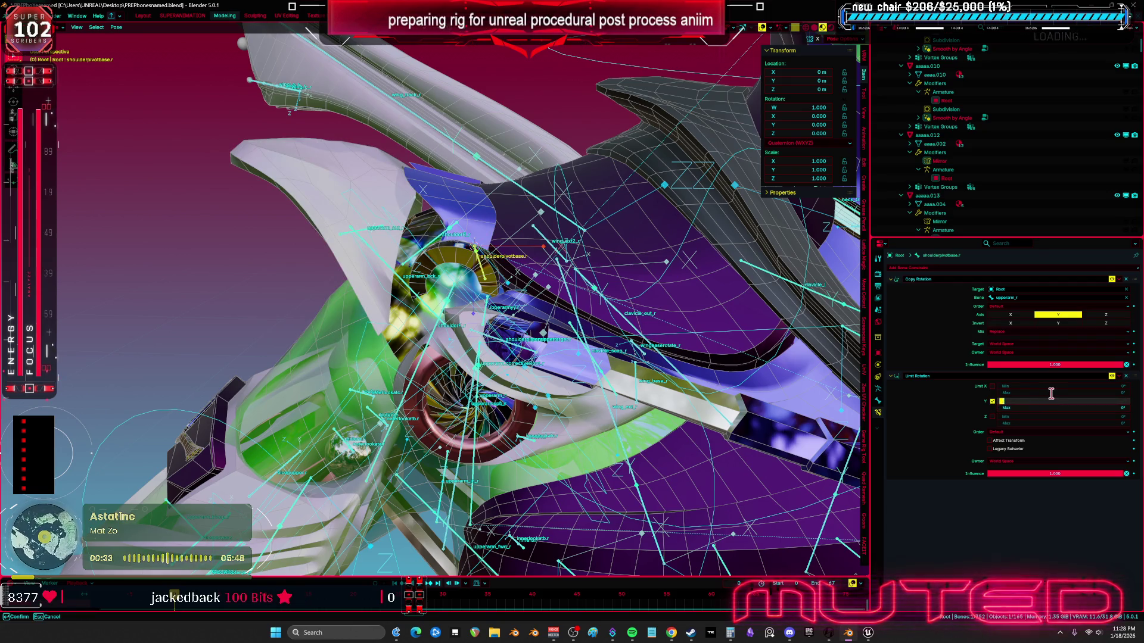
{"action": "key", "text": "Return"}
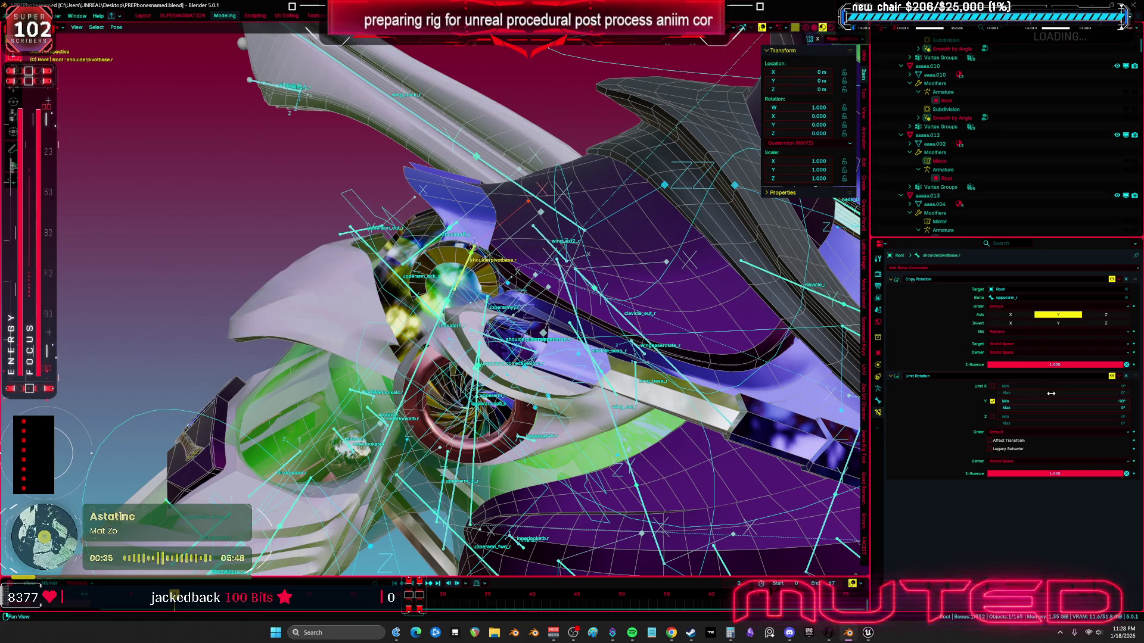
{"action": "left_click", "coordinate": [1042, 403]}
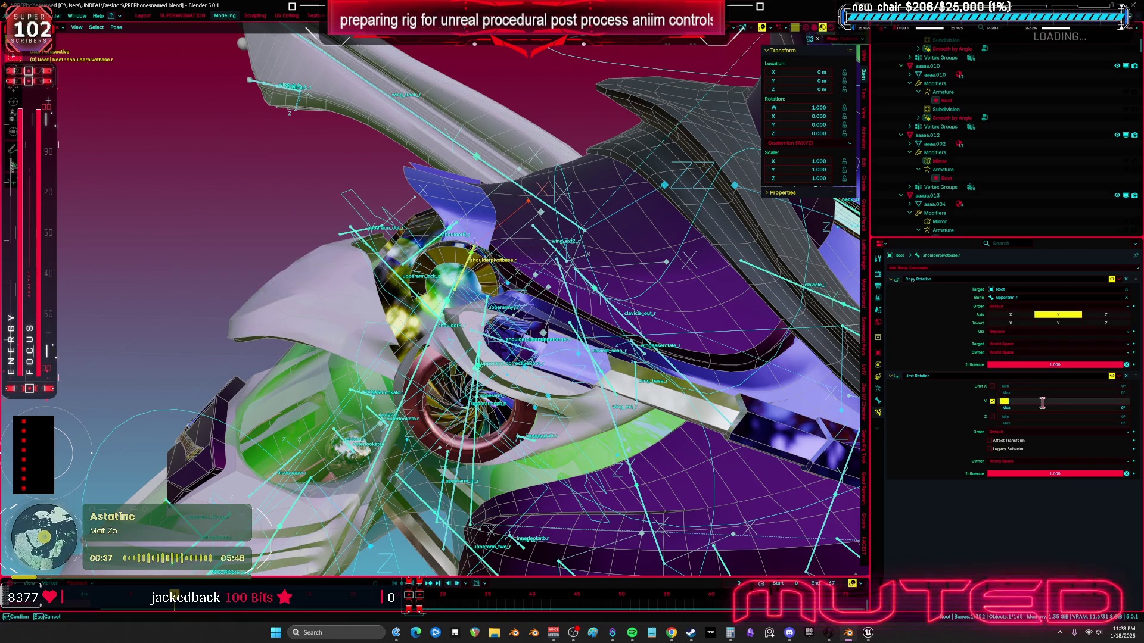
{"action": "left_click", "coordinate": [1035, 407]}
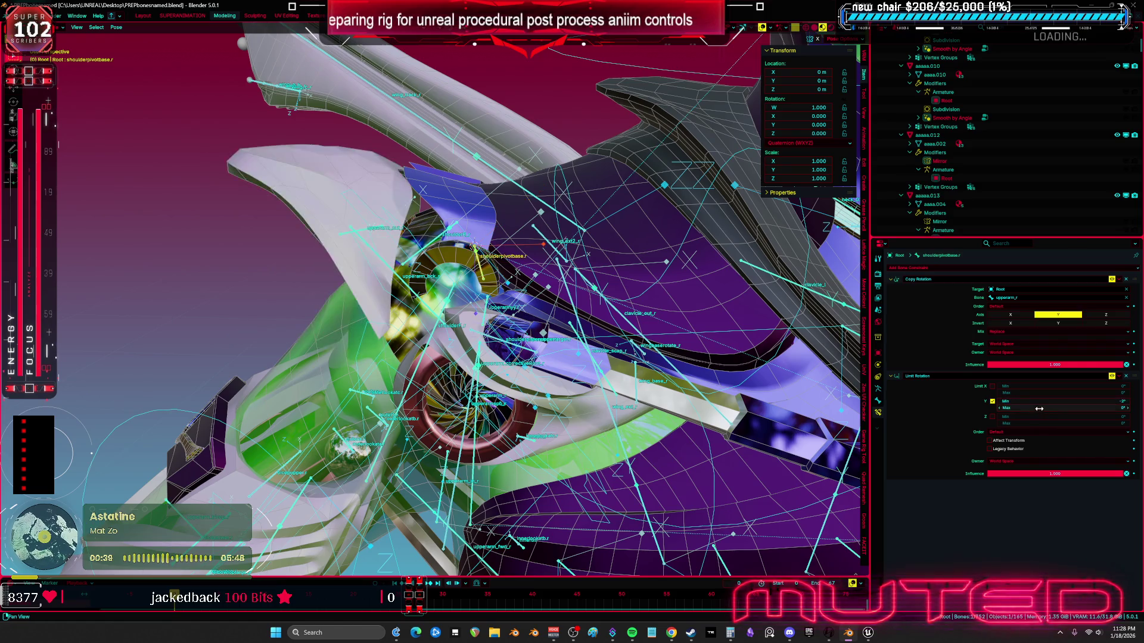
{"action": "key", "text": "Return"}
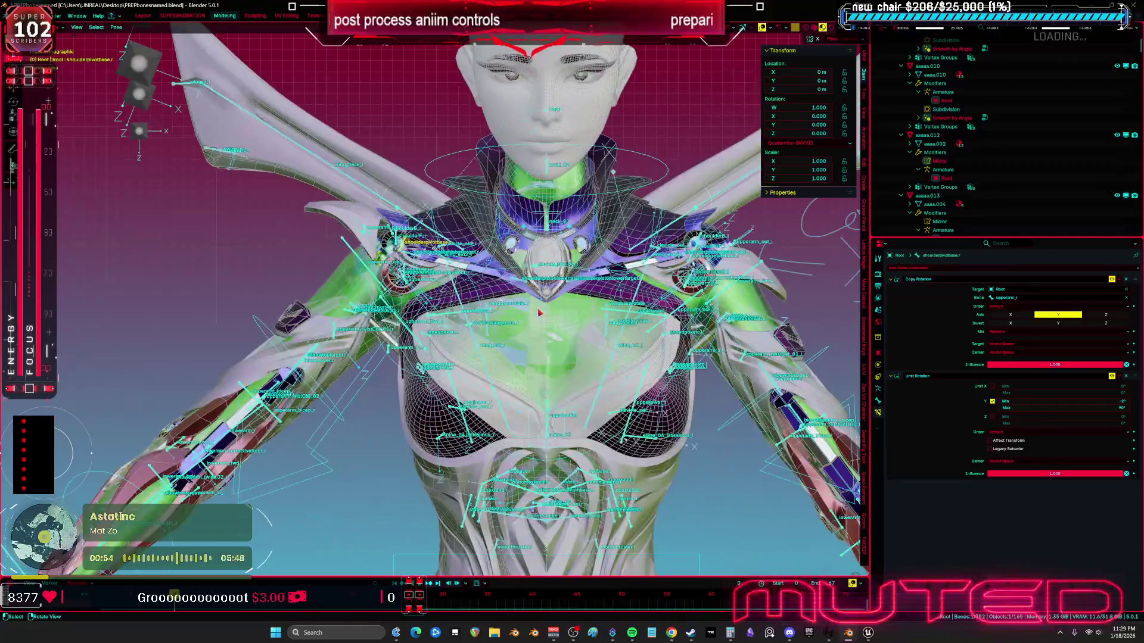
Step: In a front view, rotate upper_arm_fk.R to test the shoulder limits and keep the pose
{"action": "key", "text": "shift+alt+z"}
{"action": "key", "text": "shift+alt+z"}
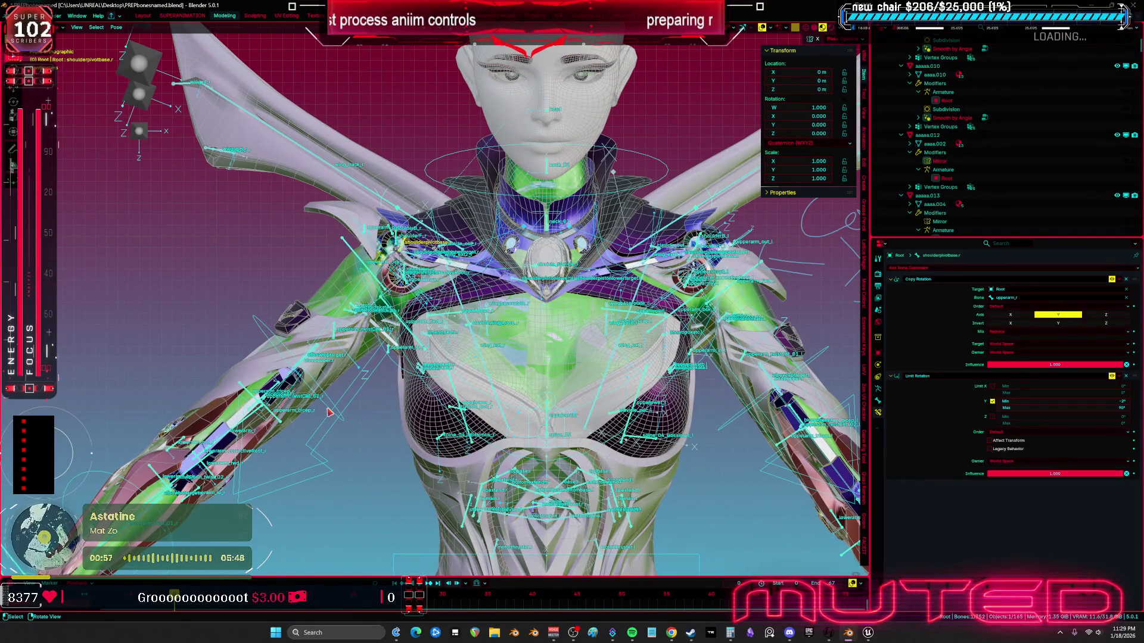
{"action": "left_click", "coordinate": [327, 411]}
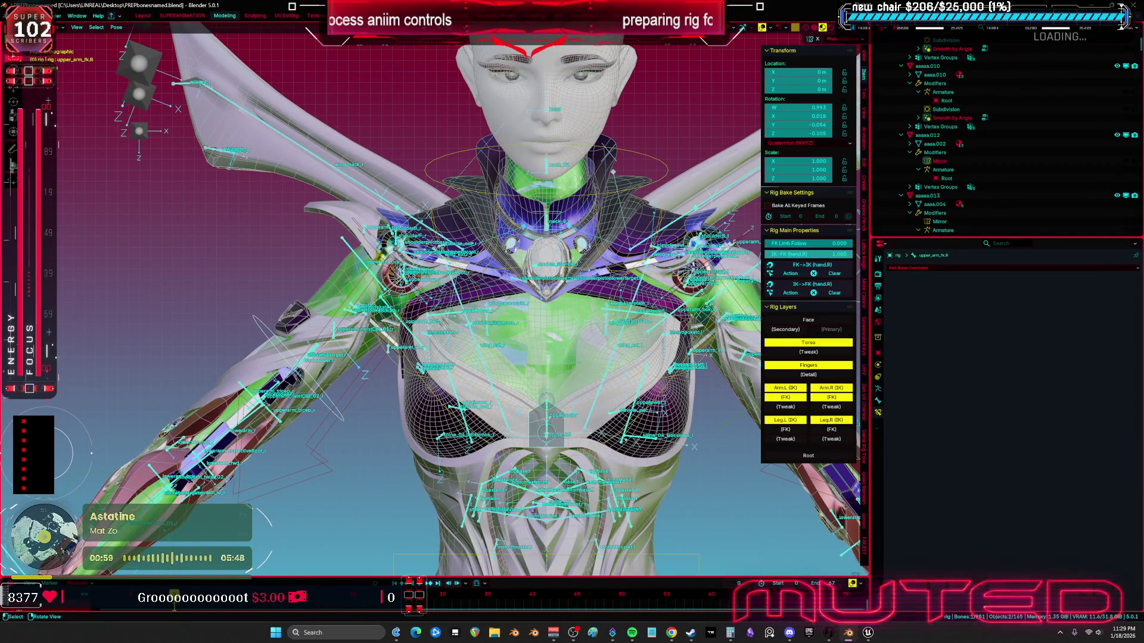
{"action": "key", "text": "r"}
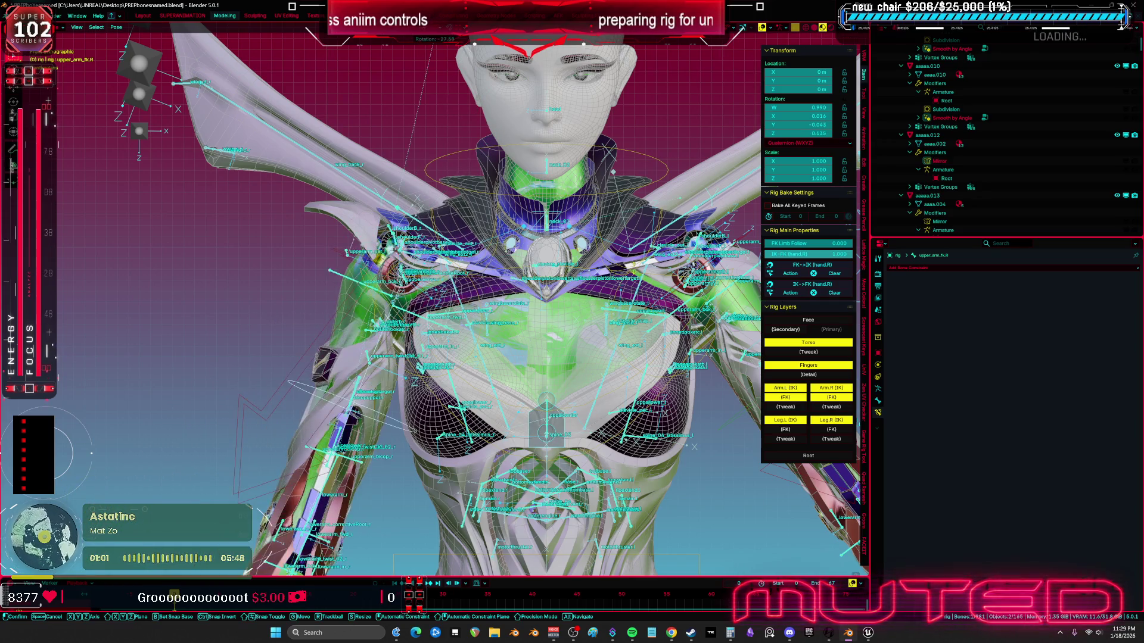
{"action": "left_click", "coordinate": [360, 250]}
{"action": "scroll", "coordinate": [381, 257], "scroll_direction": "up", "scroll_amount": 5}
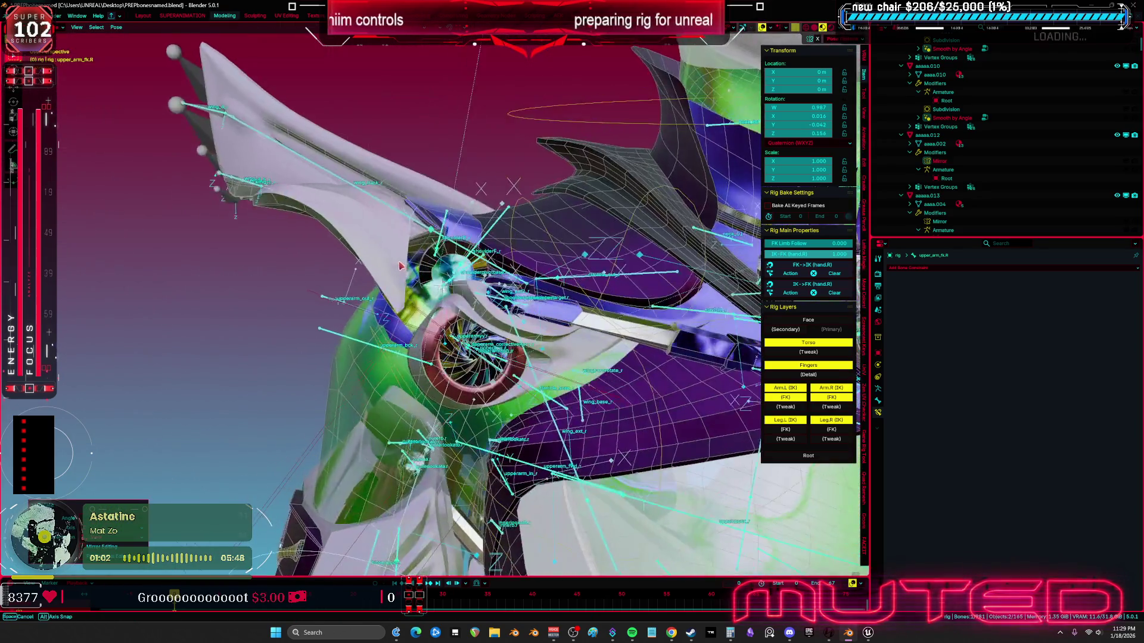
Step: Select shoulderF_r, then the right shoulder pivot-base bone, and inspect its rotation constraints from the front
{"action": "left_click", "coordinate": [325, 308]}
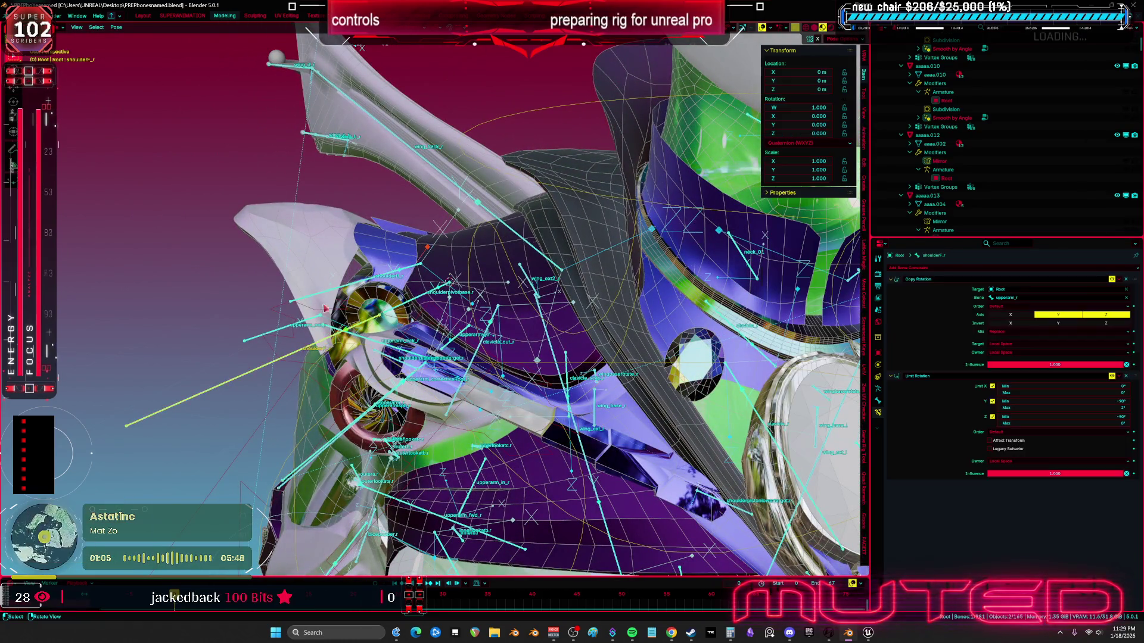
{"action": "left_click_drag", "start_coordinate": [337, 294], "coordinate": [368, 316]}
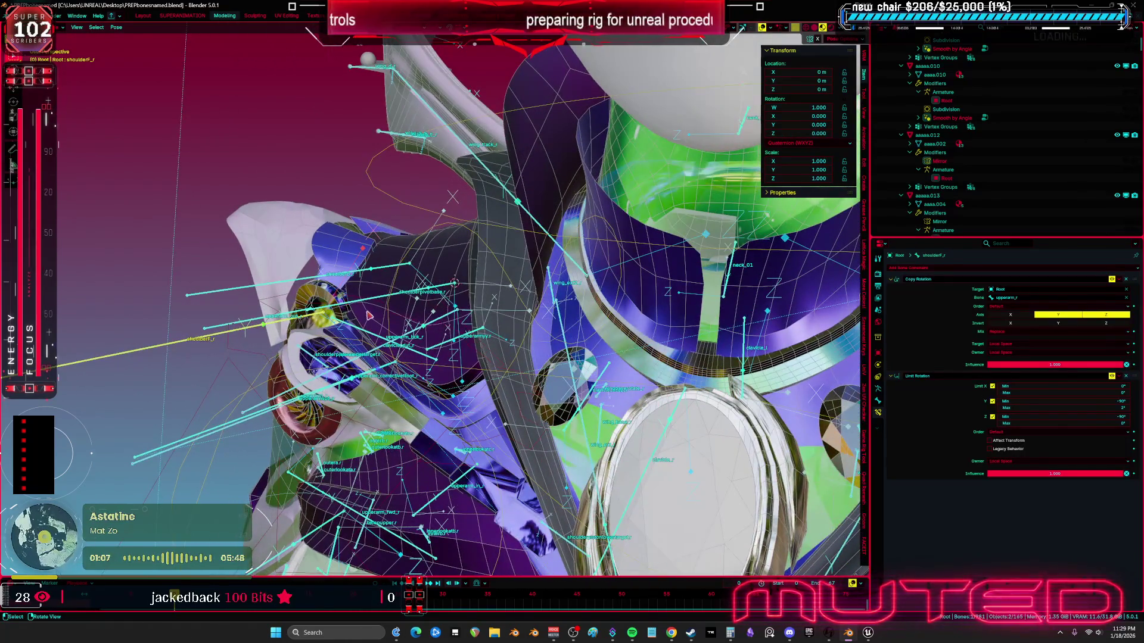
{"action": "left_click", "coordinate": [368, 305]}
{"action": "key", "text": "KP_1"}
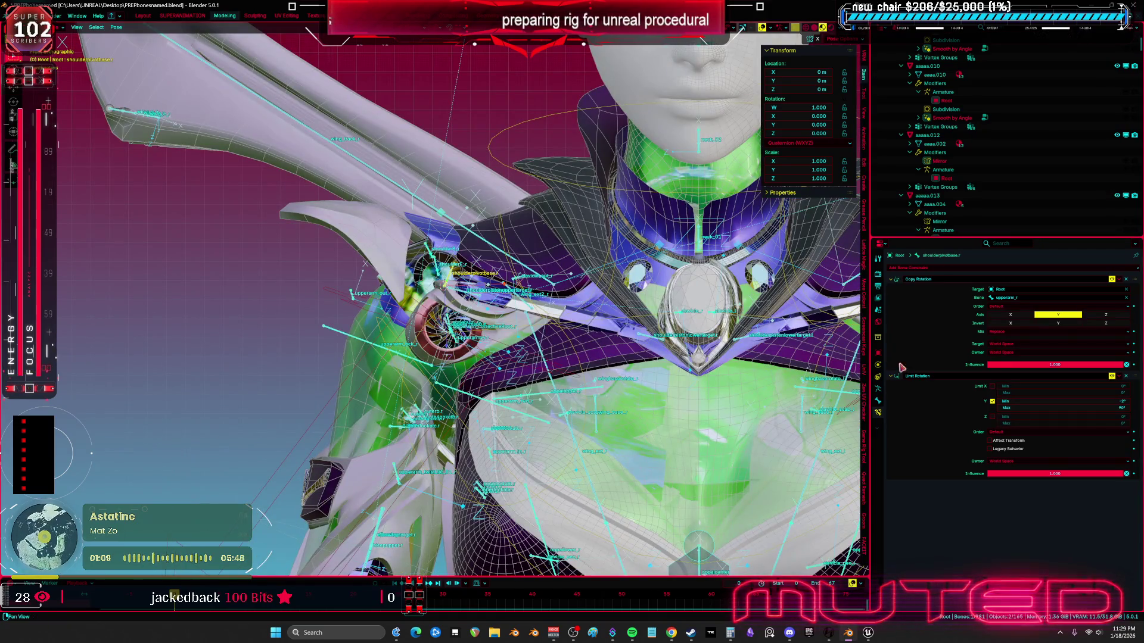
{"action": "mouse_move", "coordinate": [419, 312]}
{"action": "left_mouse_down"}
{"action": "mouse_move", "coordinate": [400, 324]}
{"action": "mouse_move", "coordinate": [493, 322]}
{"action": "mouse_move", "coordinate": [498, 357]}
{"action": "left_mouse_up"}
{"action": "scroll", "coordinate": [499, 369], "scroll_direction": "up", "scroll_amount": 2}
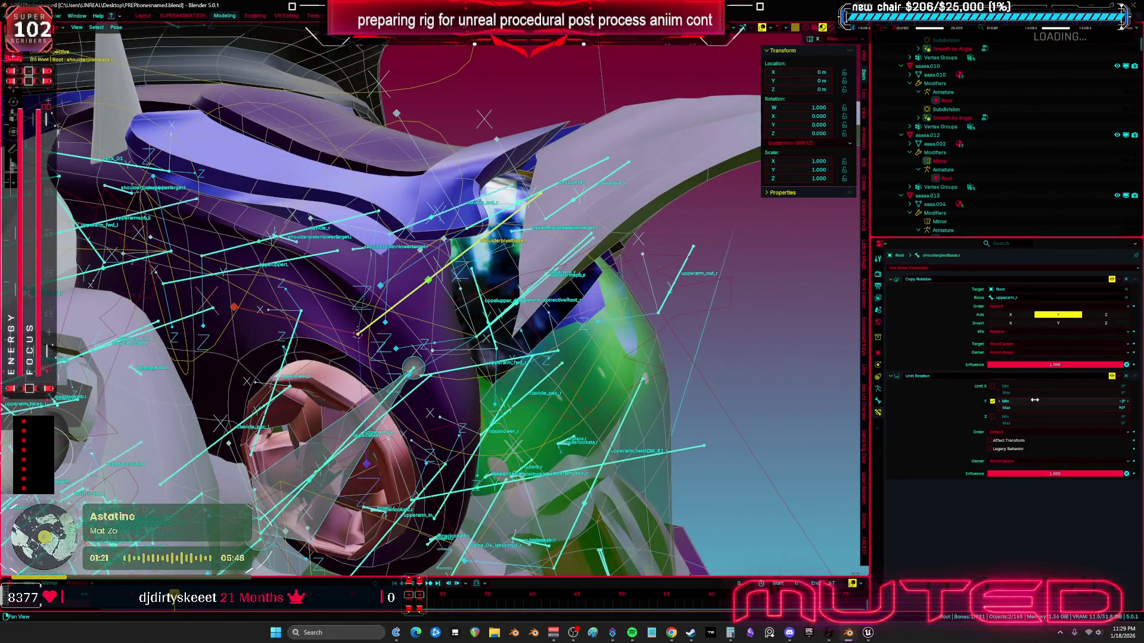
Step: Set the Copy Rotation and Limit Rotation constraint spaces to Local Space
{"action": "mouse_move", "coordinate": [1030, 404]}
{"action": "left_mouse_down"}
{"action": "mouse_move", "coordinate": [1002, 404]}
{"action": "mouse_move", "coordinate": [1020, 466]}
{"action": "left_mouse_up"}
{"action": "left_click", "coordinate": [1016, 462]}
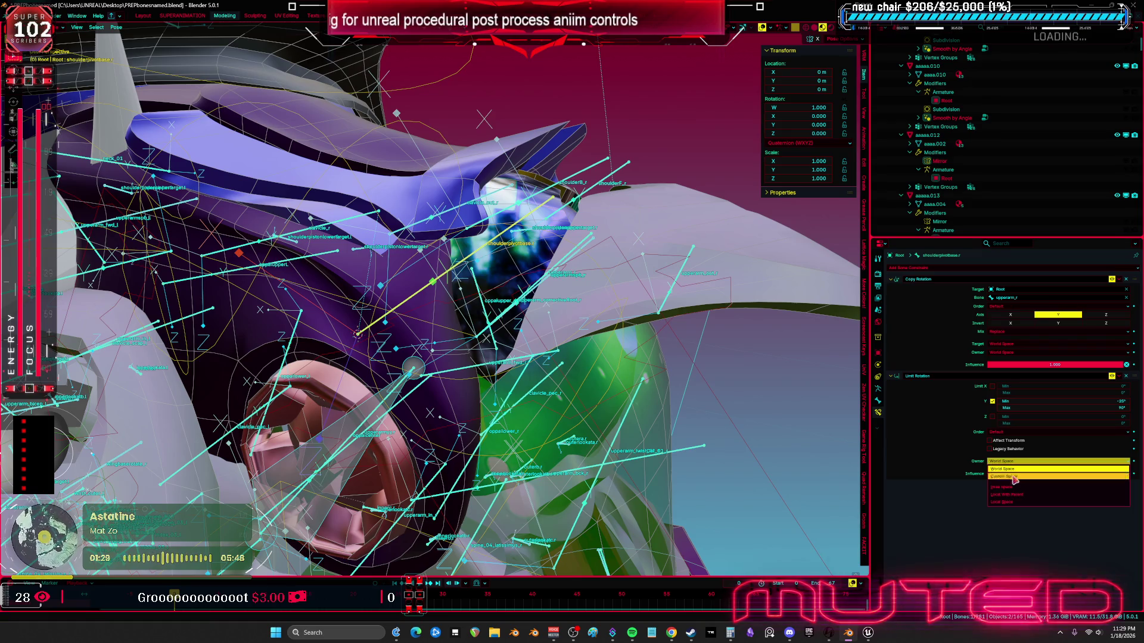
{"action": "left_click", "coordinate": [1017, 352]}
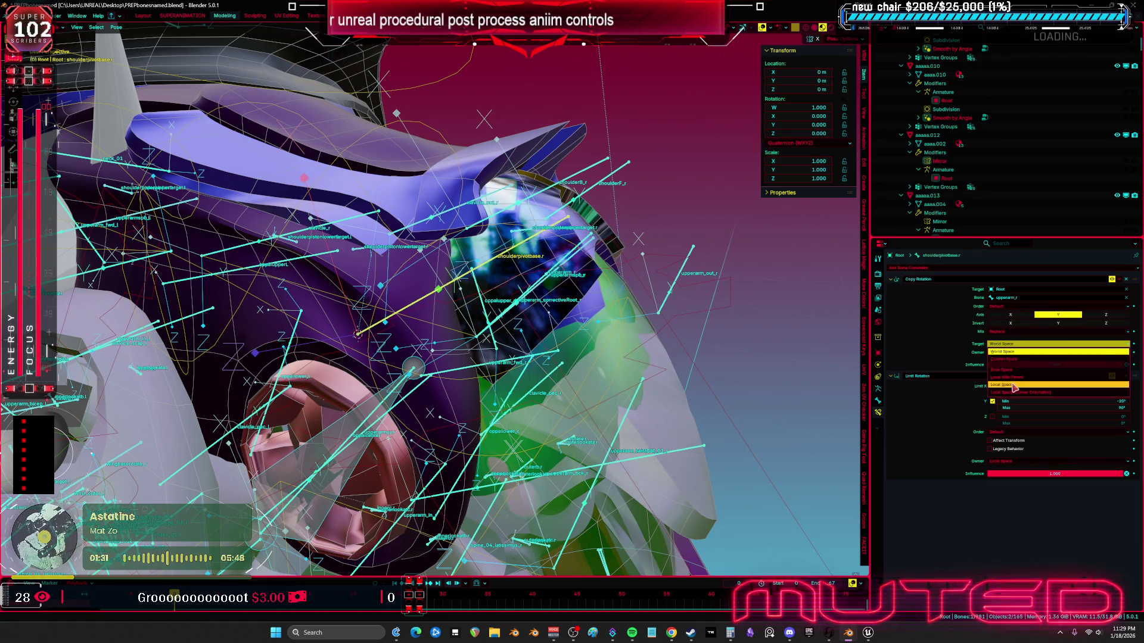
{"action": "left_click", "coordinate": [1016, 359]}
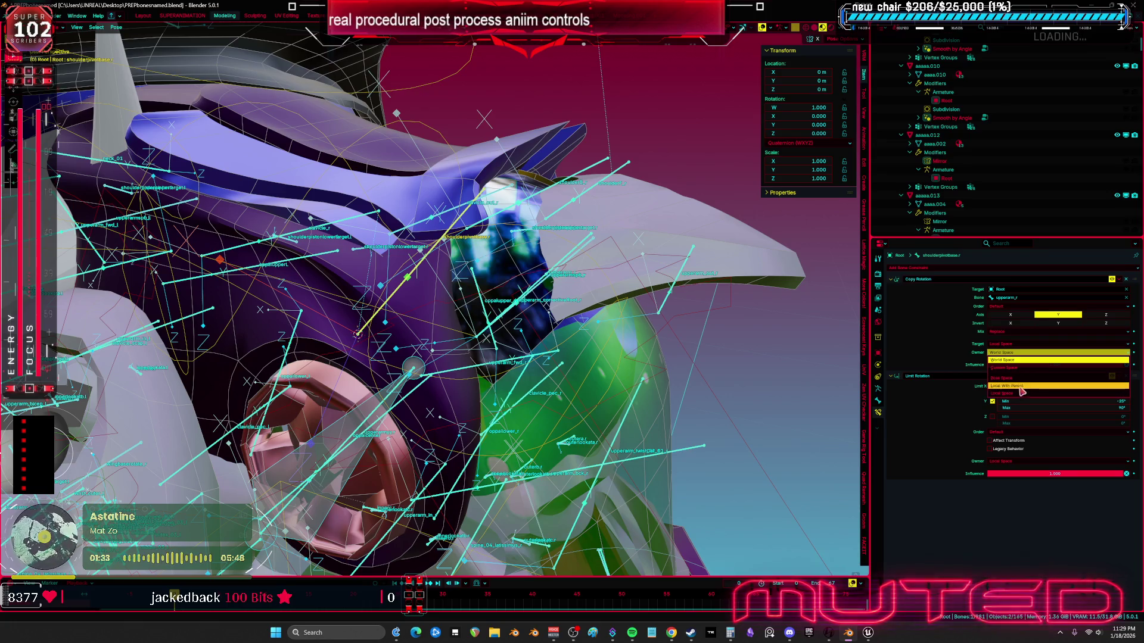
{"action": "left_click", "coordinate": [1023, 394]}
Step: Set the Limit Rotation Y minimum to -90°
{"action": "left_click", "coordinate": [1044, 401]}
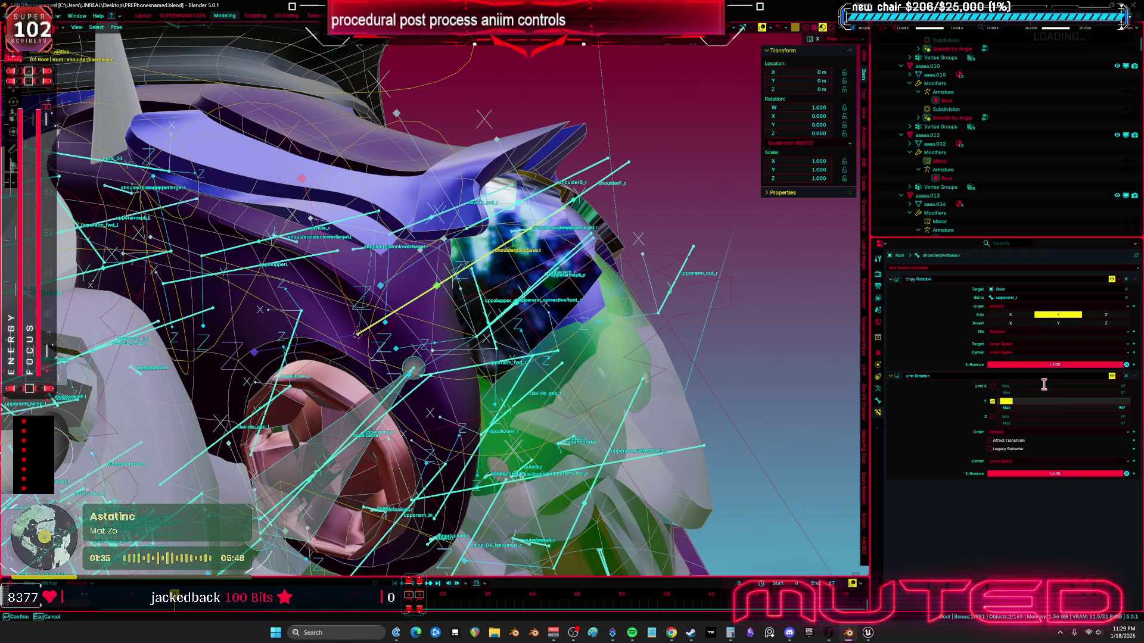
{"action": "type", "text": "-2"}
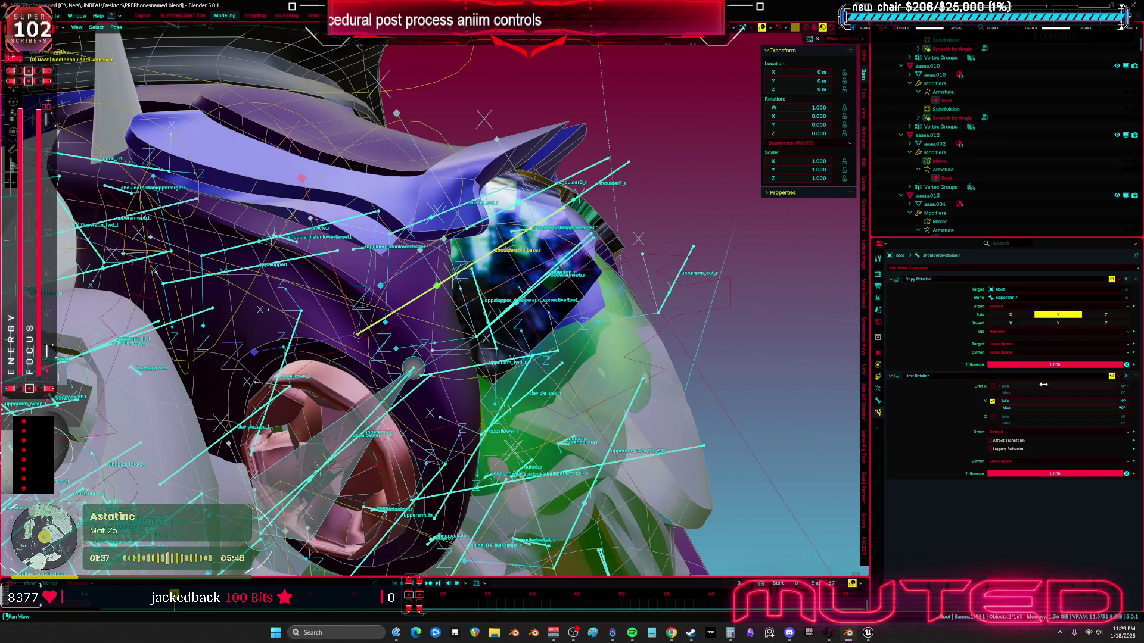
{"action": "double_click", "coordinate": [1042, 402]}
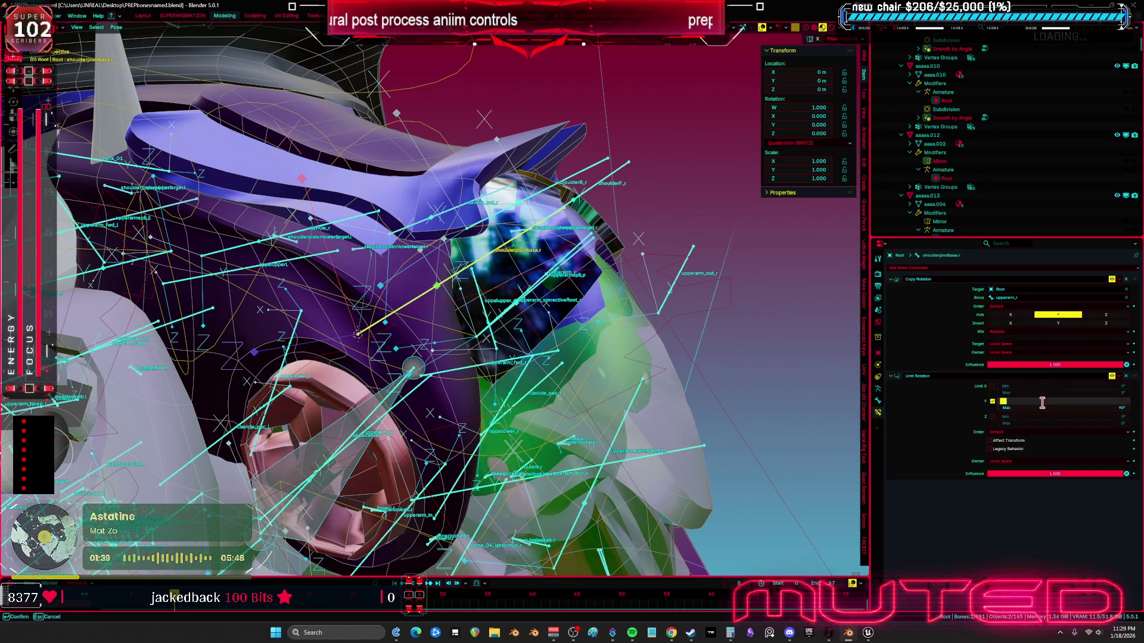
{"action": "type", "text": "-90"}
{"action": "key", "text": "Return"}
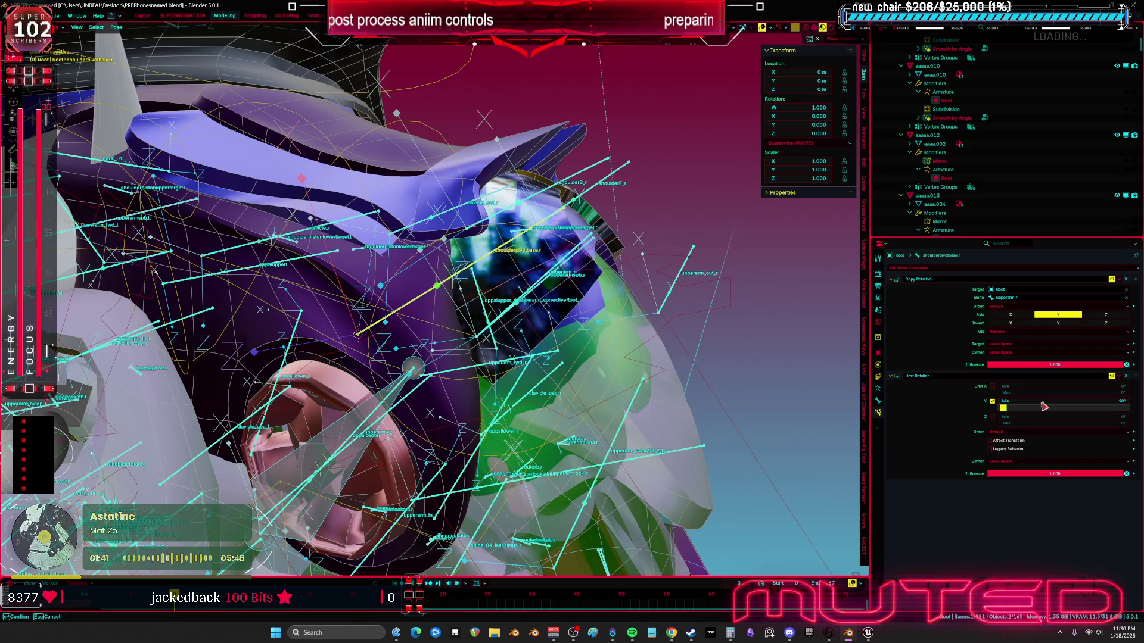
{"action": "left_click", "coordinate": [707, 380]}
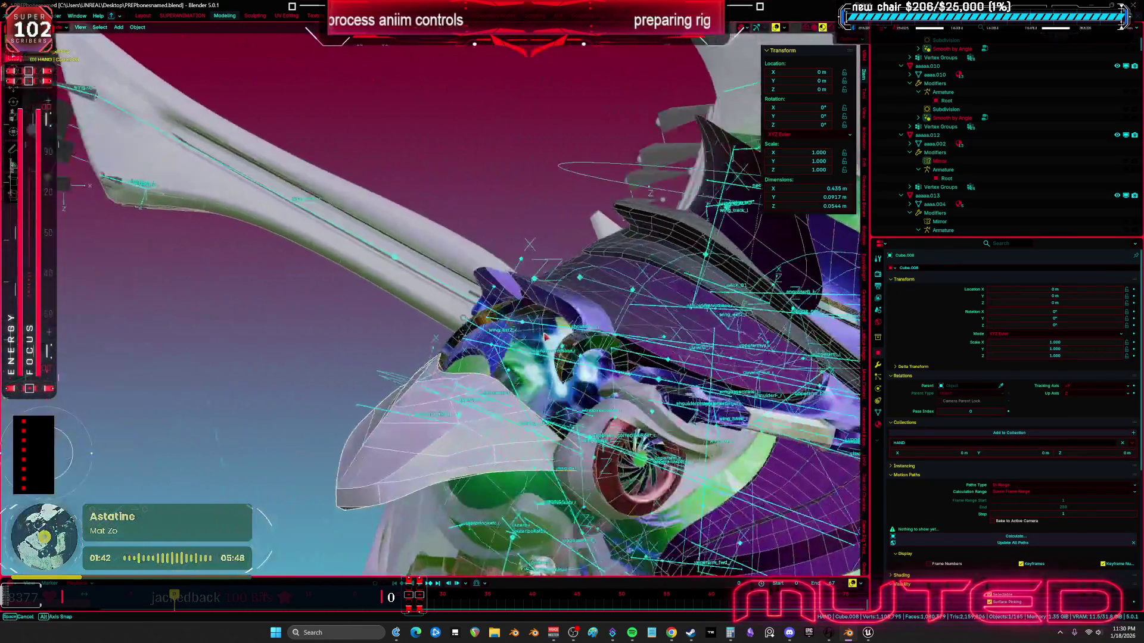
Step: Clear upper_arm_fk.R's rotation back to rest
{"action": "left_click_drag", "start_coordinate": [548, 337], "coordinate": [410, 510]}
{"action": "left_click", "coordinate": [375, 492]}
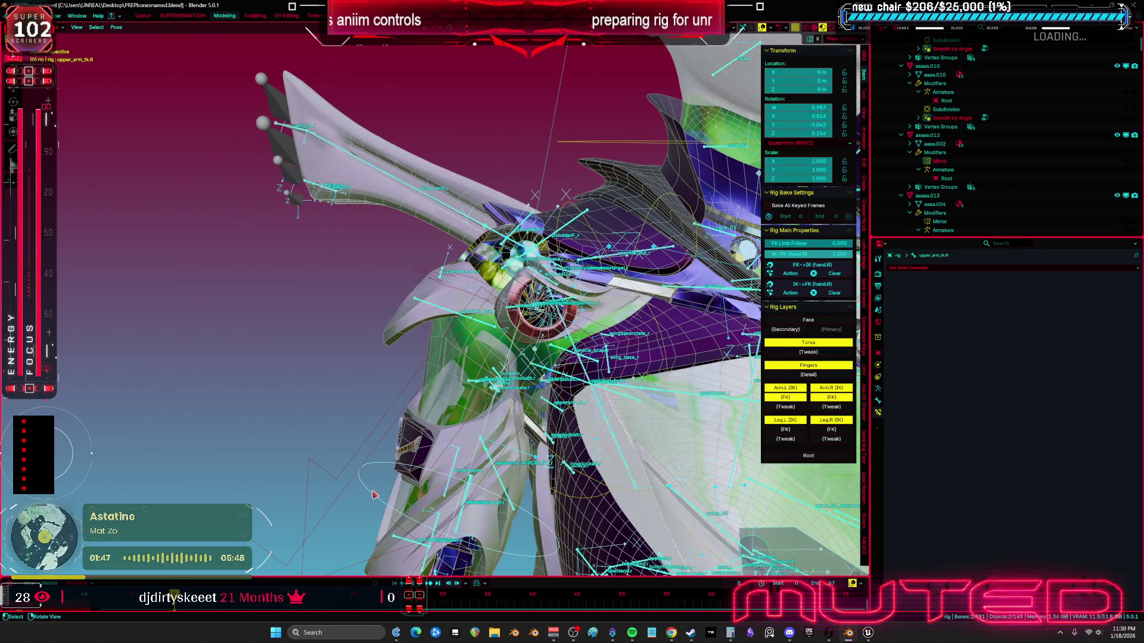
{"action": "right_click", "coordinate": [383, 490]}
{"action": "left_click", "coordinate": [384, 484]}
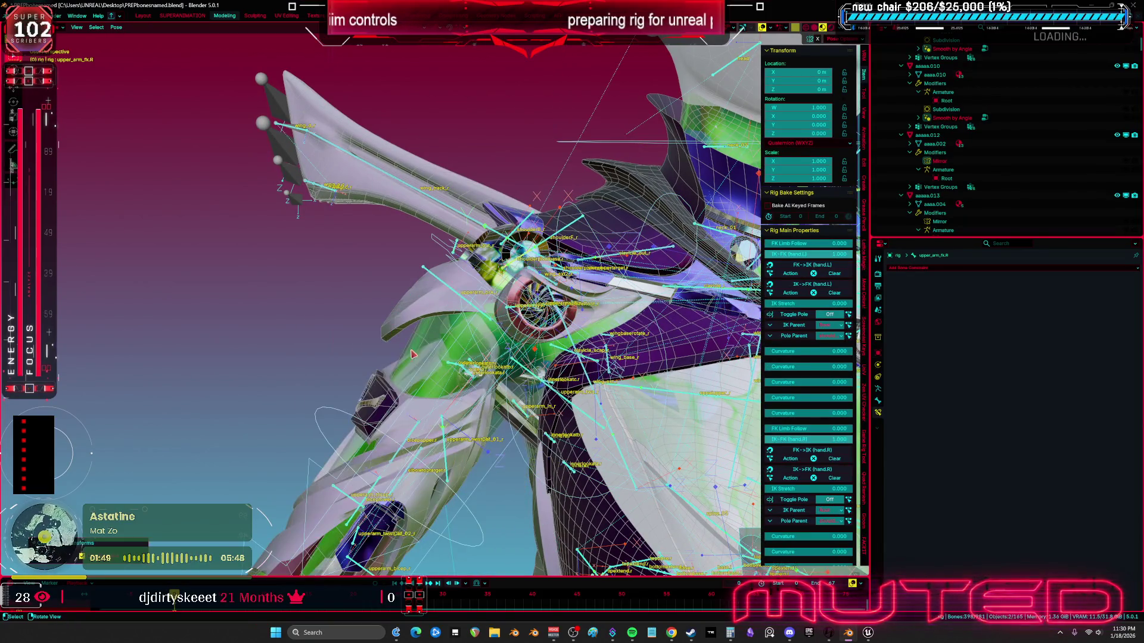
Step: Test-rotate the upper arm against the shoulder pad in a front close-up, then reset it to rest
{"action": "left_click", "coordinate": [340, 411]}
{"action": "key", "text": "KP_1"}
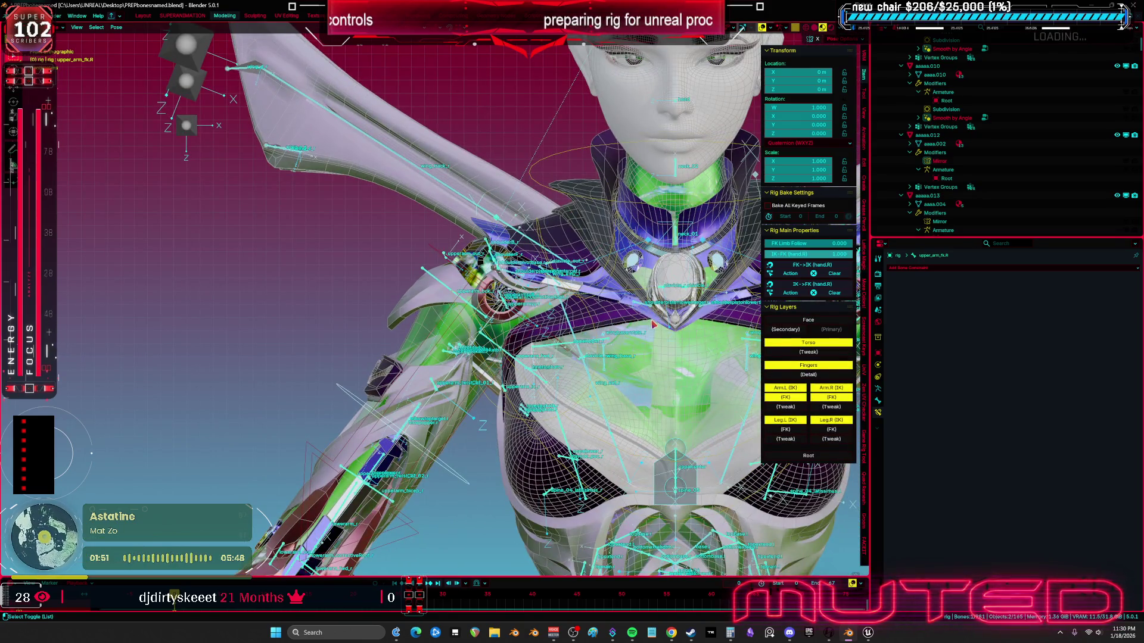
{"action": "key", "text": "shift+alt+z"}
{"action": "key", "text": "r"}
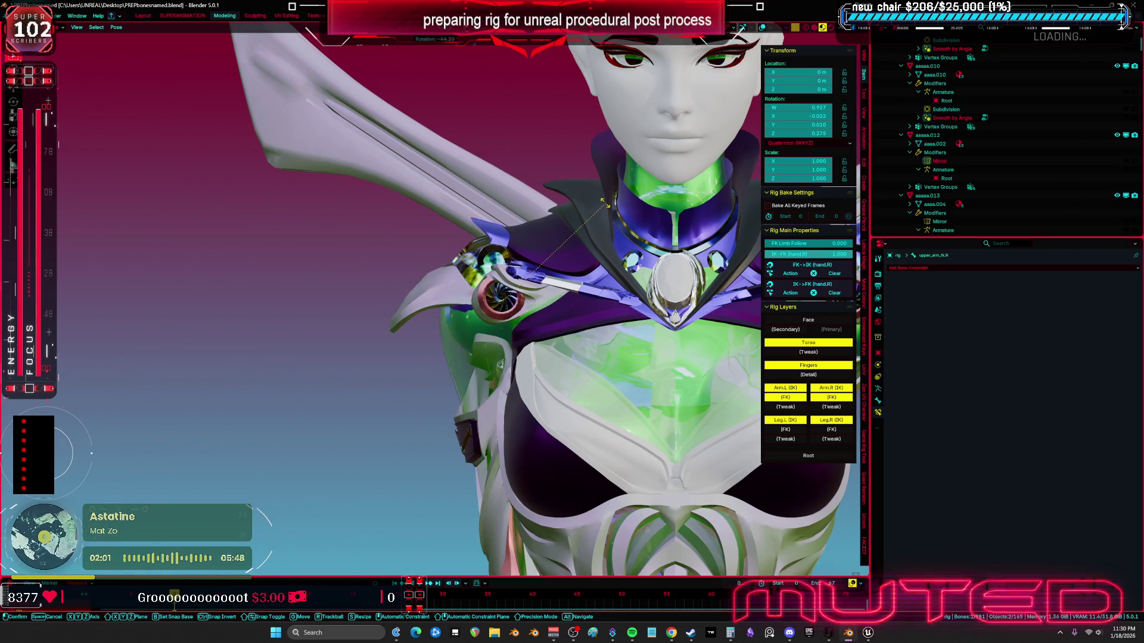
{"action": "left_click", "coordinate": [588, 230]}
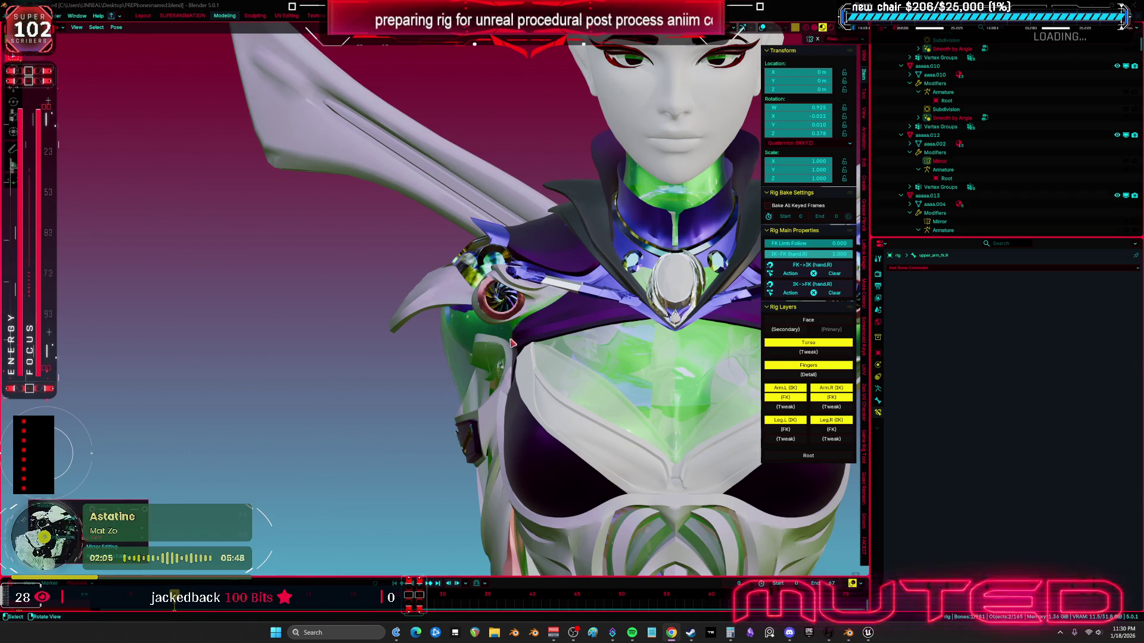
{"action": "scroll", "coordinate": [507, 340], "scroll_direction": "up", "scroll_amount": 3}
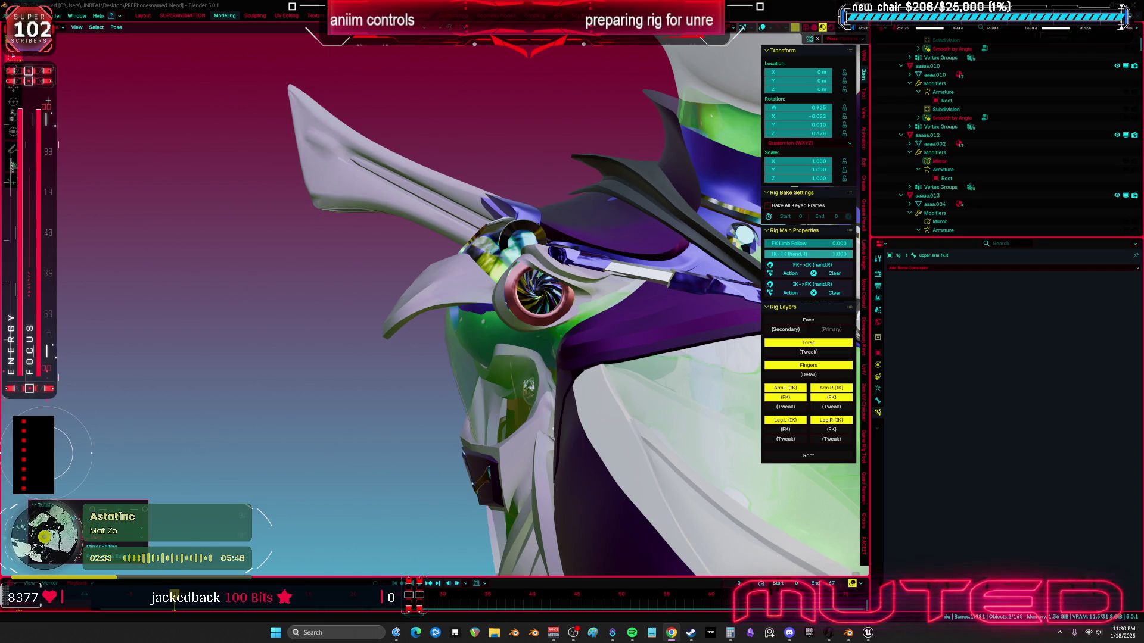
{"action": "key", "text": "shift+alt+z"}
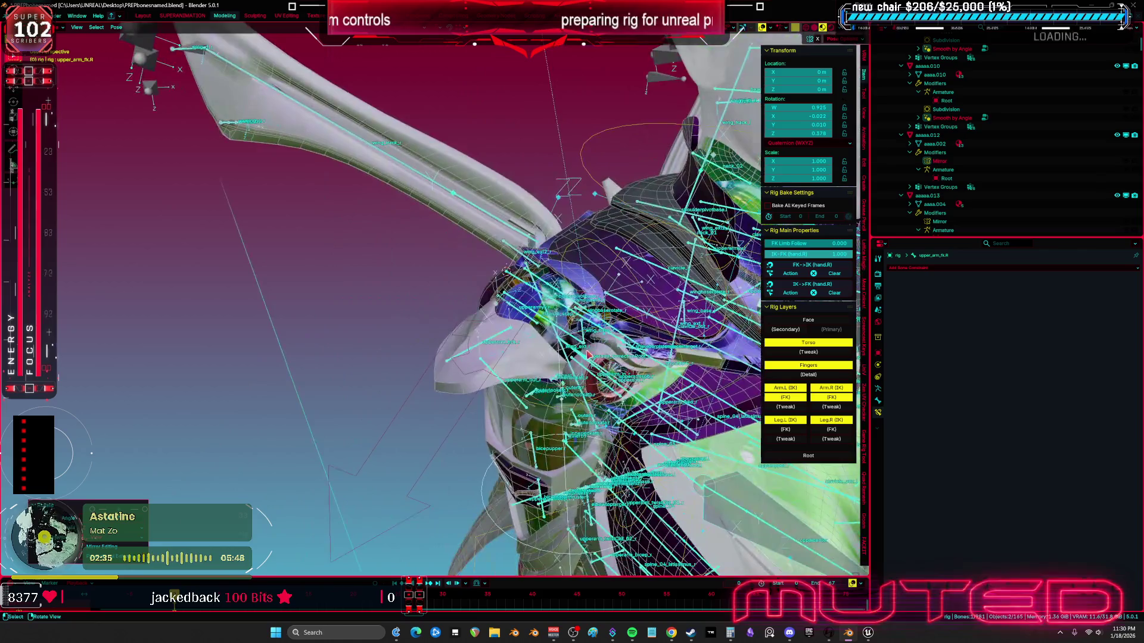
{"action": "right_click", "coordinate": [588, 354]}
{"action": "left_click", "coordinate": [578, 354]}
Step: Return to pose mode, hide overlays and maximize the viewport framed on the shoulder
{"action": "key", "text": "ctrl+Tab"}
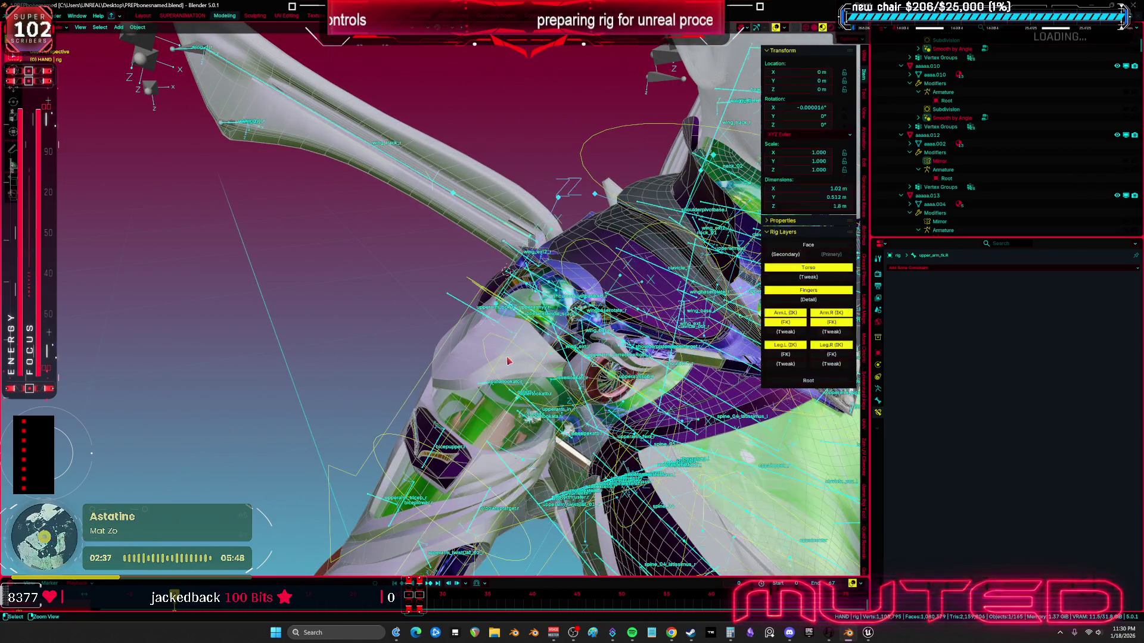
{"action": "left_click", "coordinate": [523, 345]}
{"action": "scroll", "coordinate": [523, 345], "scroll_direction": "up", "scroll_amount": 3}
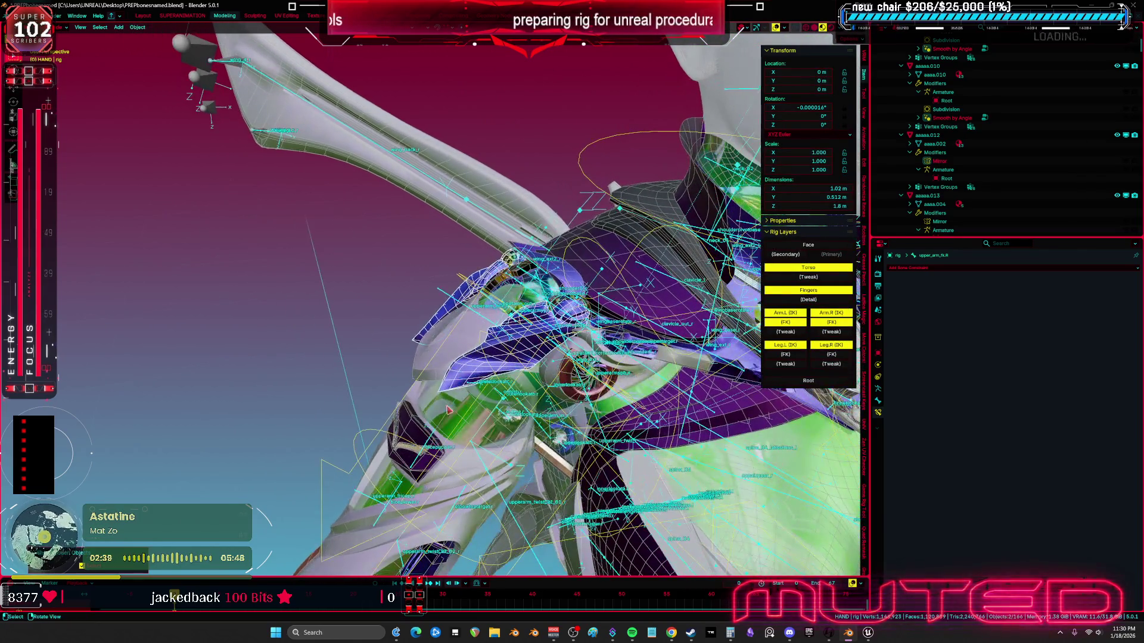
{"action": "key", "text": "ctrl+Tab"}
{"action": "key", "text": "KP_Decimal"}
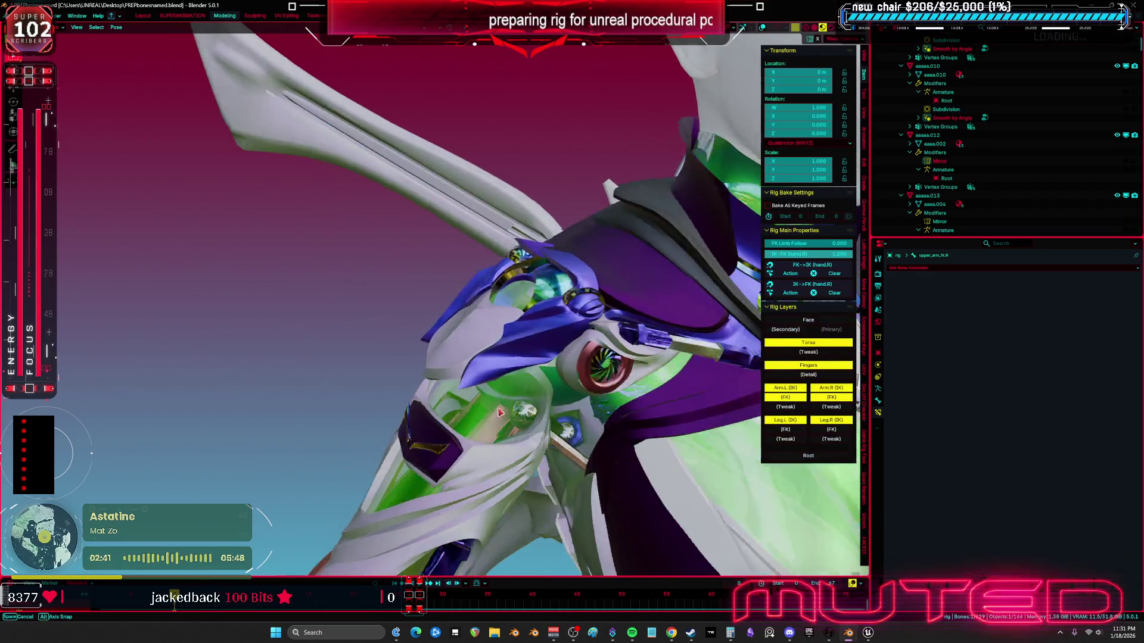
{"action": "key", "text": "shift+alt+z"}
{"action": "key", "text": "ctrl+alt+space"}
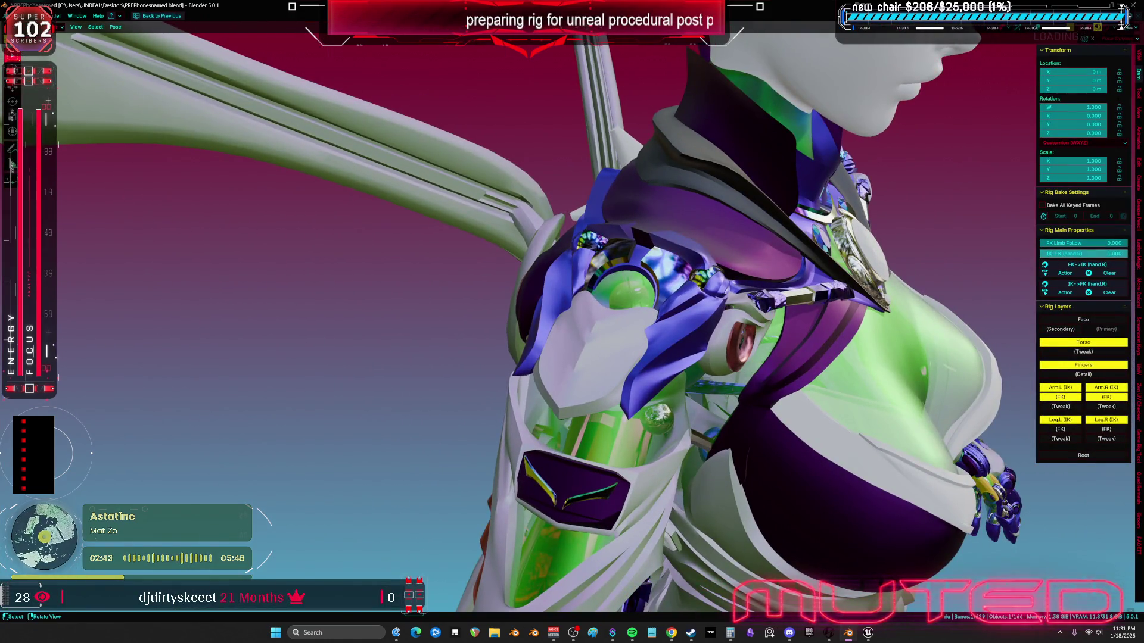
Step: Test-rotate the upper arm, clear it to rest, then switch to the Unreal Engine mesh editor
{"action": "key", "text": "r"}
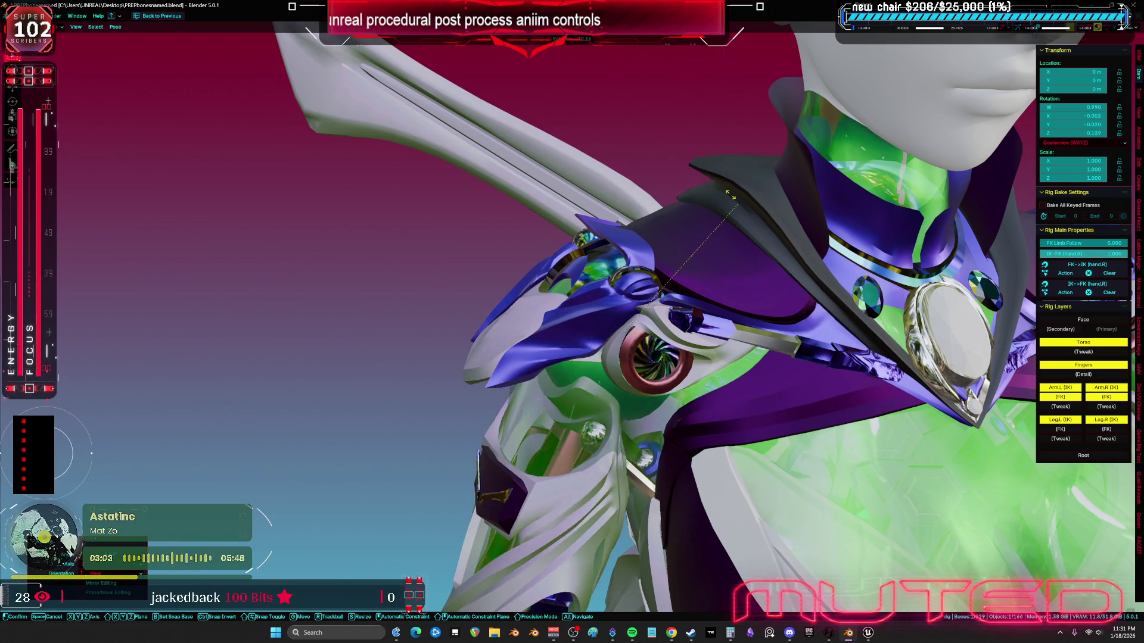
{"action": "left_click", "coordinate": [512, 263]}
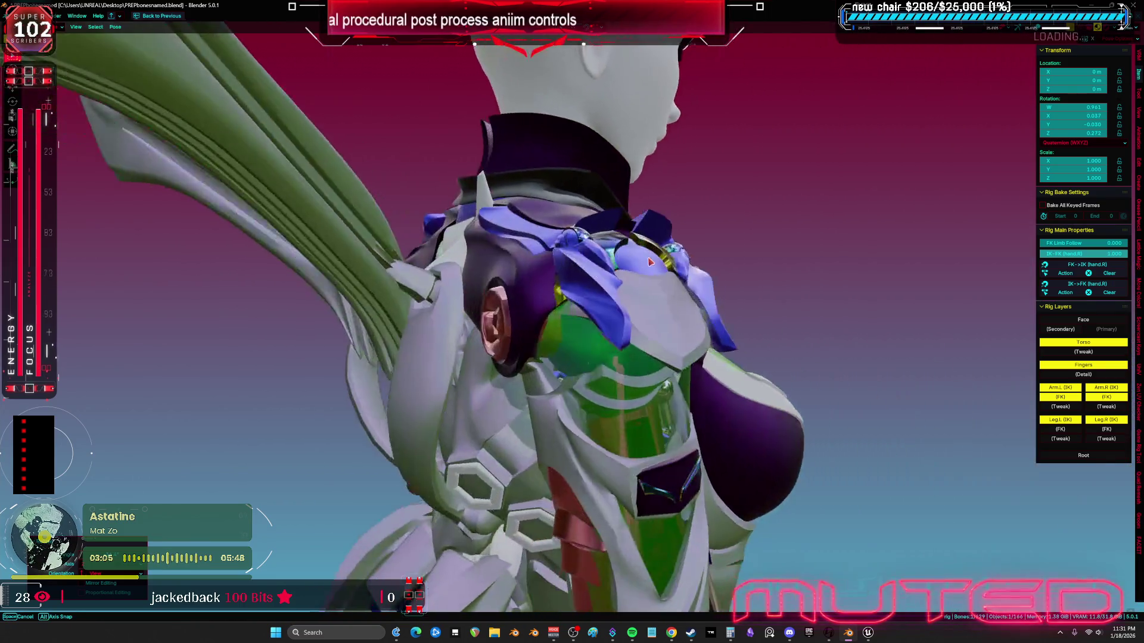
{"action": "key", "text": "a"}
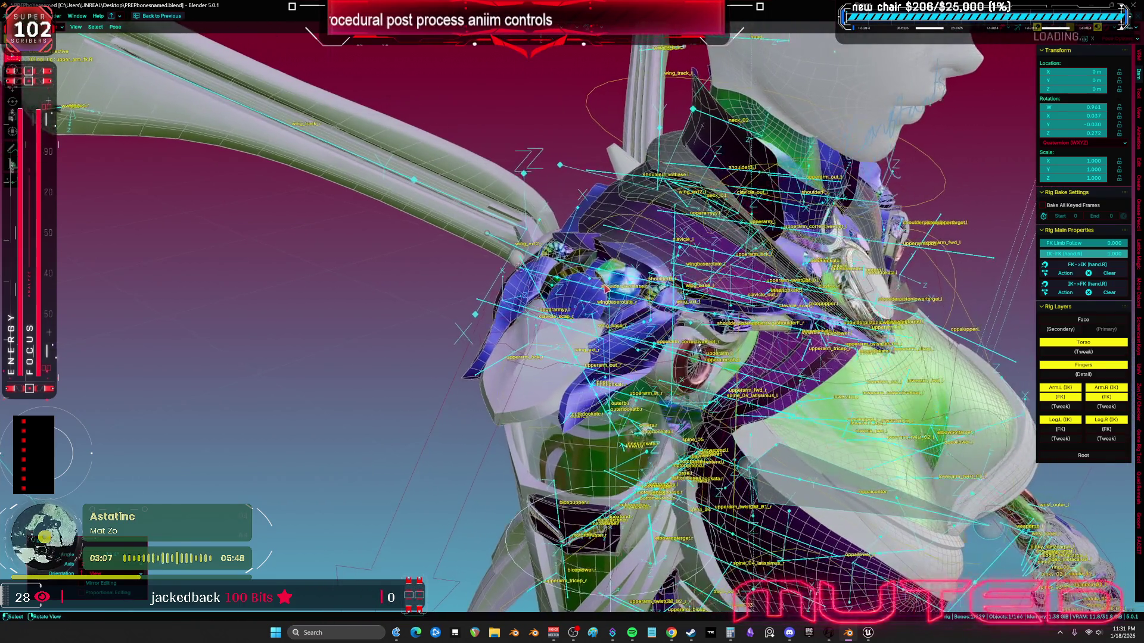
{"action": "key", "text": "w"}
{"action": "left_click", "coordinate": [606, 289]}
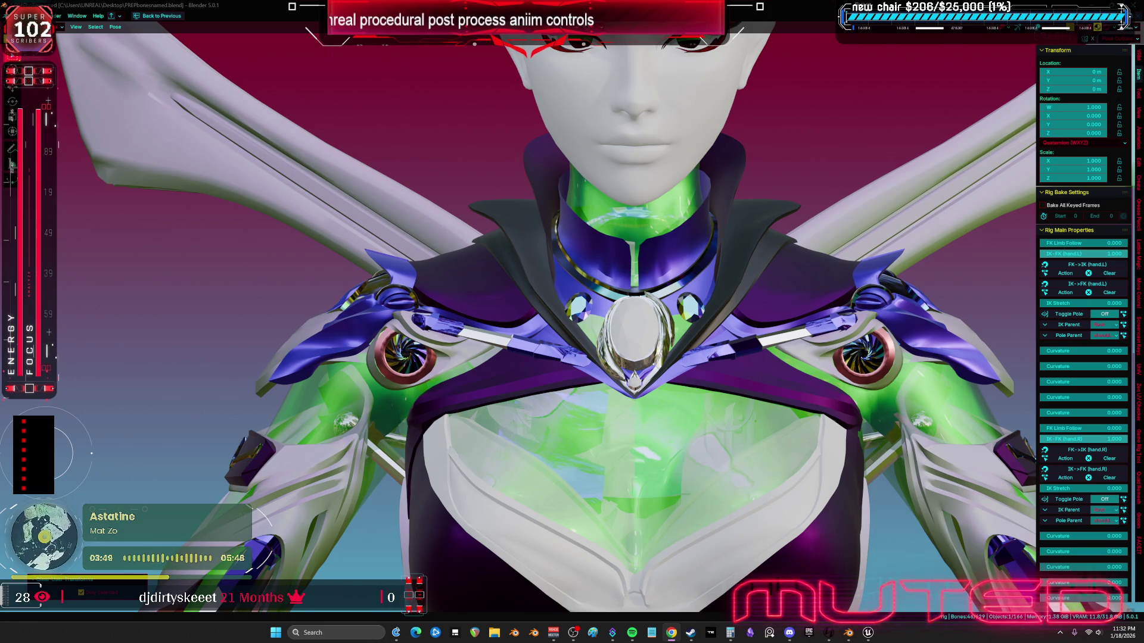
{"action": "left_click_drag", "start_coordinate": [744, 310], "coordinate": [870, 312]}
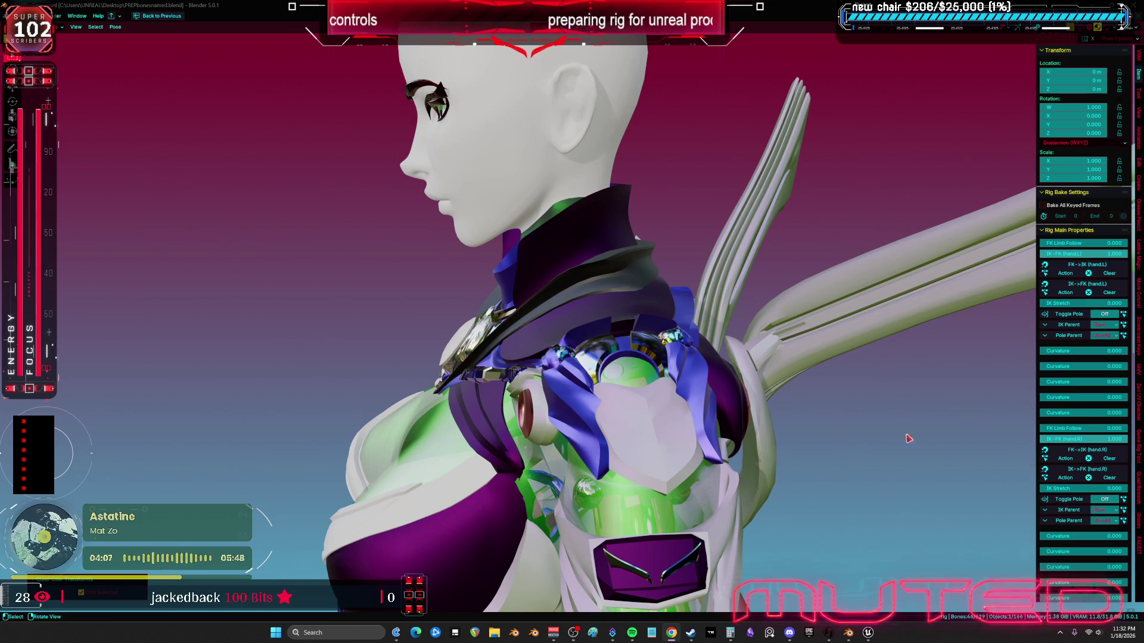
{"action": "left_click", "coordinate": [868, 632]}
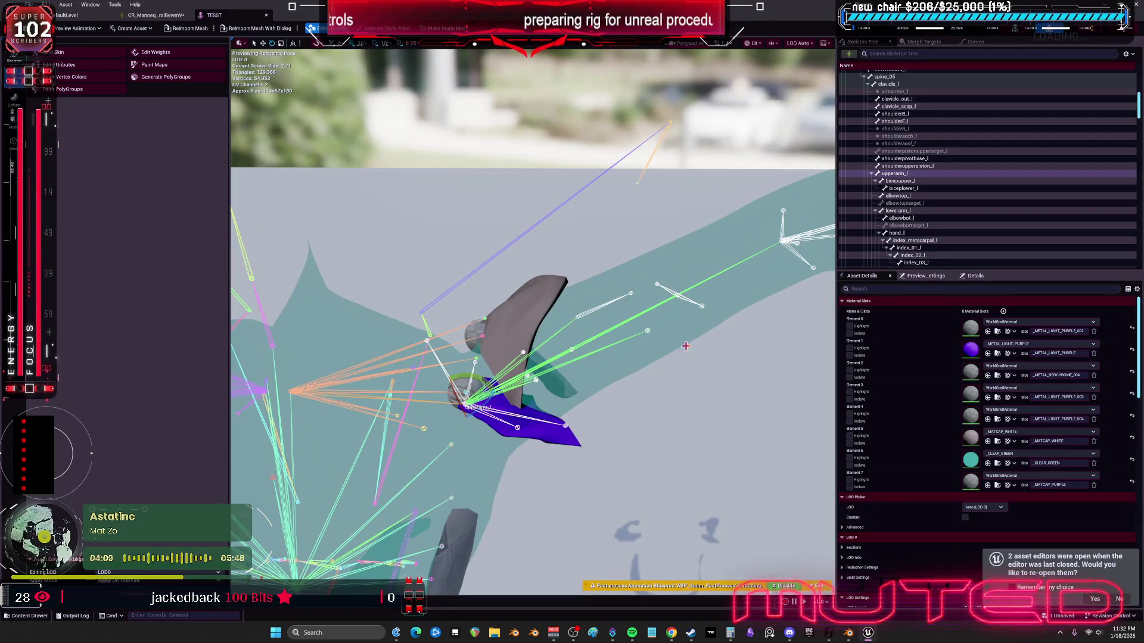
Step: Swing upperarm_l about 82° downward in the TESST preview
{"action": "mouse_move", "coordinate": [489, 382]}
{"action": "left_mouse_down"}
{"action": "mouse_move", "coordinate": [493, 437]}
{"action": "mouse_move", "coordinate": [463, 394]}
{"action": "left_mouse_up"}
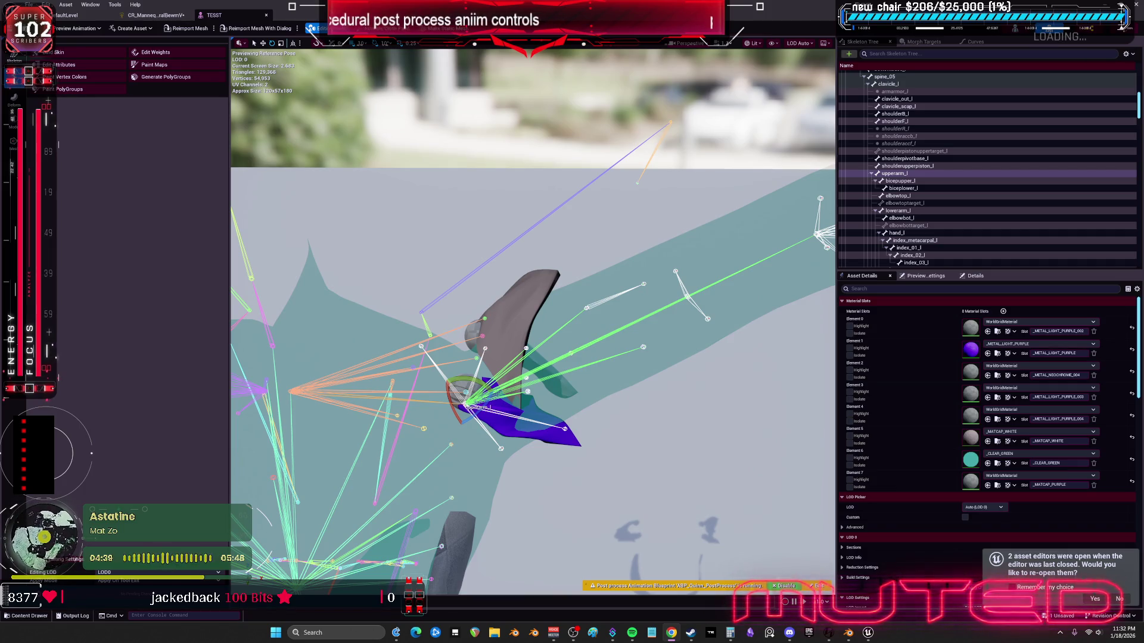
Step: Wire Print's Execute output into Set Rotation - Bone and tidy the node layout
{"action": "left_click", "coordinate": [170, 17]}
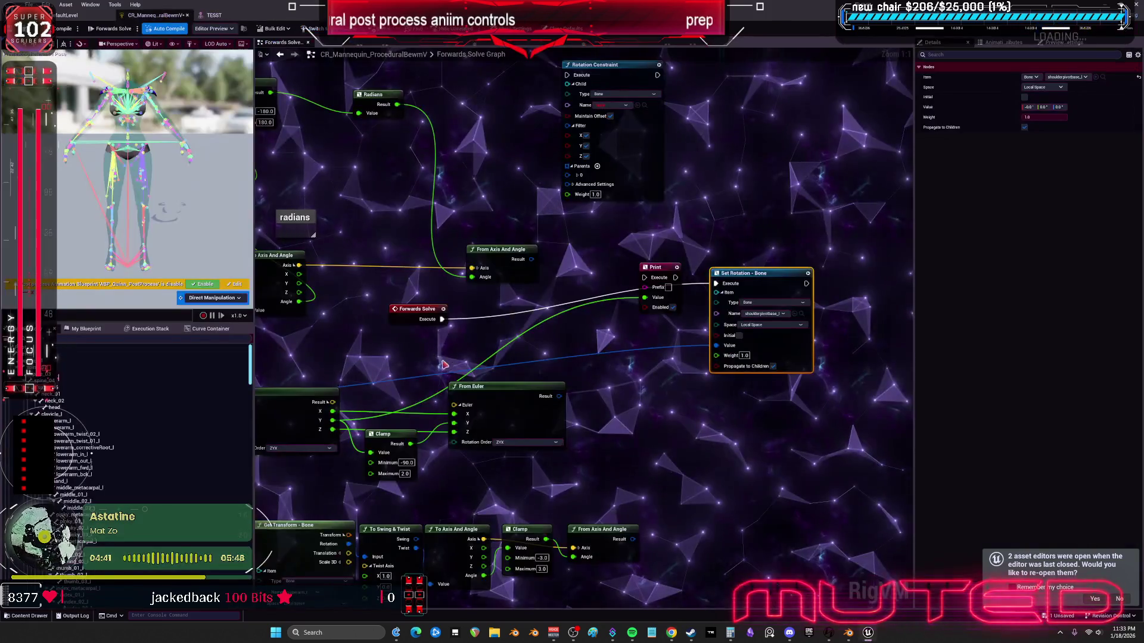
{"action": "left_click_drag", "start_coordinate": [499, 354], "coordinate": [655, 352]}
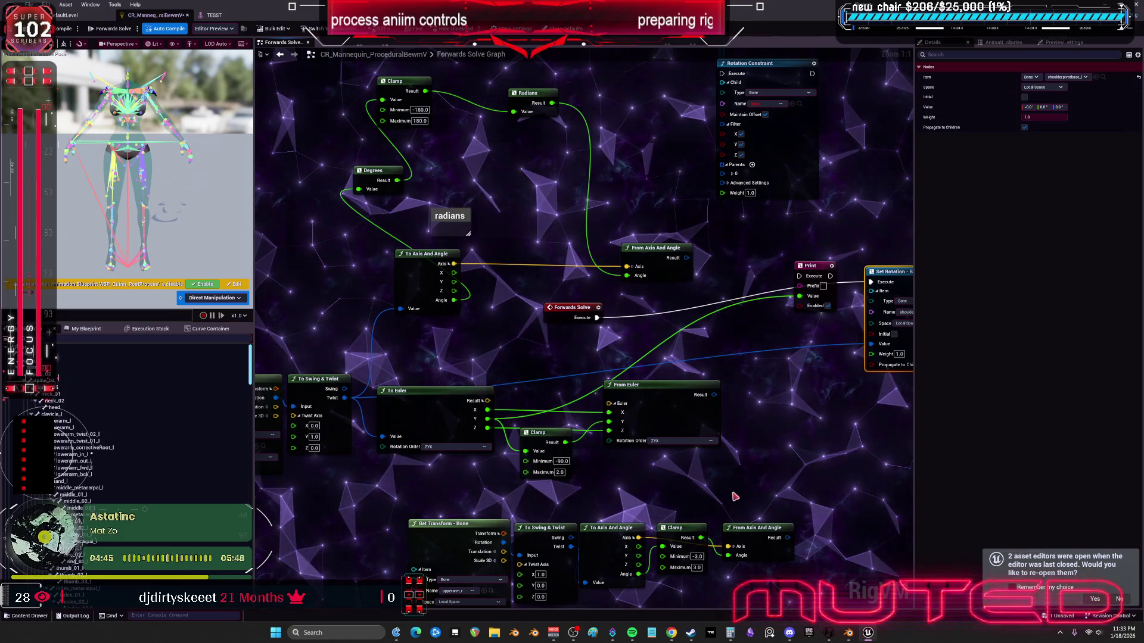
{"action": "left_click_drag", "start_coordinate": [737, 490], "coordinate": [672, 469]}
{"action": "mouse_move", "coordinate": [592, 341]}
{"action": "left_mouse_down"}
{"action": "mouse_move", "coordinate": [594, 379]}
{"action": "mouse_move", "coordinate": [676, 147]}
{"action": "mouse_move", "coordinate": [747, 151]}
{"action": "mouse_move", "coordinate": [753, 296]}
{"action": "mouse_move", "coordinate": [802, 318]}
{"action": "left_mouse_up"}
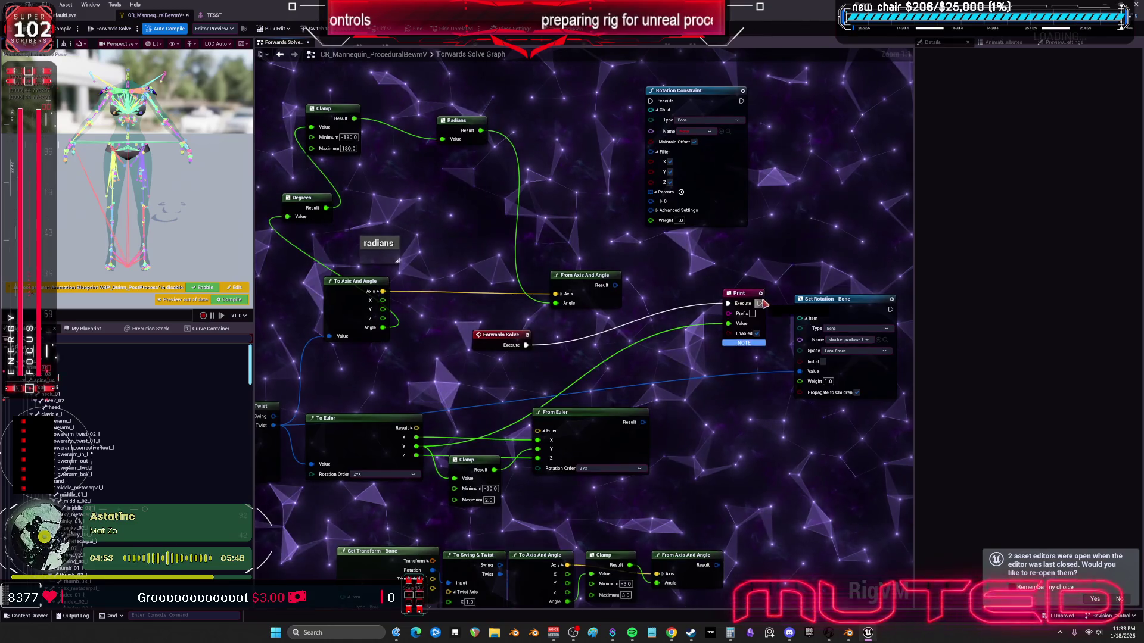
{"action": "left_click_drag", "start_coordinate": [759, 303], "coordinate": [800, 310]}
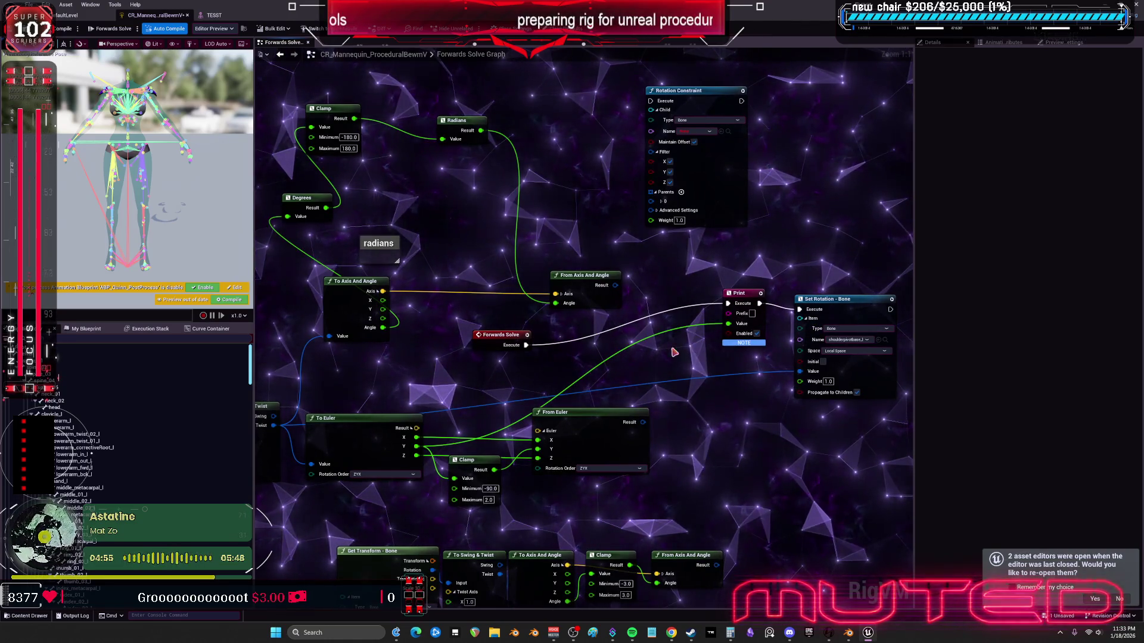
{"action": "left_click_drag", "start_coordinate": [501, 335], "coordinate": [489, 335]}
{"action": "left_click_drag", "start_coordinate": [748, 294], "coordinate": [688, 319]}
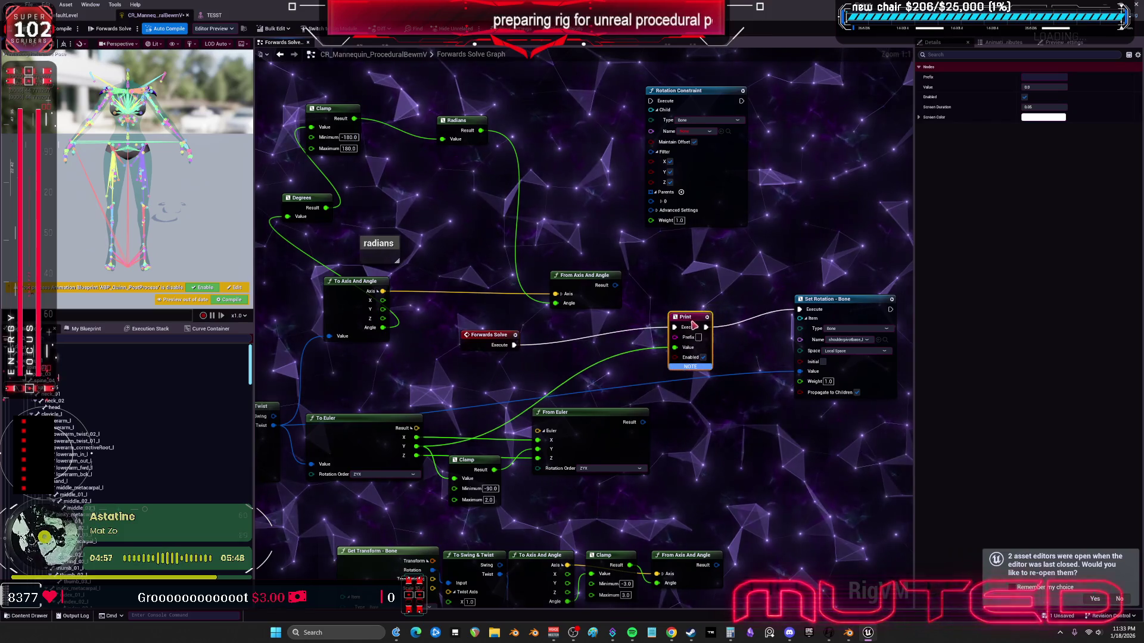
Step: Rotate the upper arm in the TESST preview to test the shoulder pad
{"action": "left_click", "coordinate": [214, 15]}
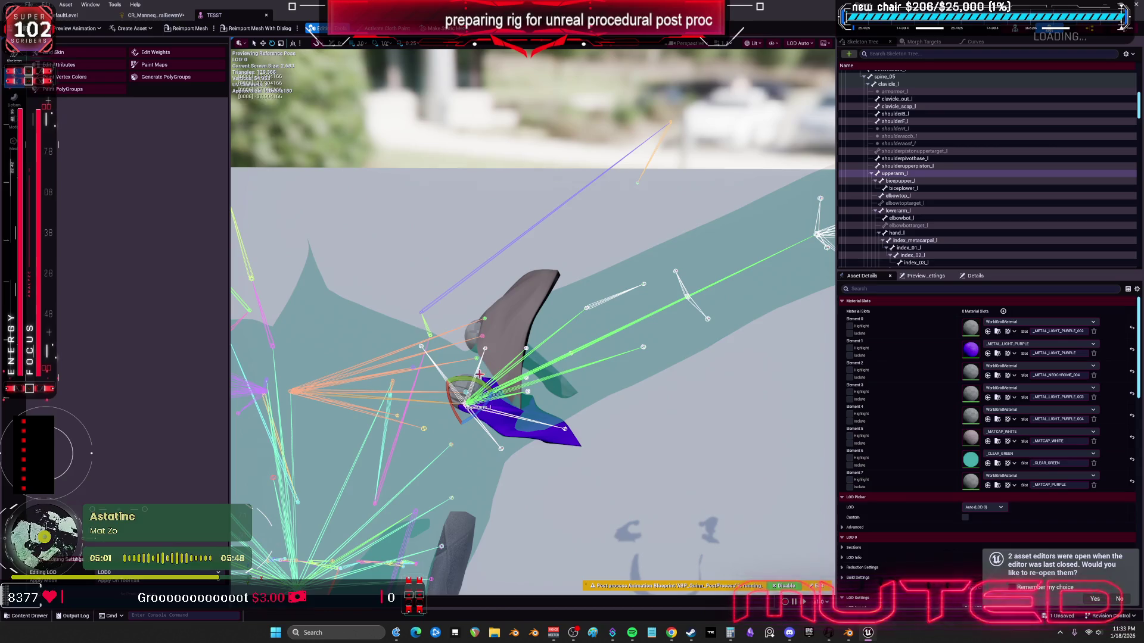
{"action": "mouse_move", "coordinate": [471, 379]}
{"action": "left_mouse_down"}
{"action": "mouse_move", "coordinate": [490, 434]}
{"action": "mouse_move", "coordinate": [507, 395]}
{"action": "mouse_move", "coordinate": [478, 442]}
{"action": "mouse_move", "coordinate": [453, 381]}
{"action": "left_mouse_up"}
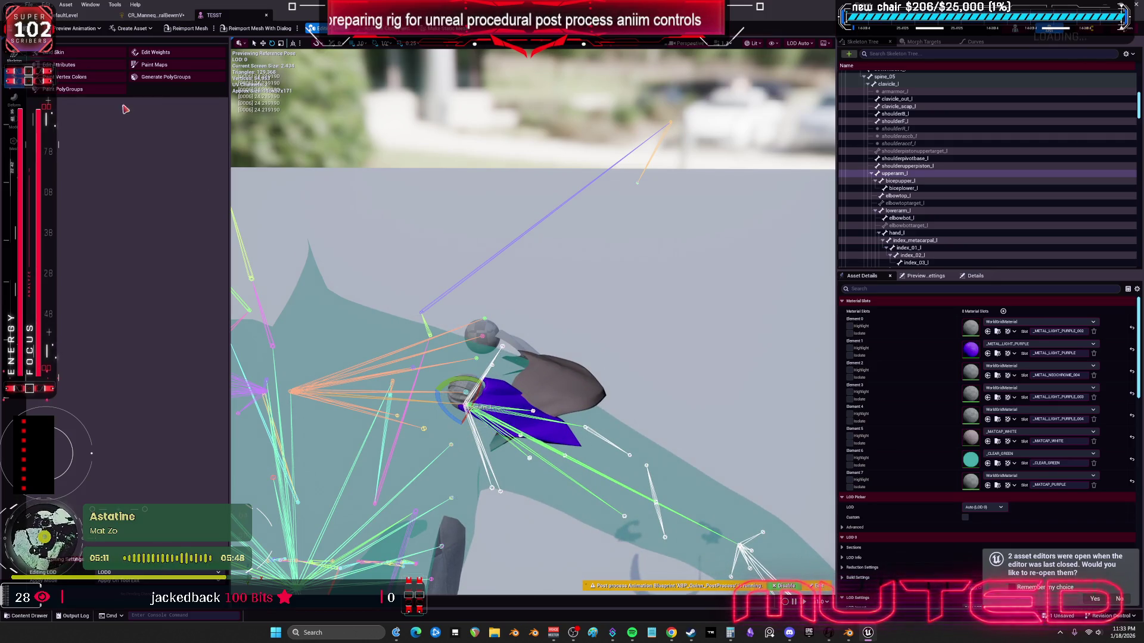
{"action": "left_click", "coordinate": [152, 14]}
Step: Reopen TESST from the Content Browser and twist upperarm_l slightly to test the rig
{"action": "left_click", "coordinate": [67, 15]}
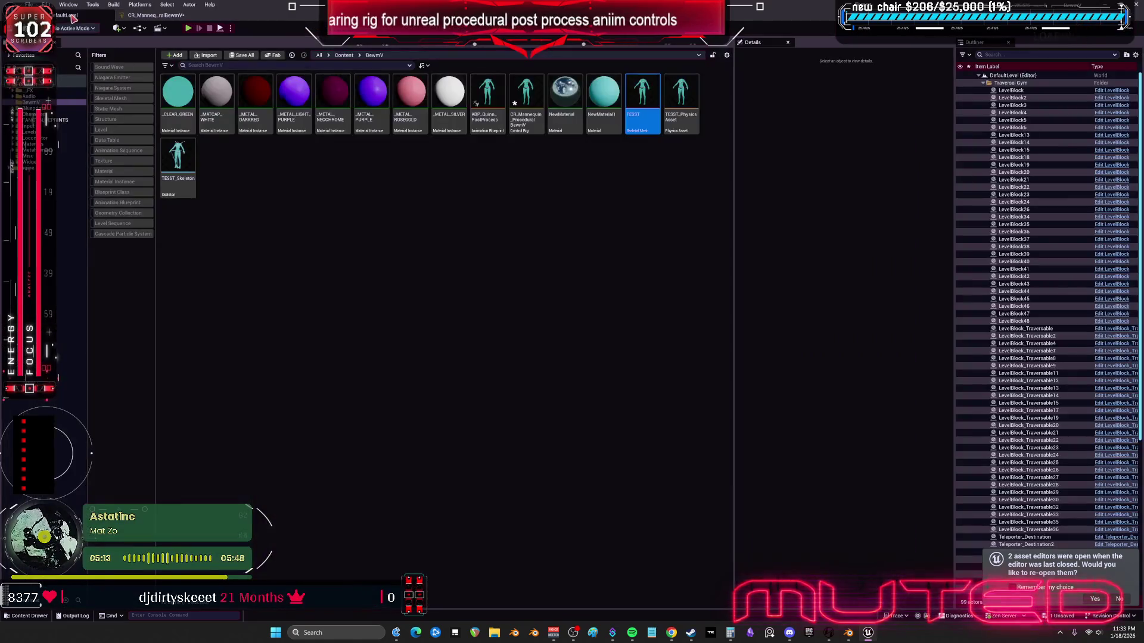
{"action": "double_click", "coordinate": [631, 98]}
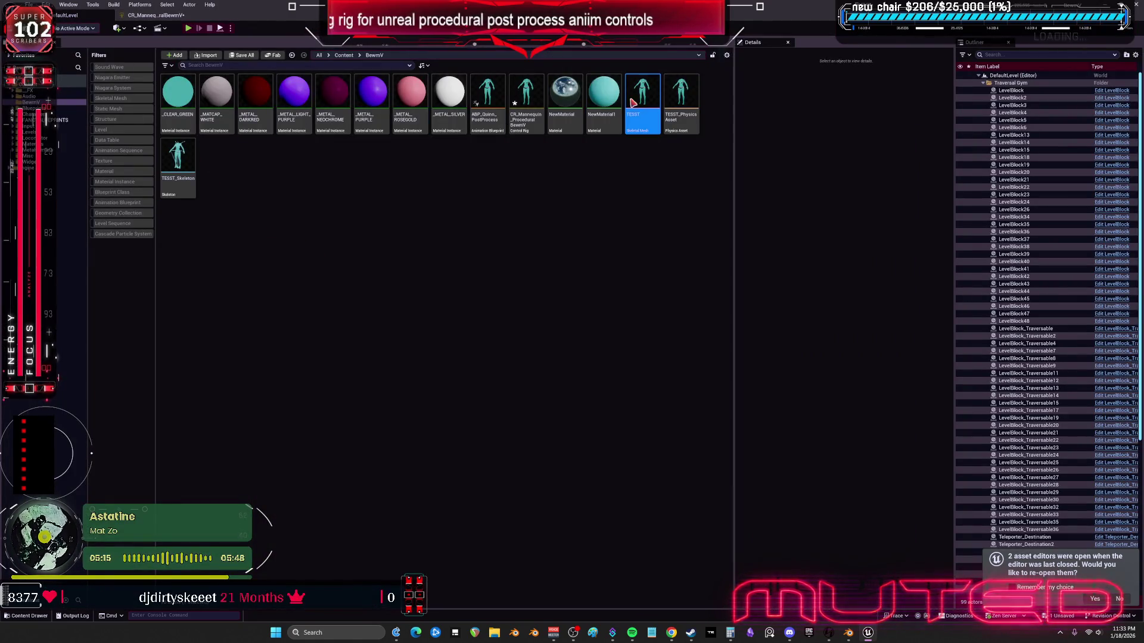
{"action": "scroll", "coordinate": [534, 321], "scroll_direction": "up", "scroll_amount": 10}
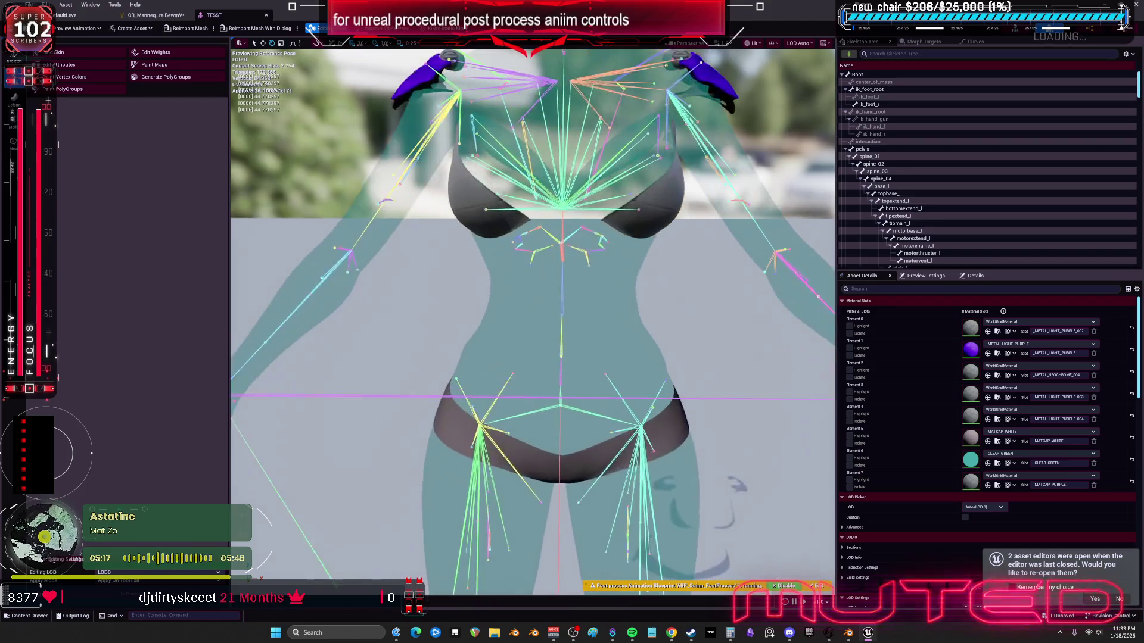
{"action": "scroll", "coordinate": [664, 327], "scroll_direction": "up", "scroll_amount": 3}
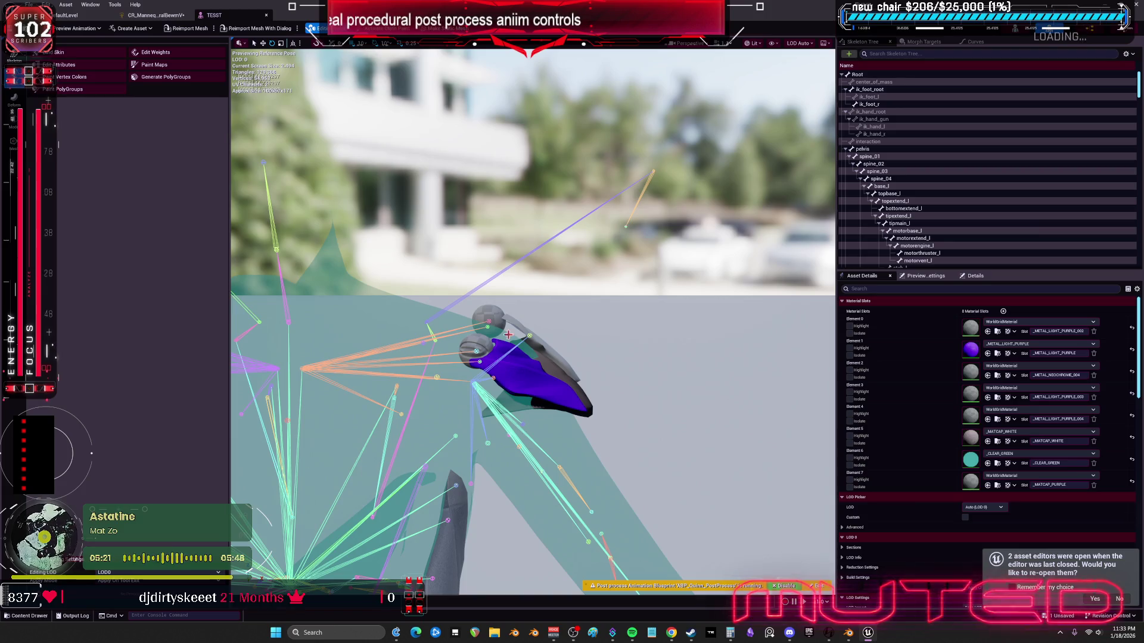
{"action": "left_click", "coordinate": [599, 543]}
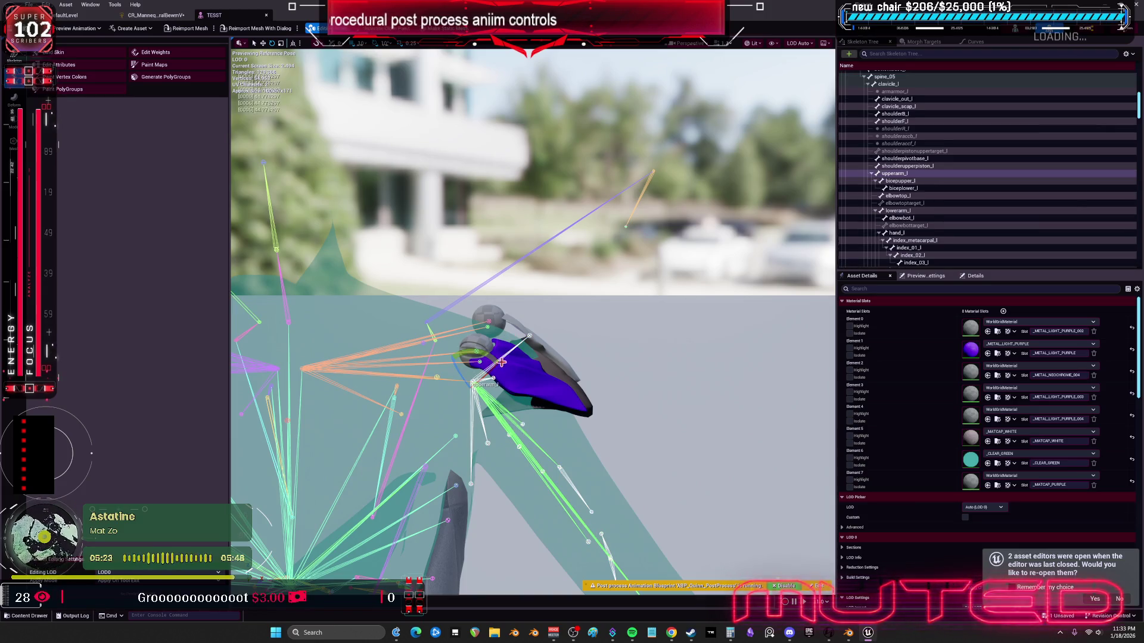
{"action": "key", "text": "e"}
{"action": "left_click_drag", "start_coordinate": [501, 417], "coordinate": [497, 422]}
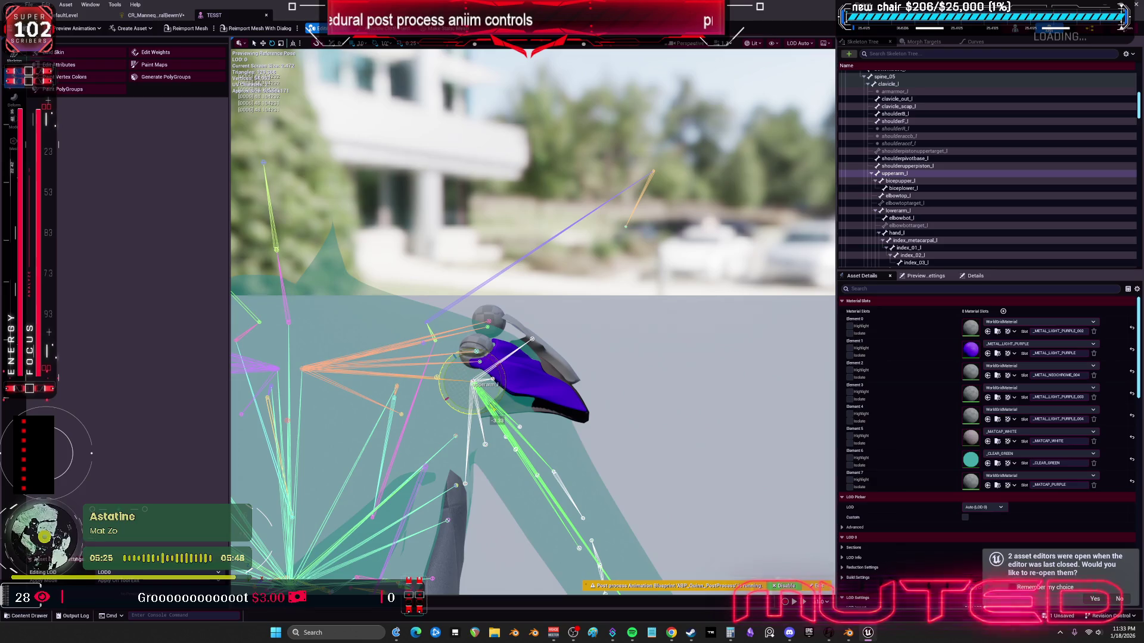
{"action": "left_click", "coordinate": [154, 14]}
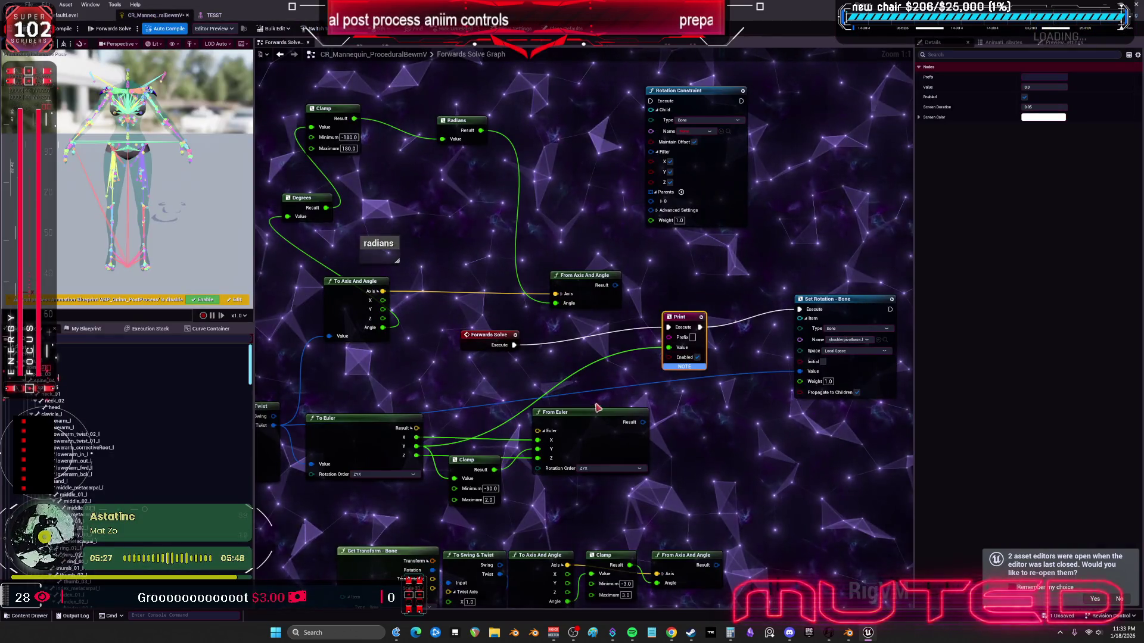
Step: Try Clamp values 48 and -80, checking the arm in the TESST preview
{"action": "left_click", "coordinate": [491, 488]}
{"action": "type", "text": "48"}
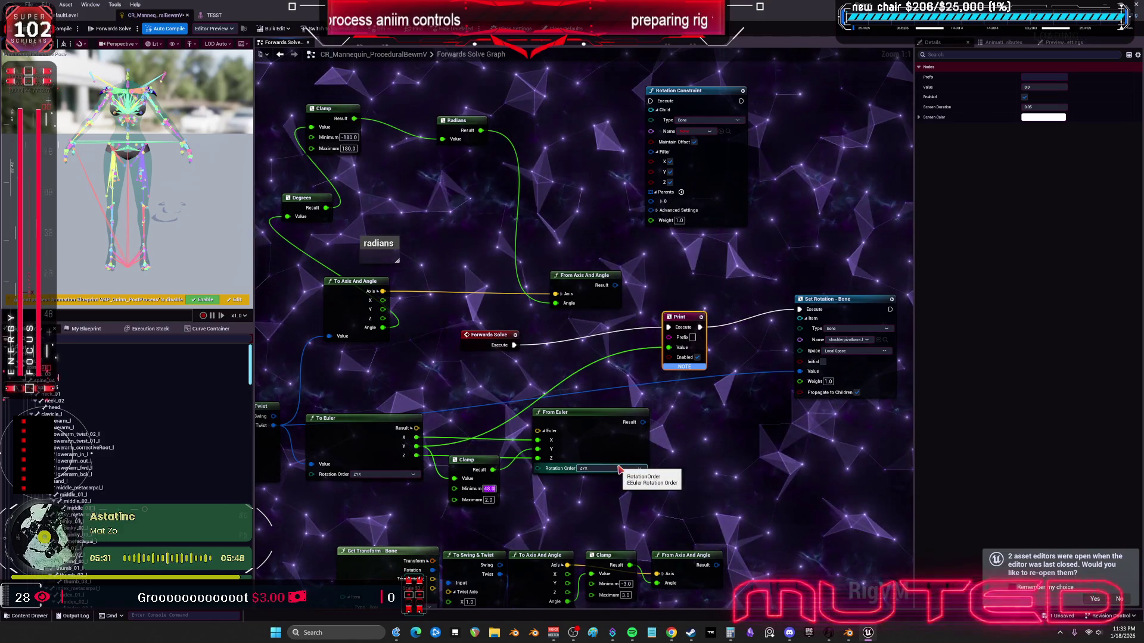
{"action": "left_click", "coordinate": [732, 441]}
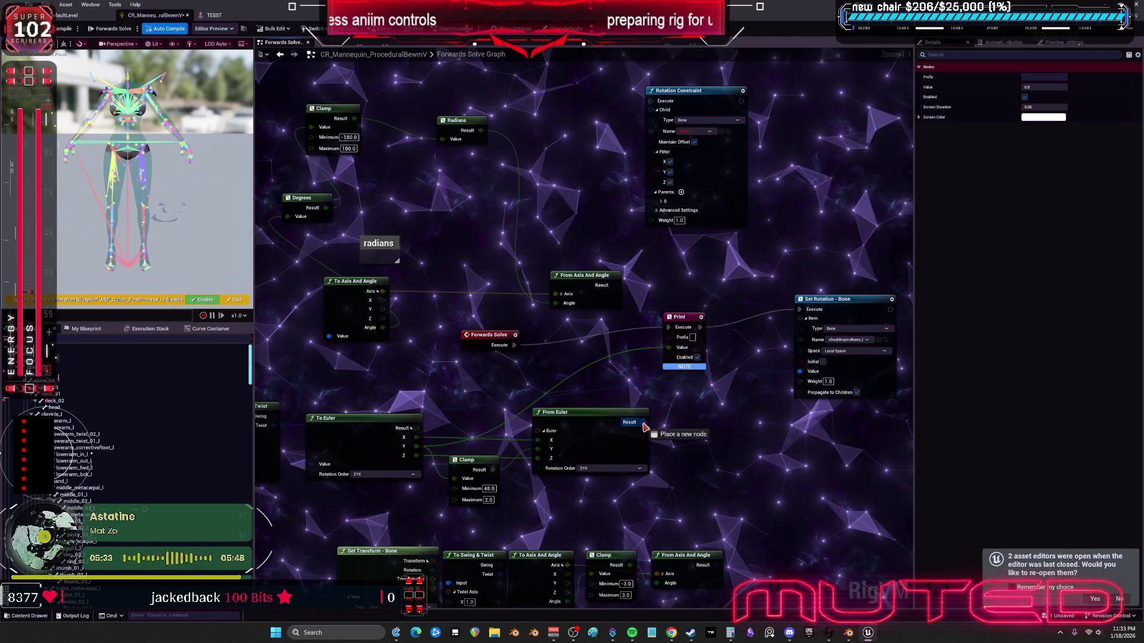
{"action": "mouse_move", "coordinate": [644, 424]}
{"action": "left_mouse_down"}
{"action": "mouse_move", "coordinate": [656, 440]}
{"action": "mouse_move", "coordinate": [721, 375]}
{"action": "mouse_move", "coordinate": [666, 497]}
{"action": "mouse_move", "coordinate": [717, 491]}
{"action": "mouse_move", "coordinate": [800, 371]}
{"action": "left_mouse_up"}
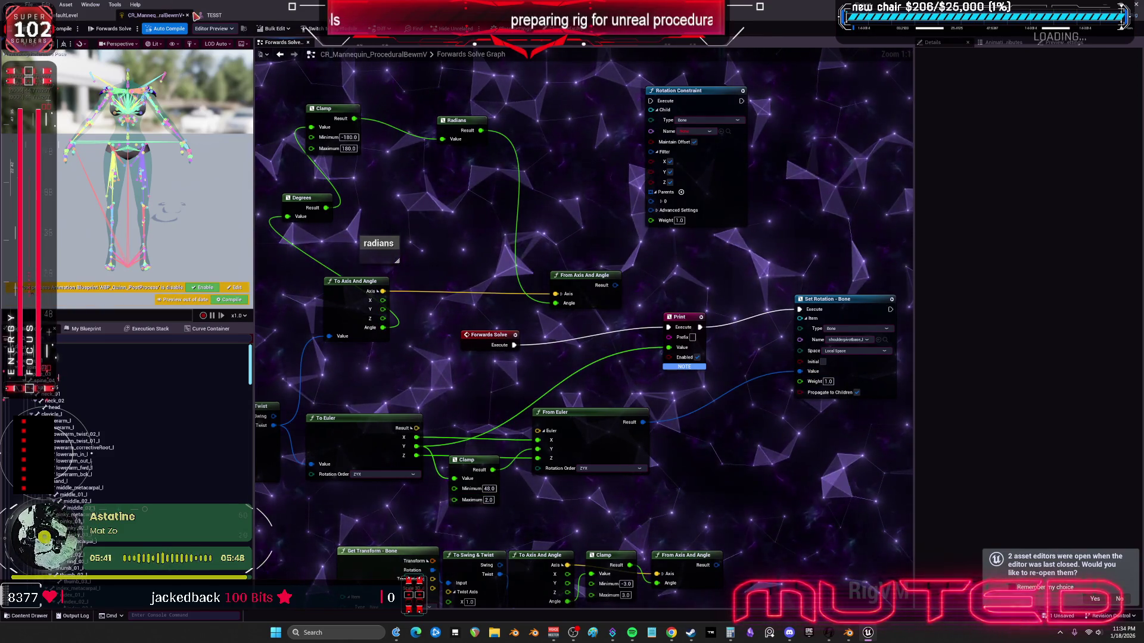
{"action": "key", "text": "ctrl+Tab"}
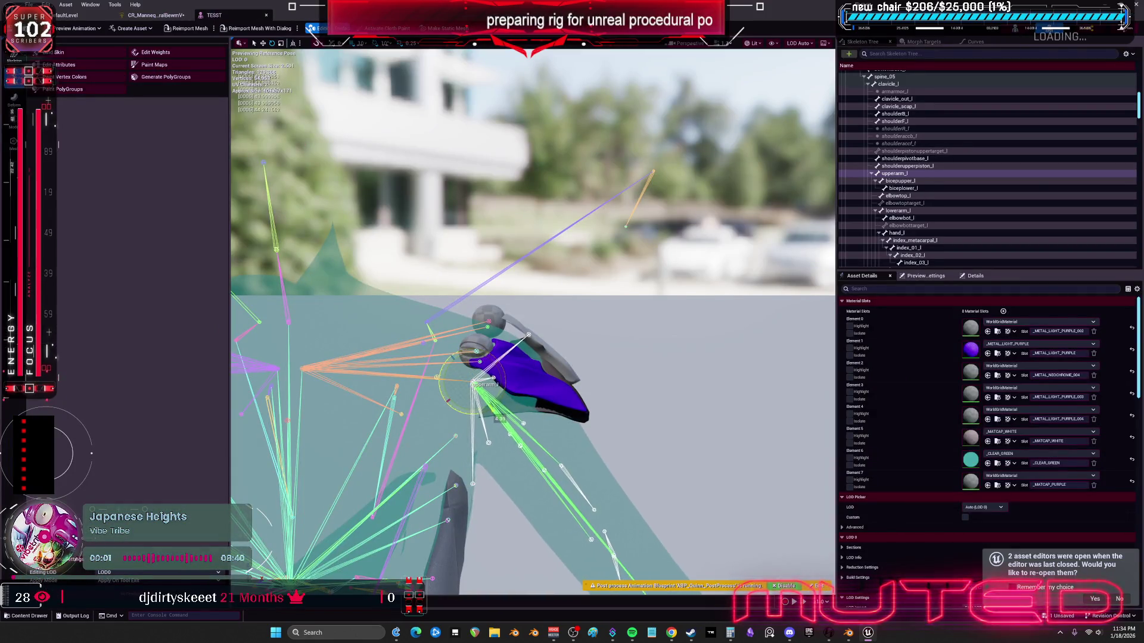
{"action": "mouse_move", "coordinate": [491, 359]}
{"action": "left_mouse_down"}
{"action": "mouse_move", "coordinate": [506, 378]}
{"action": "mouse_move", "coordinate": [486, 347]}
{"action": "left_mouse_up"}
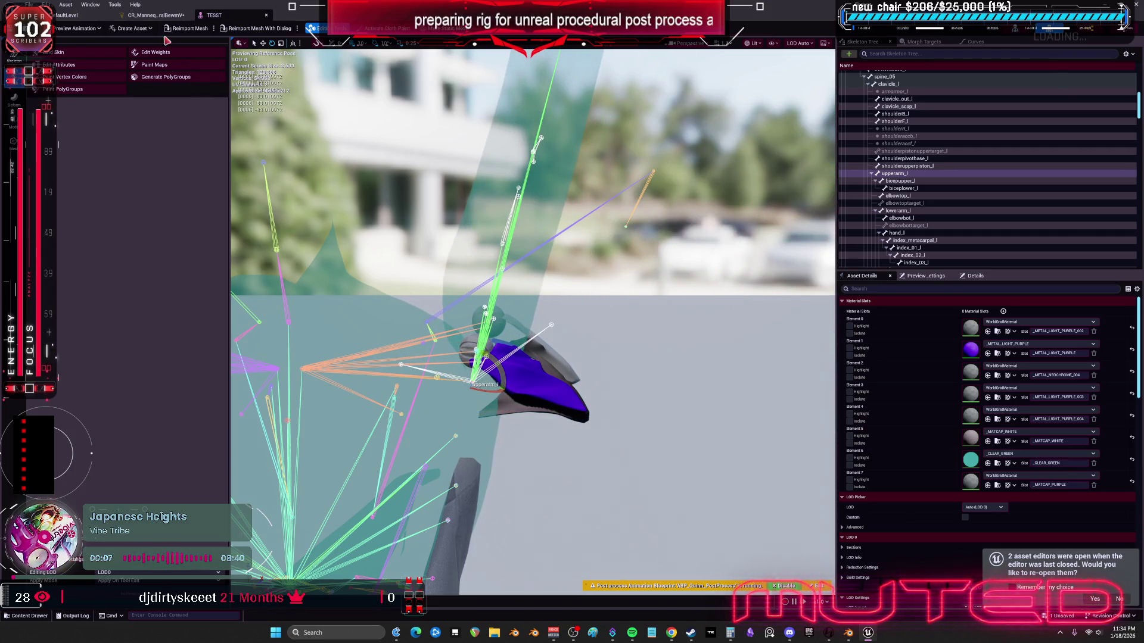
{"action": "left_click", "coordinate": [156, 15]}
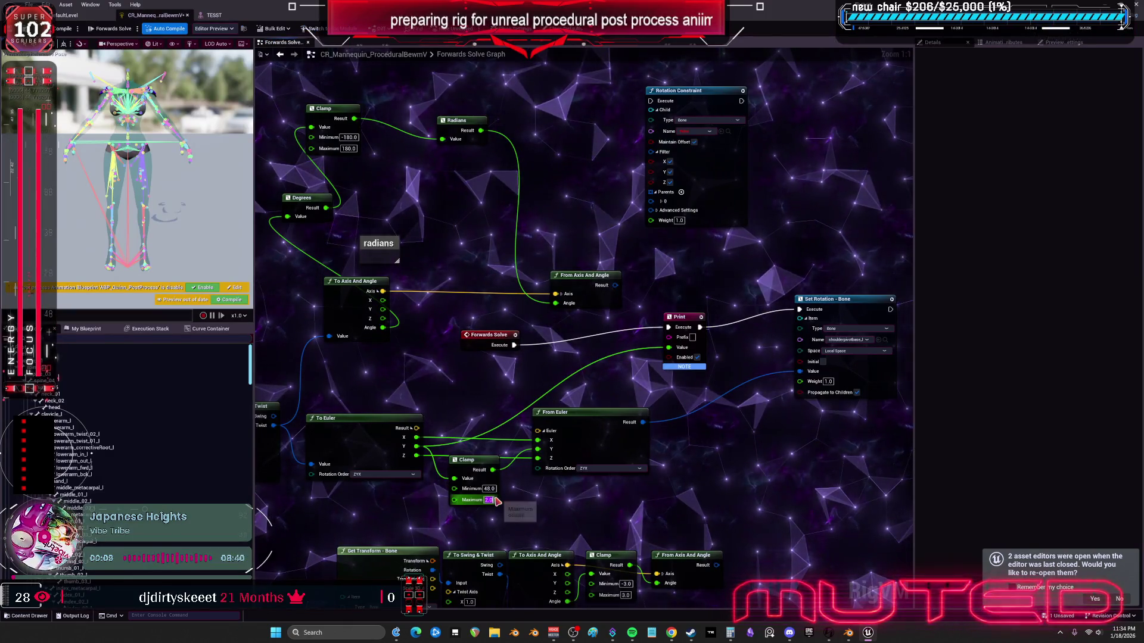
{"action": "type", "text": "-80"}
{"action": "key", "text": "Return"}
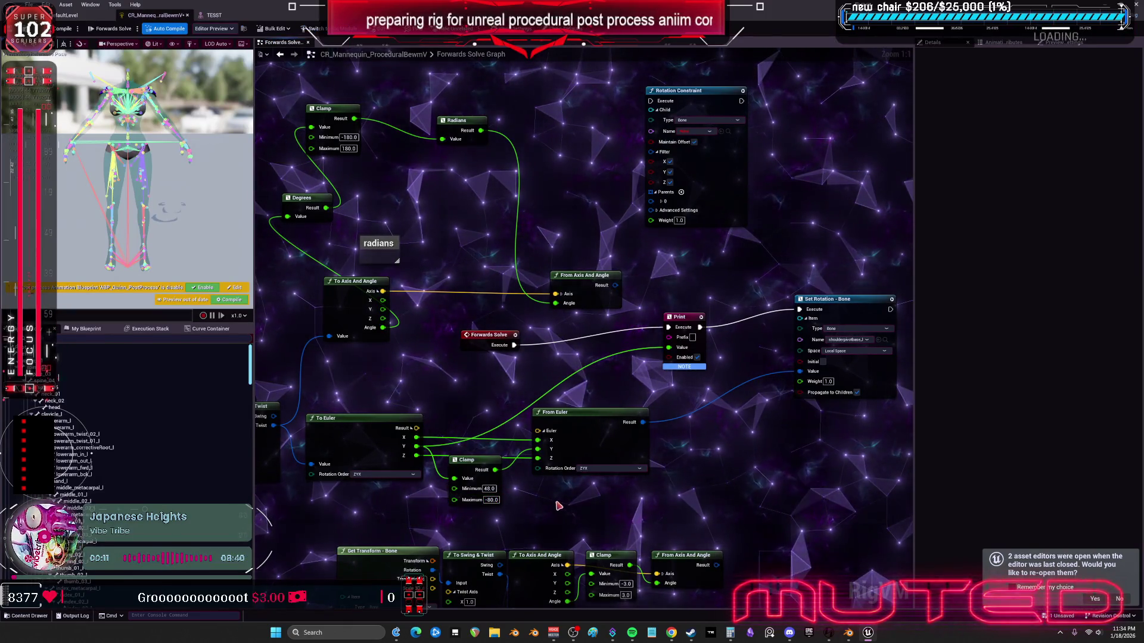
{"action": "left_click", "coordinate": [214, 15]}
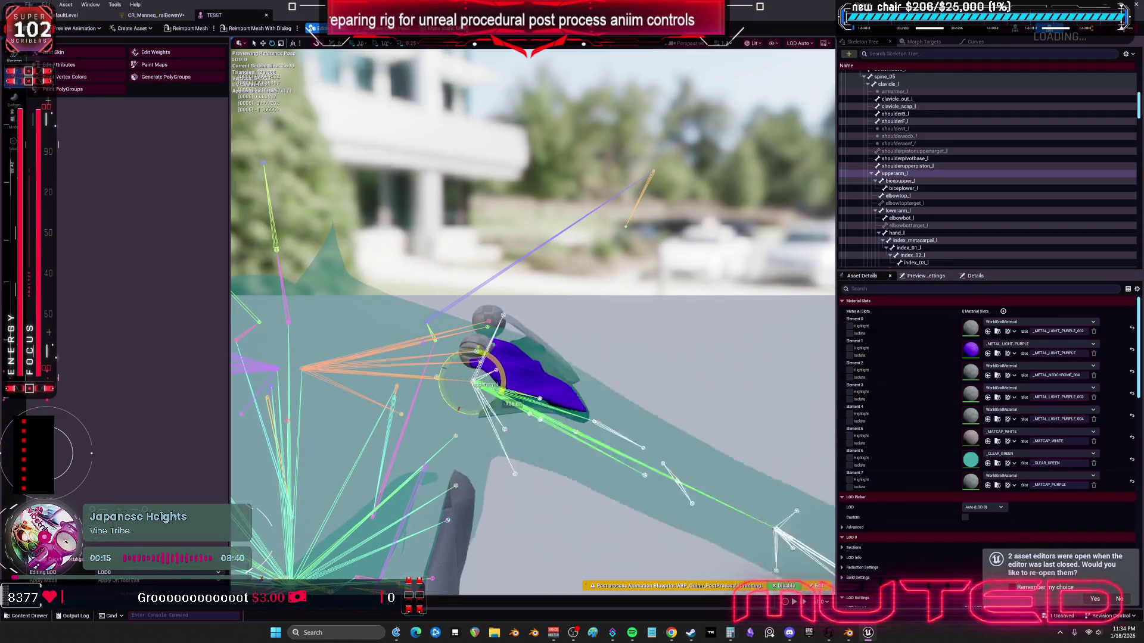
{"action": "left_click", "coordinate": [152, 15]}
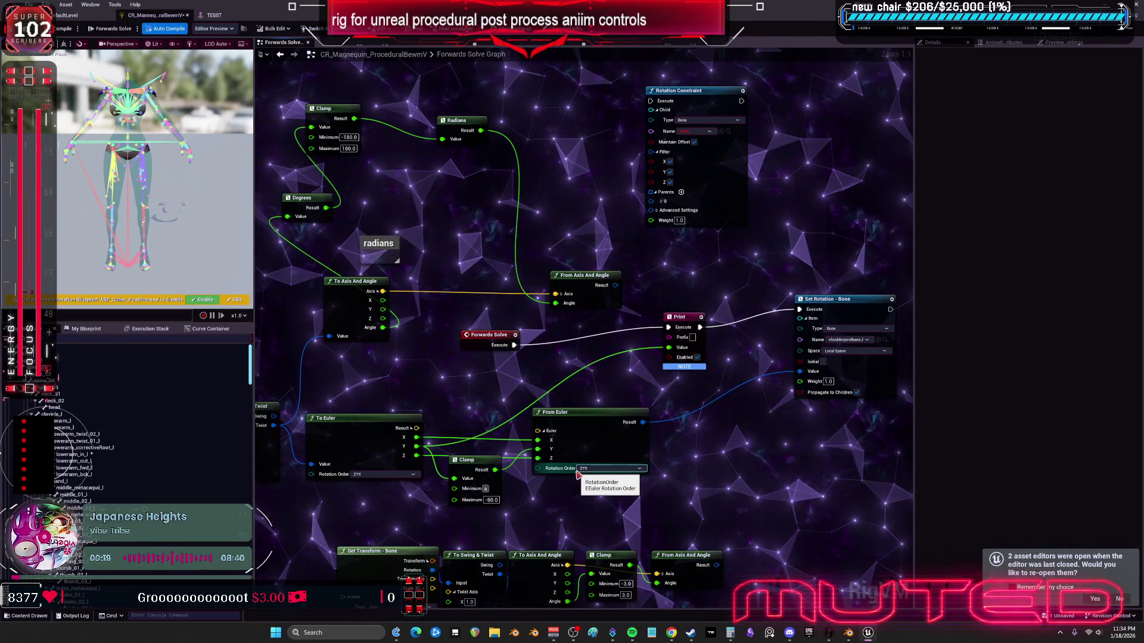
Step: Set Clamp Minimum to -80 and Maximum to 48, then test the shoulder pad in TESST
{"action": "type", "text": "-80"}
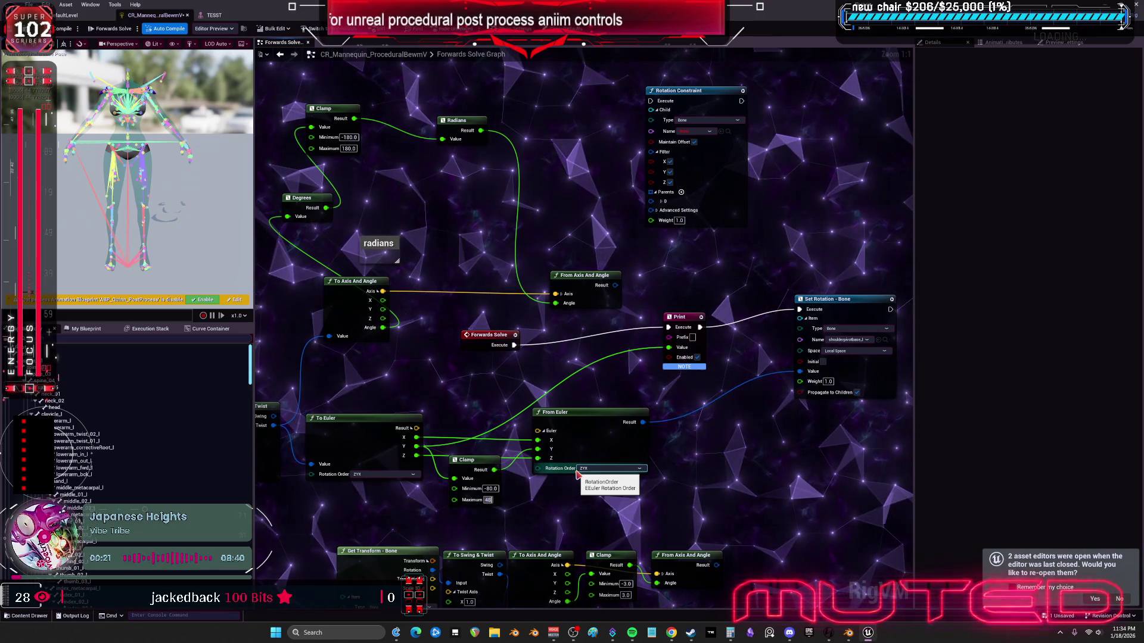
{"action": "key", "text": "Tab"}
{"action": "type", "text": "48"}
{"action": "key", "text": "Return"}
{"action": "left_click", "coordinate": [213, 15]}
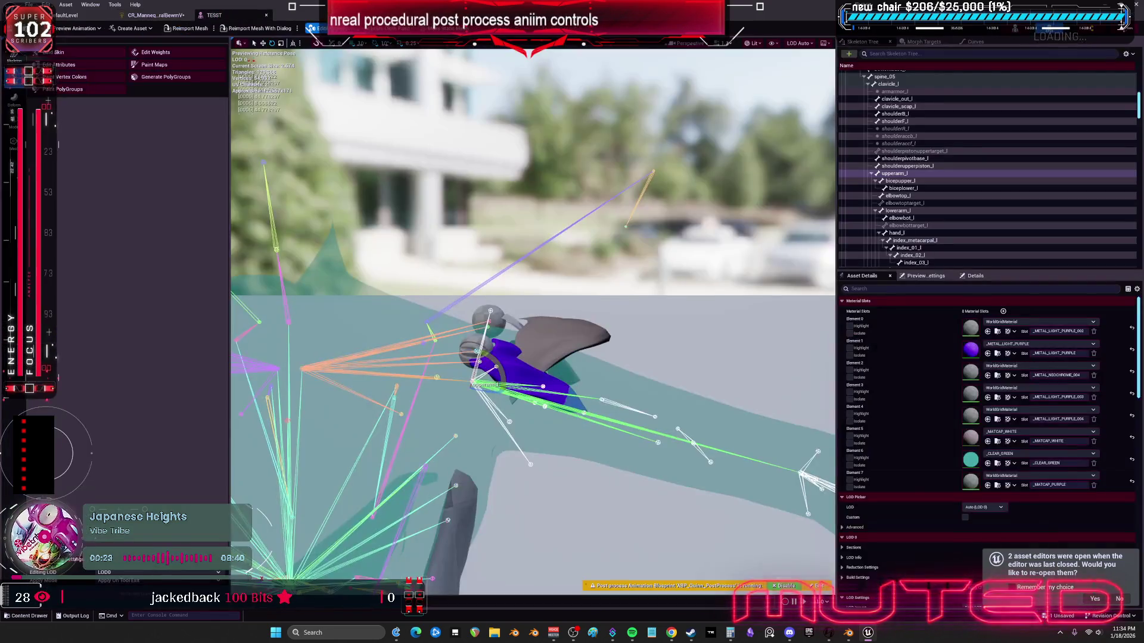
{"action": "mouse_move", "coordinate": [503, 375]}
{"action": "left_mouse_down"}
{"action": "mouse_move", "coordinate": [475, 314]}
{"action": "mouse_move", "coordinate": [494, 423]}
{"action": "mouse_move", "coordinate": [480, 341]}
{"action": "left_mouse_up"}
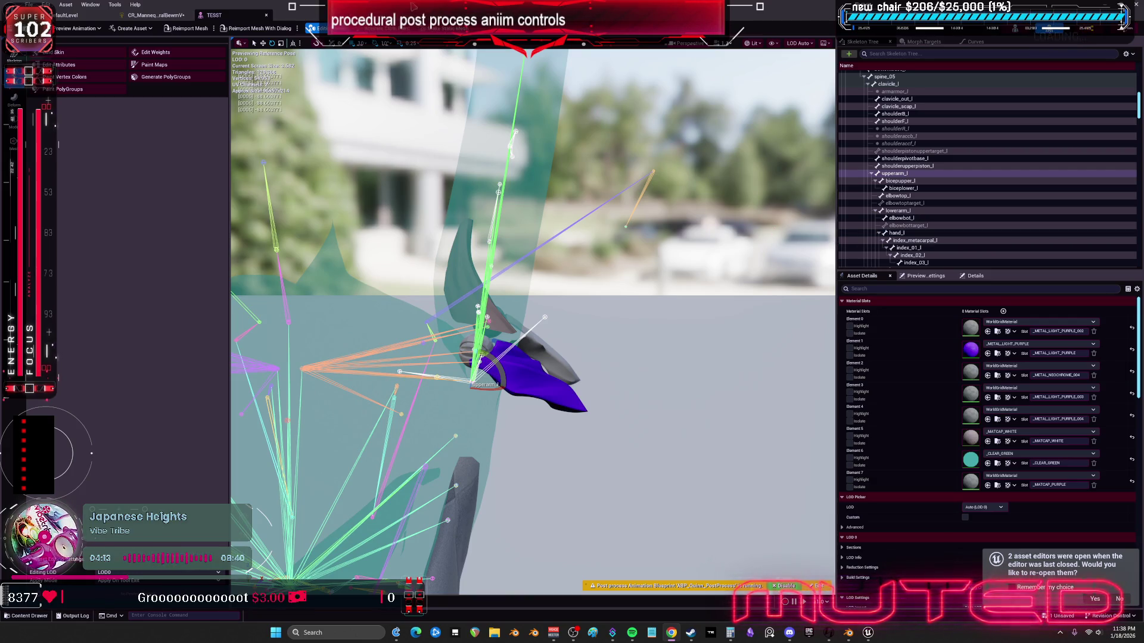
Step: Navigate the Forwards Solve graph and select the old Clamp, Radians and axis-angle nodes
{"action": "left_click", "coordinate": [146, 15]}
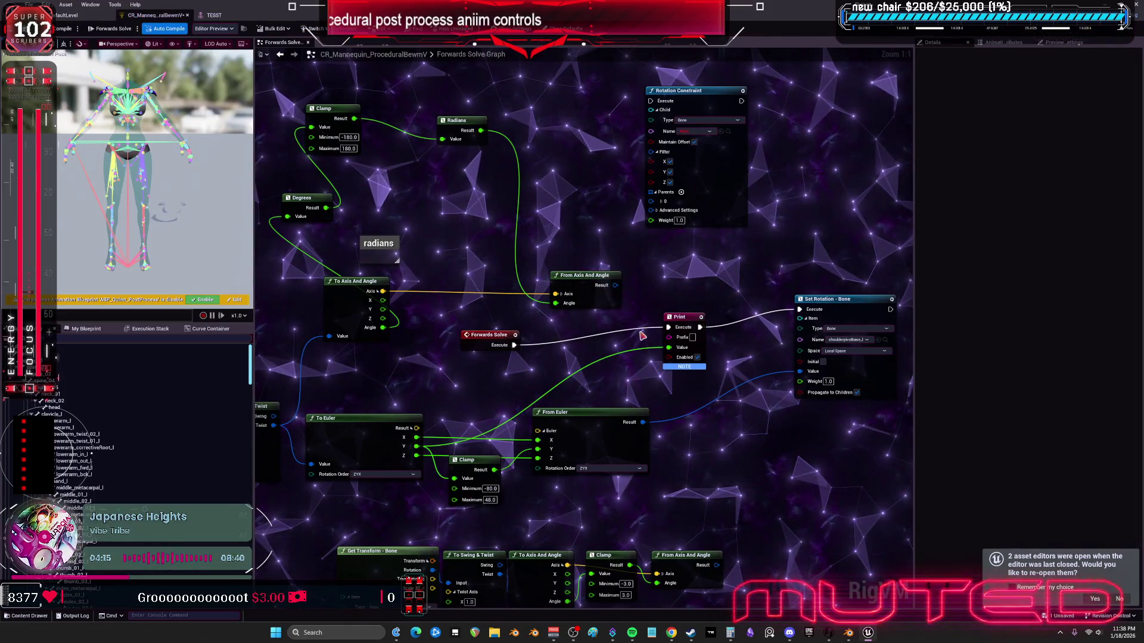
{"action": "left_click_drag", "start_coordinate": [609, 339], "coordinate": [604, 271]}
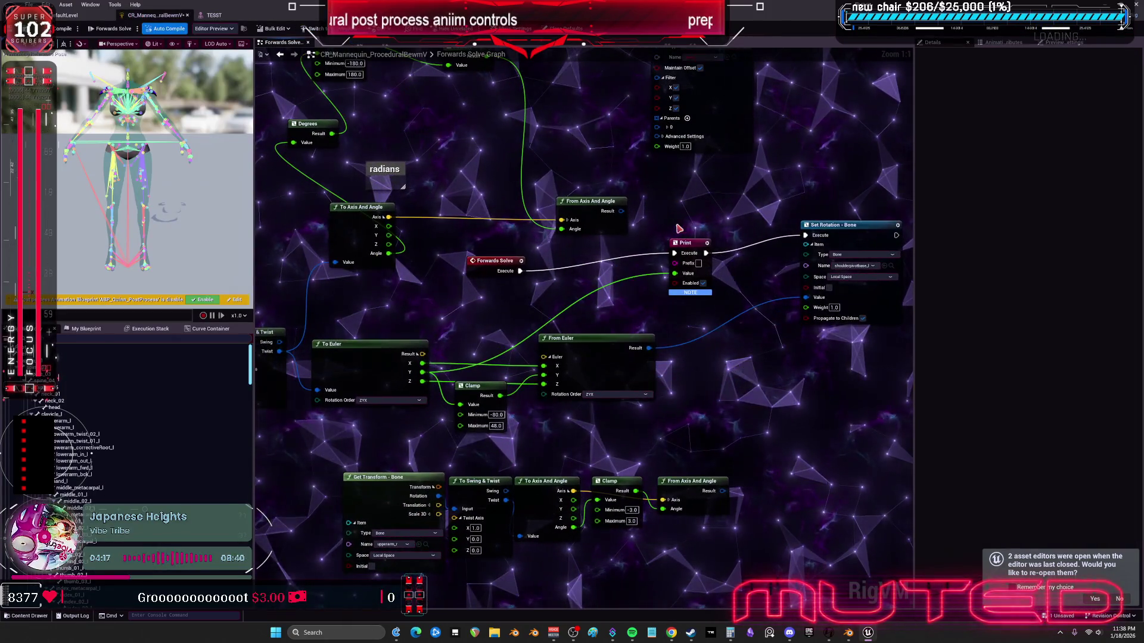
{"action": "left_click", "coordinate": [676, 250]}
{"action": "left_click_drag", "start_coordinate": [569, 325], "coordinate": [694, 315]}
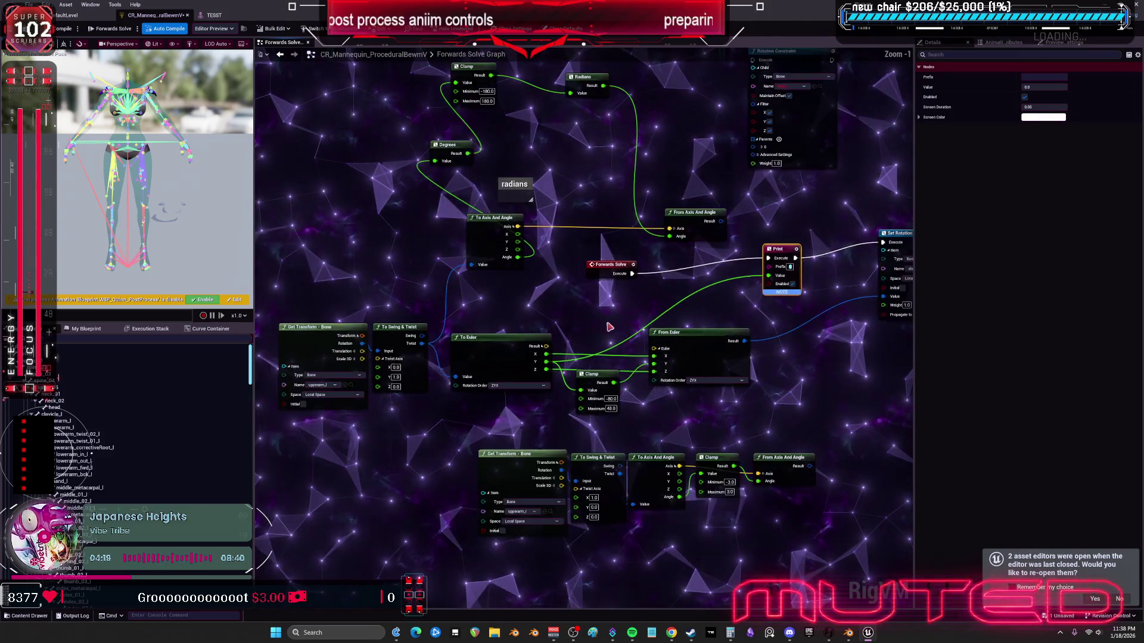
{"action": "scroll", "coordinate": [655, 304], "scroll_direction": "down", "scroll_amount": 1}
{"action": "left_click_drag", "start_coordinate": [619, 266], "coordinate": [623, 291]}
{"action": "scroll", "coordinate": [623, 290], "scroll_direction": "down", "scroll_amount": 2}
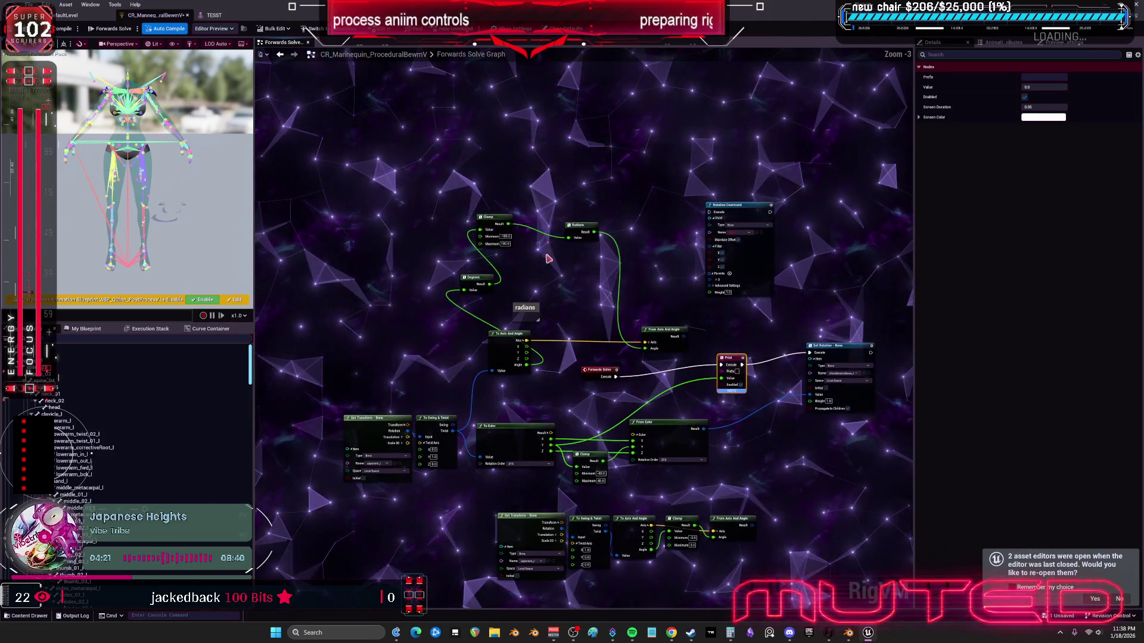
{"action": "mouse_move", "coordinate": [370, 173]}
{"action": "left_mouse_down"}
{"action": "mouse_move", "coordinate": [702, 320]}
{"action": "mouse_move", "coordinate": [685, 339]}
{"action": "mouse_move", "coordinate": [759, 343]}
{"action": "left_mouse_up"}
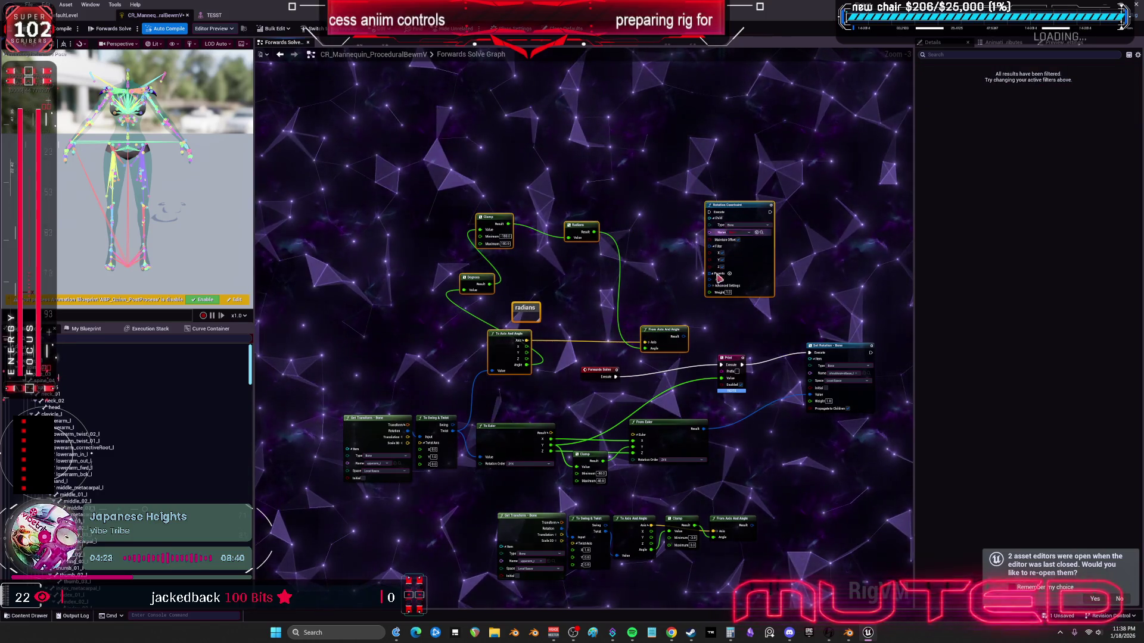
{"action": "mouse_move", "coordinate": [408, 146]}
{"action": "left_mouse_down"}
{"action": "mouse_move", "coordinate": [705, 338]}
{"action": "mouse_move", "coordinate": [702, 199]}
{"action": "mouse_move", "coordinate": [686, 152]}
{"action": "left_mouse_up"}
{"action": "scroll", "coordinate": [692, 329], "scroll_direction": "up", "scroll_amount": 2}
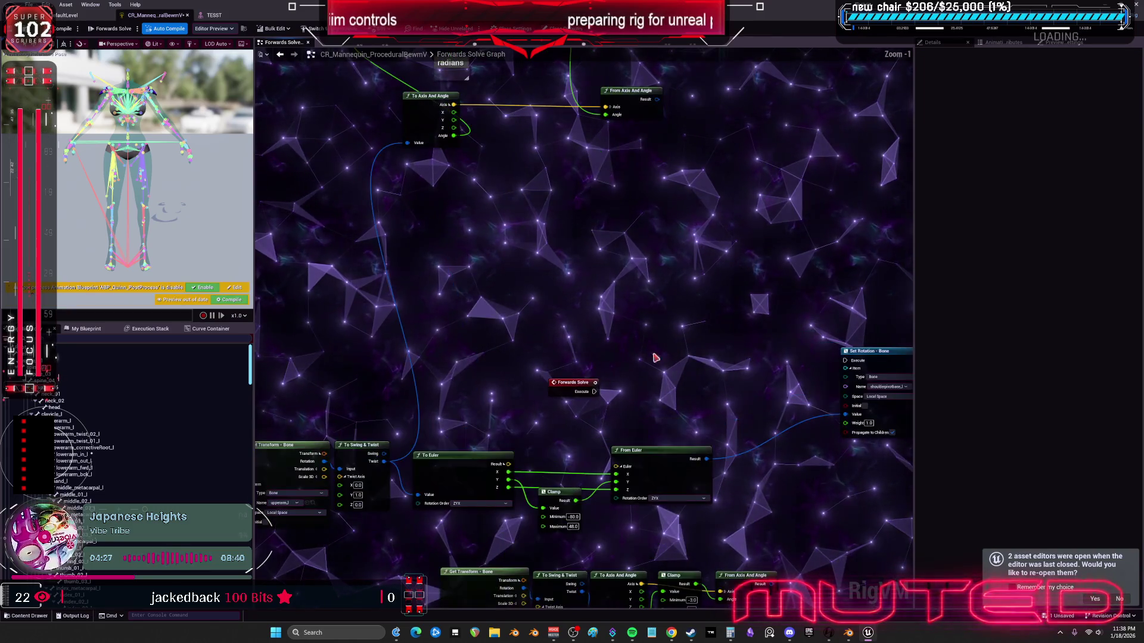
Step: Centre Forwards Solve and Set Rotation, then delete the To Euler, Clamp and From Euler nodes
{"action": "left_click_drag", "start_coordinate": [572, 381], "coordinate": [475, 299]}
{"action": "left_click_drag", "start_coordinate": [895, 388], "coordinate": [621, 342]}
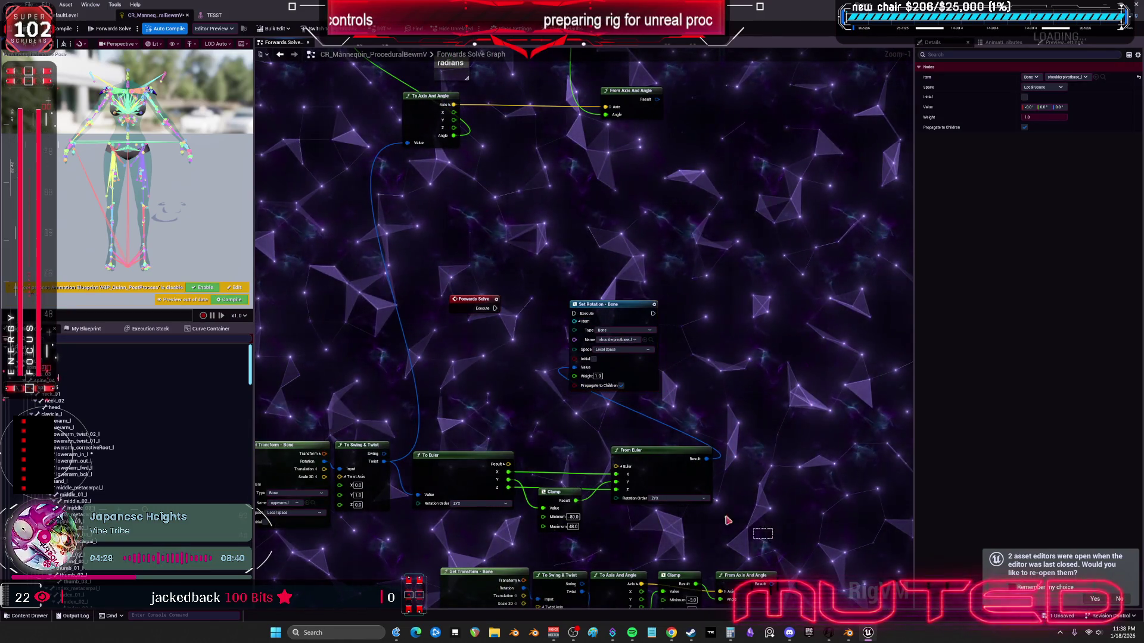
{"action": "left_click_drag", "start_coordinate": [727, 511], "coordinate": [428, 455]}
{"action": "key", "text": "Delete"}
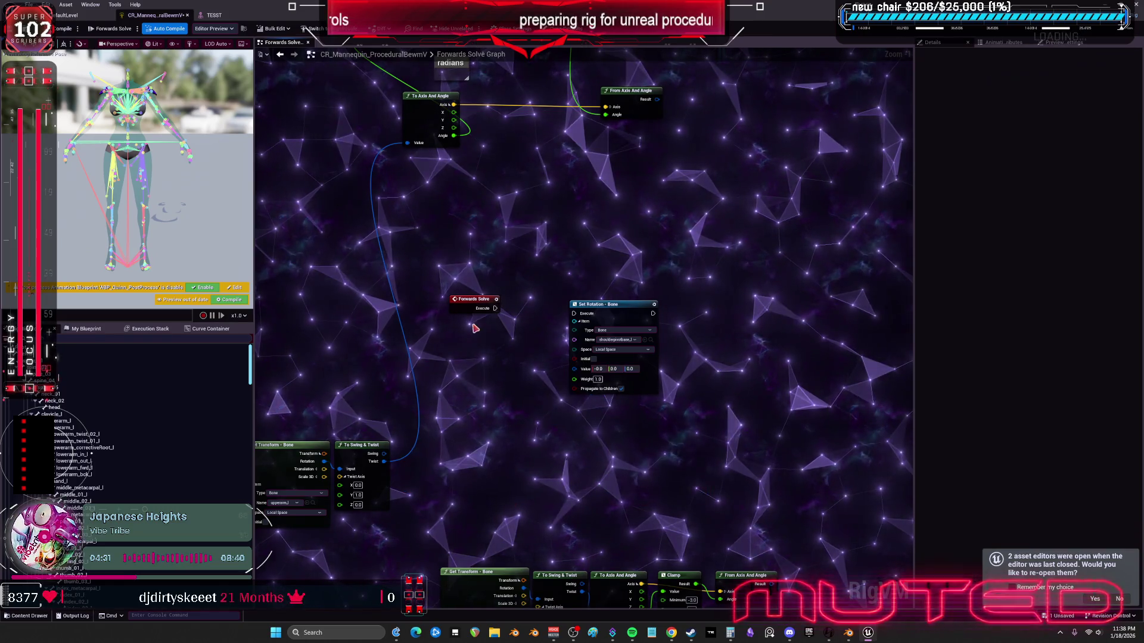
Step: Wire Forwards Solve execution and the Twist output directly into Set Rotation - Bone
{"action": "left_click_drag", "start_coordinate": [495, 308], "coordinate": [574, 314]}
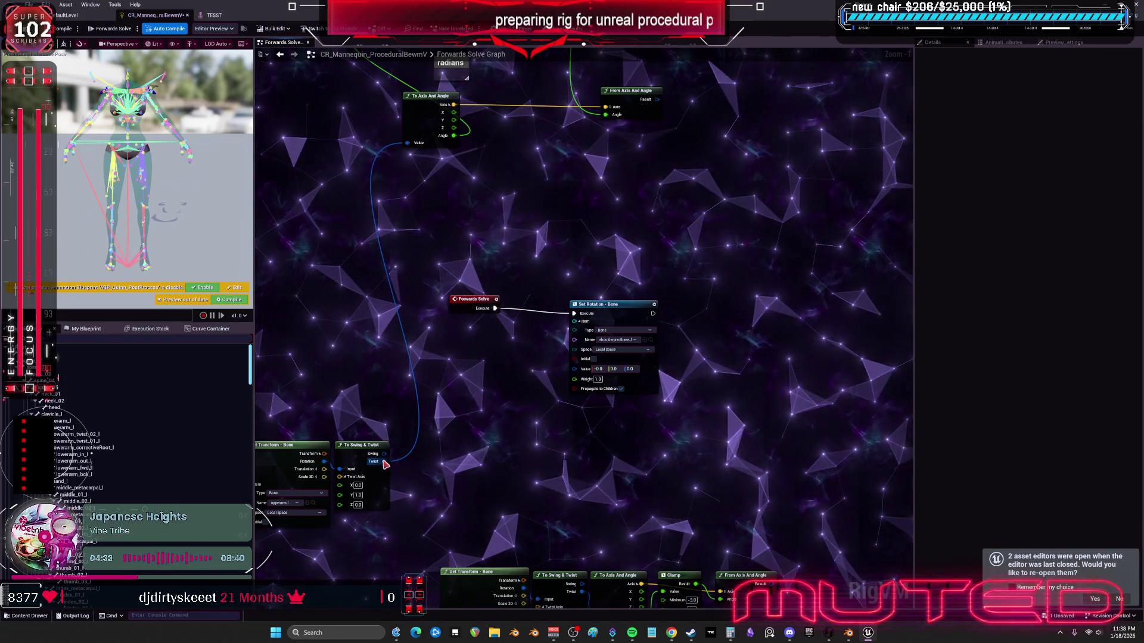
{"action": "mouse_move", "coordinate": [384, 461]}
{"action": "left_mouse_down"}
{"action": "mouse_move", "coordinate": [417, 459]}
{"action": "mouse_move", "coordinate": [574, 367]}
{"action": "left_mouse_up"}
{"action": "left_click_drag", "start_coordinate": [617, 313], "coordinate": [596, 313]}
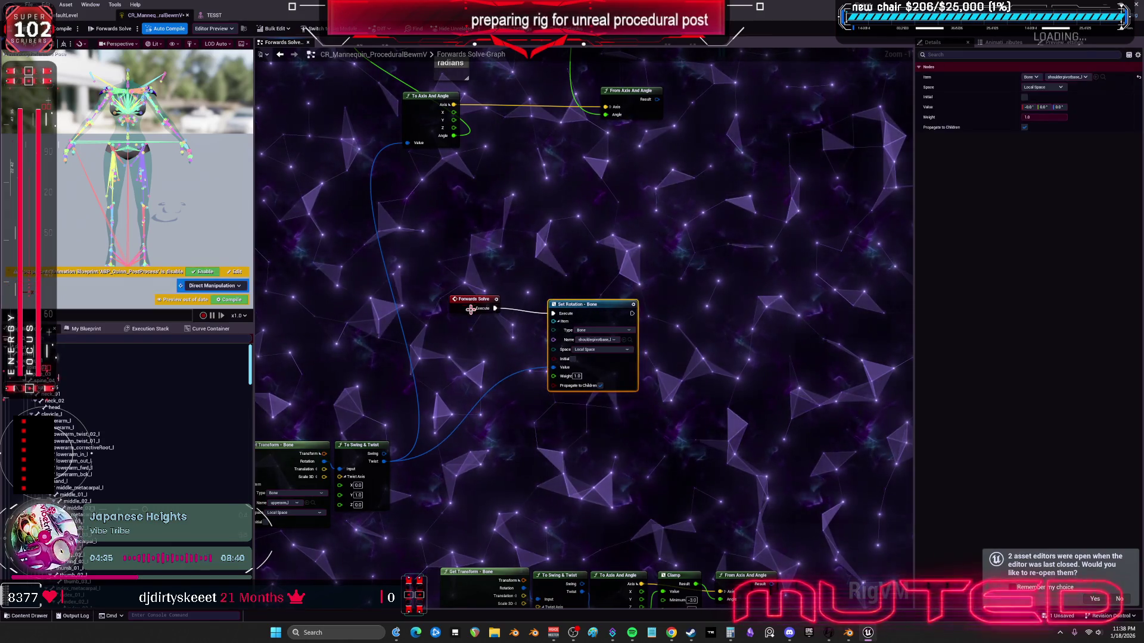
{"action": "left_click_drag", "start_coordinate": [474, 300], "coordinate": [468, 305]}
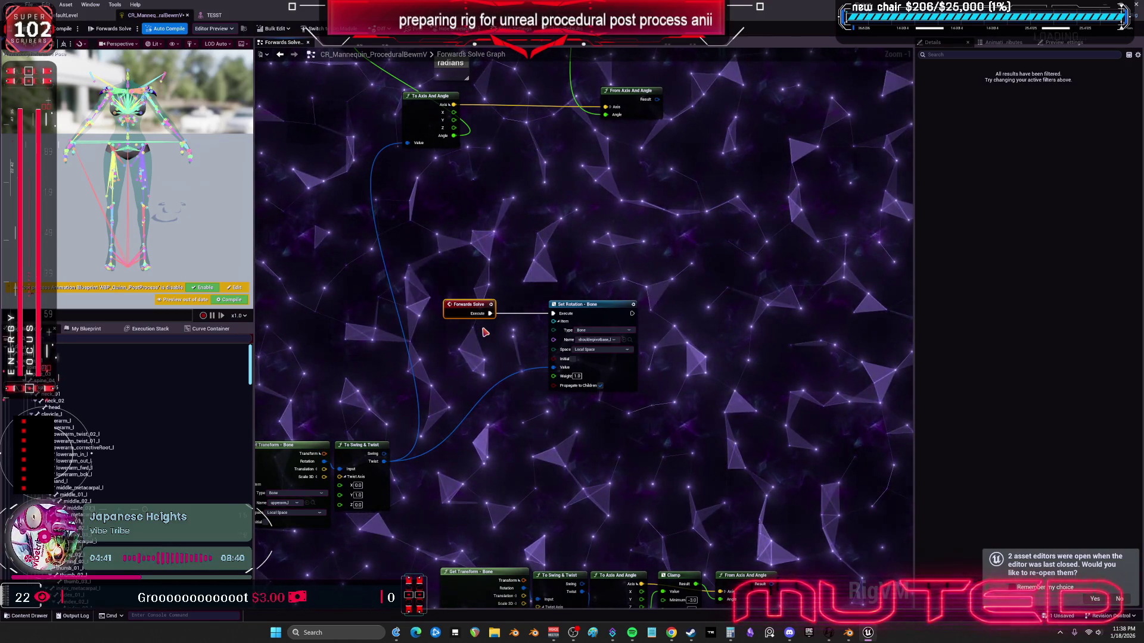
{"action": "left_click_drag", "start_coordinate": [631, 409], "coordinate": [577, 404]}
{"action": "scroll", "coordinate": [104, 470], "scroll_direction": "down", "scroll_amount": 10}
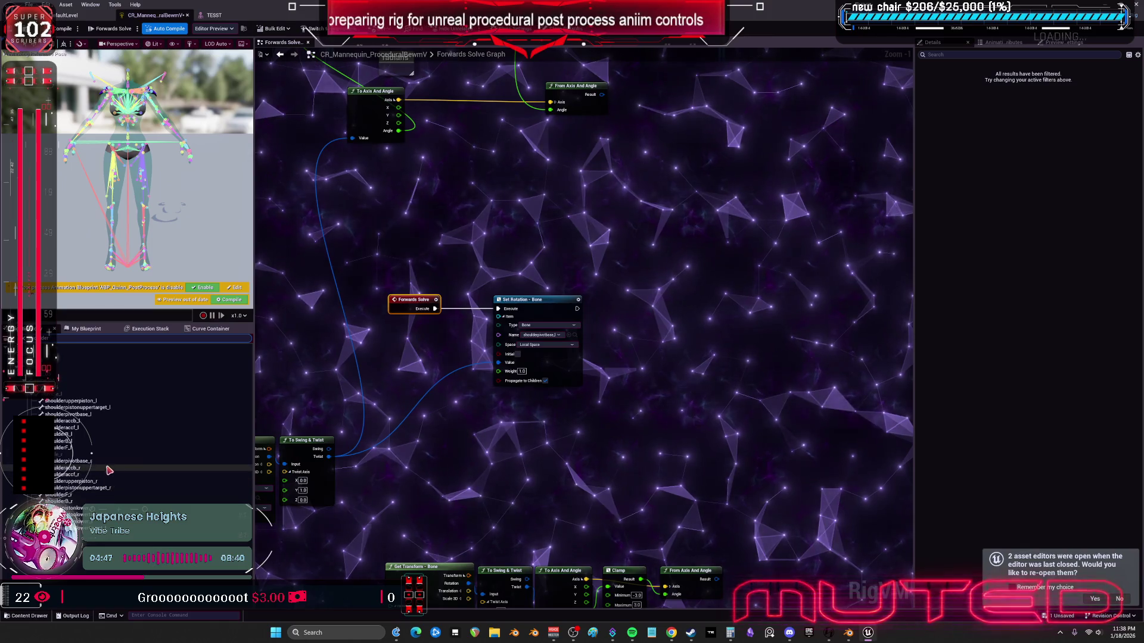
Step: Drag the shoulderpivotbase_l bone from My Blueprint into the graph
{"action": "left_click", "coordinate": [69, 462]}
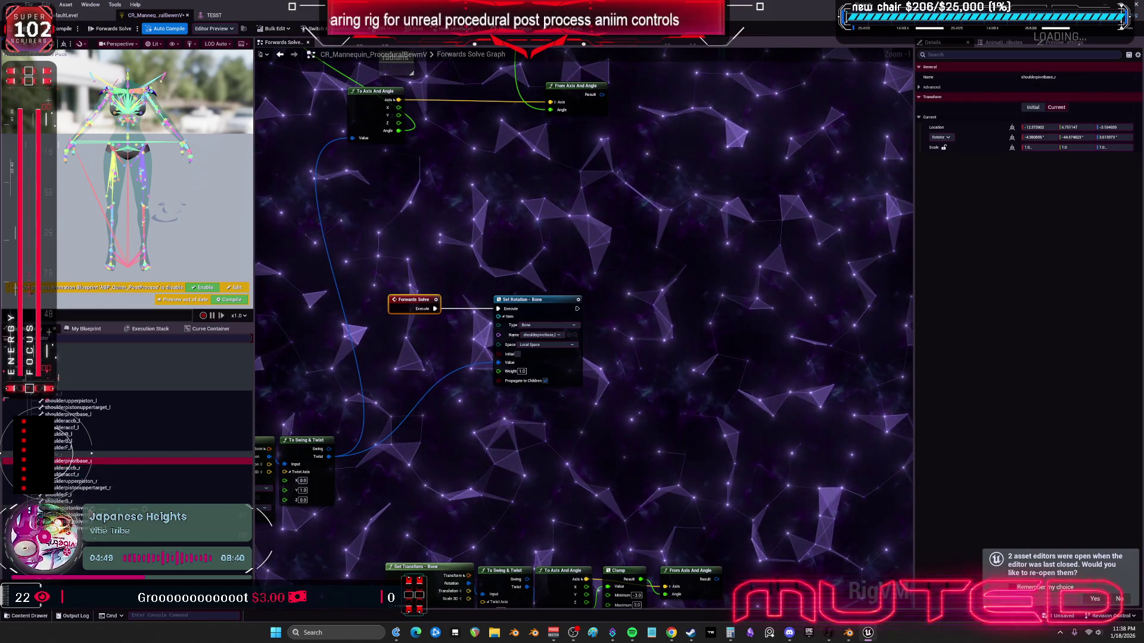
{"action": "left_click", "coordinate": [89, 402]}
{"action": "left_click_drag", "start_coordinate": [94, 413], "coordinate": [593, 428]}
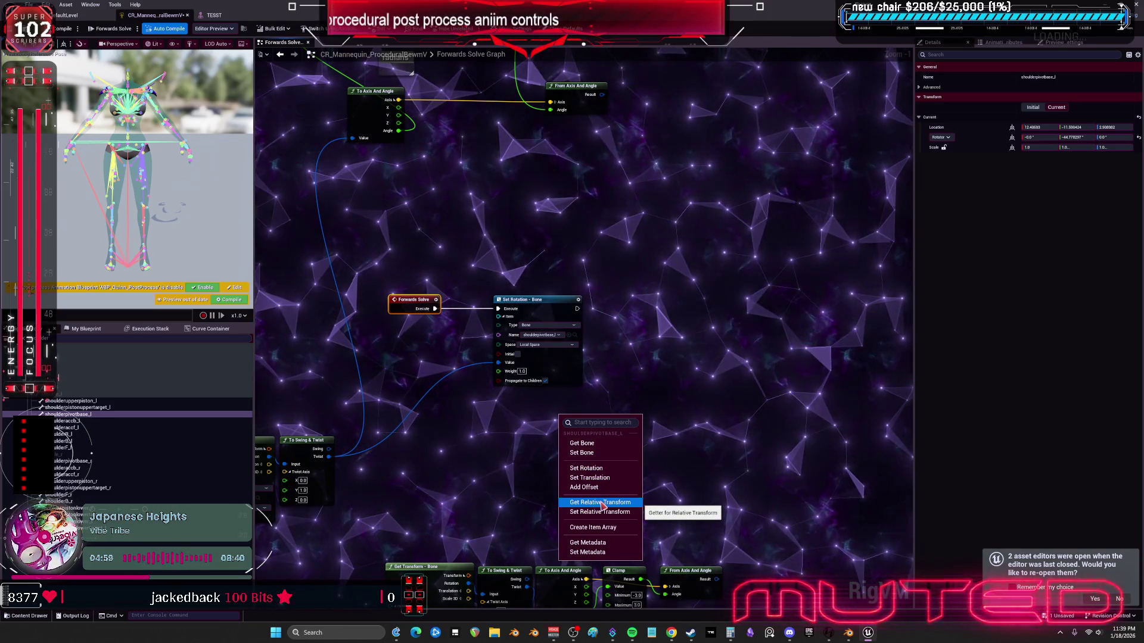
Step: Make it a Get Relative Transform node and search 'clamp' from its Rotation output
{"action": "left_click", "coordinate": [602, 504]}
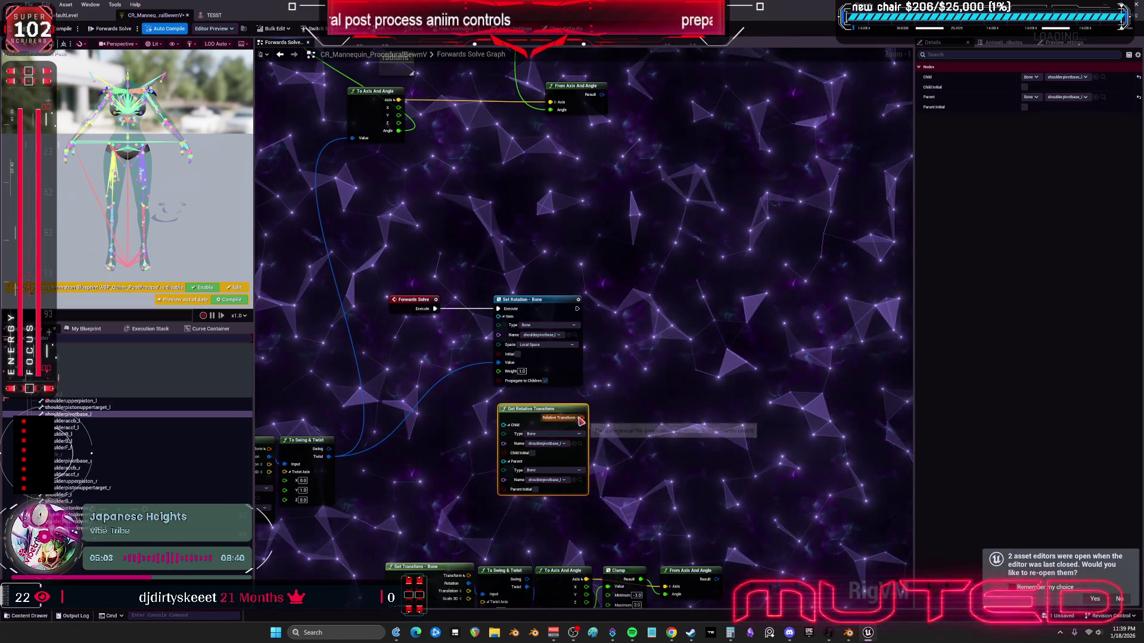
{"action": "left_click_drag", "start_coordinate": [583, 425], "coordinate": [621, 419]}
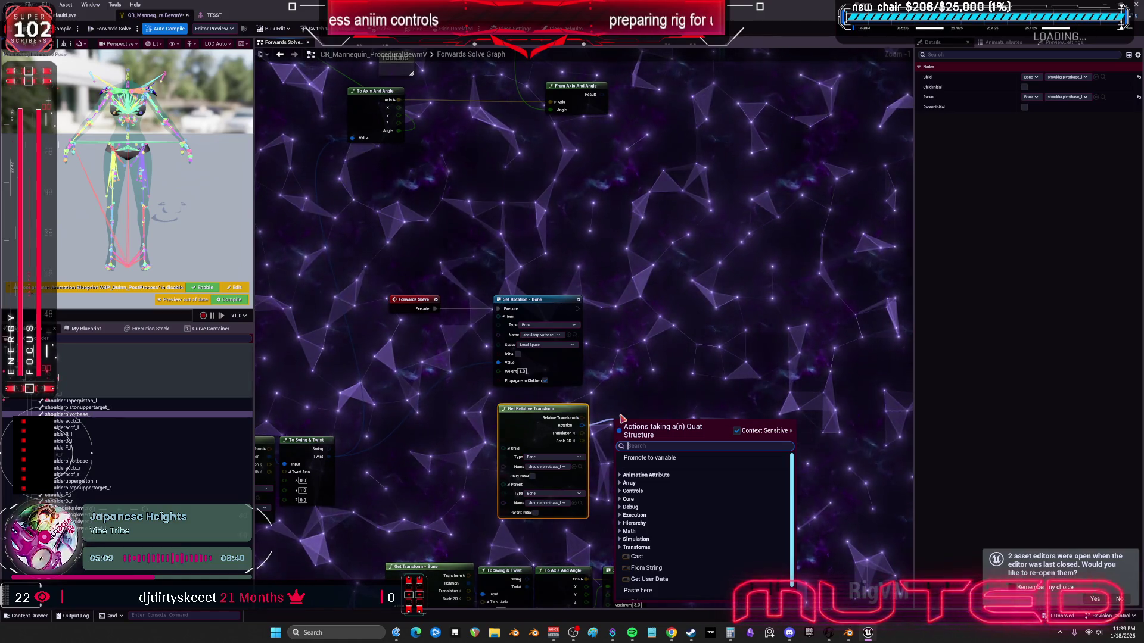
{"action": "type", "text": "clamp"}
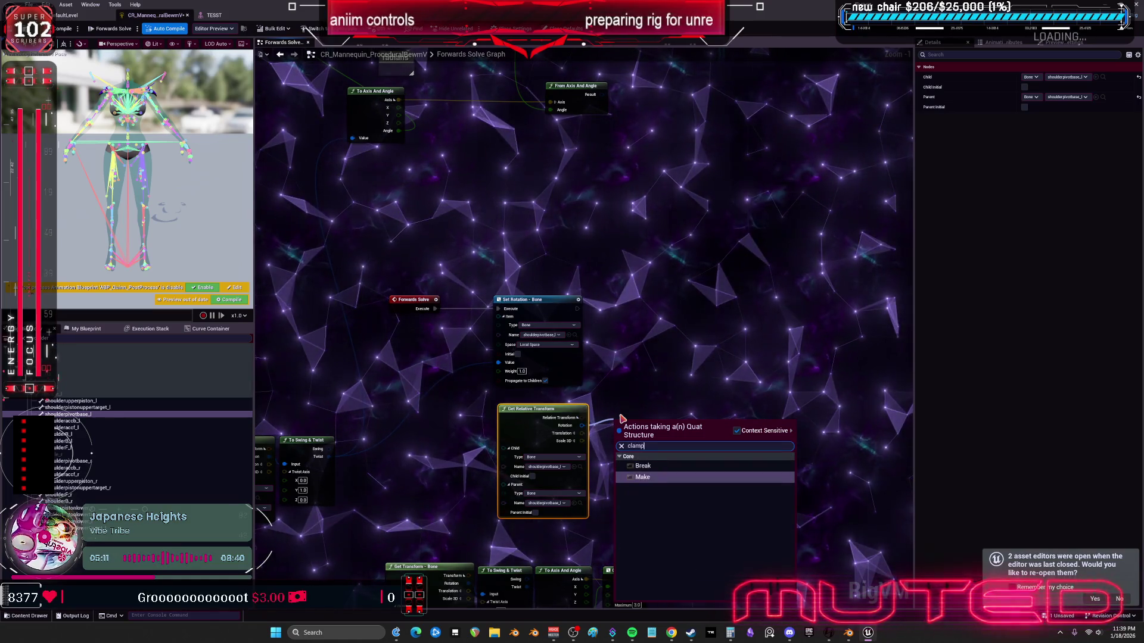
{"action": "key", "text": "Escape"}
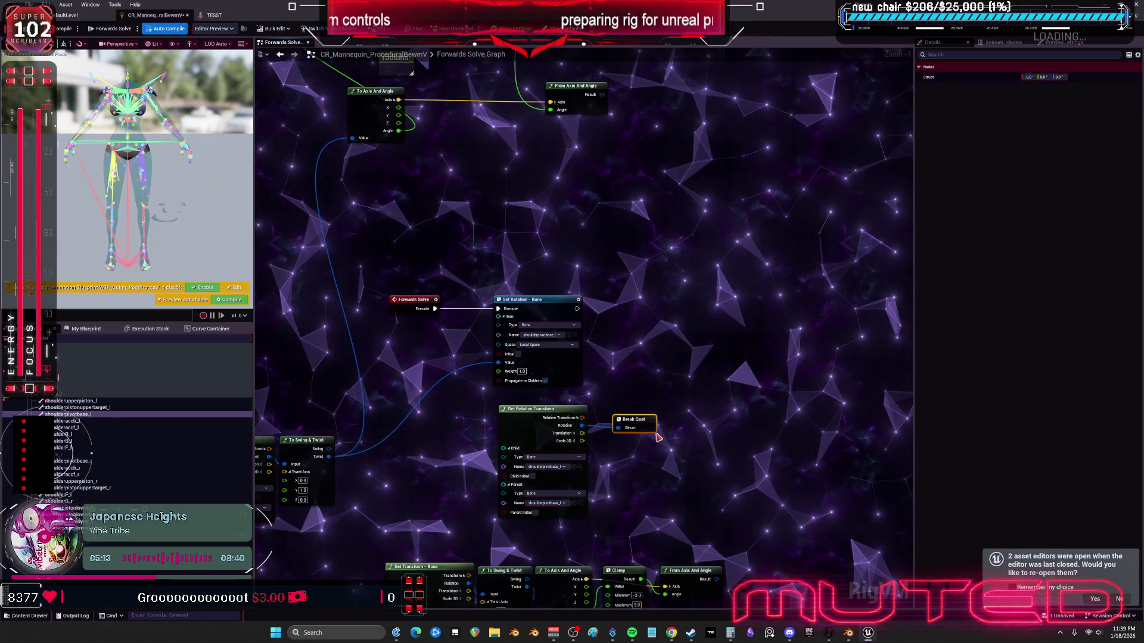
{"action": "left_click_drag", "start_coordinate": [581, 429], "coordinate": [635, 433]}
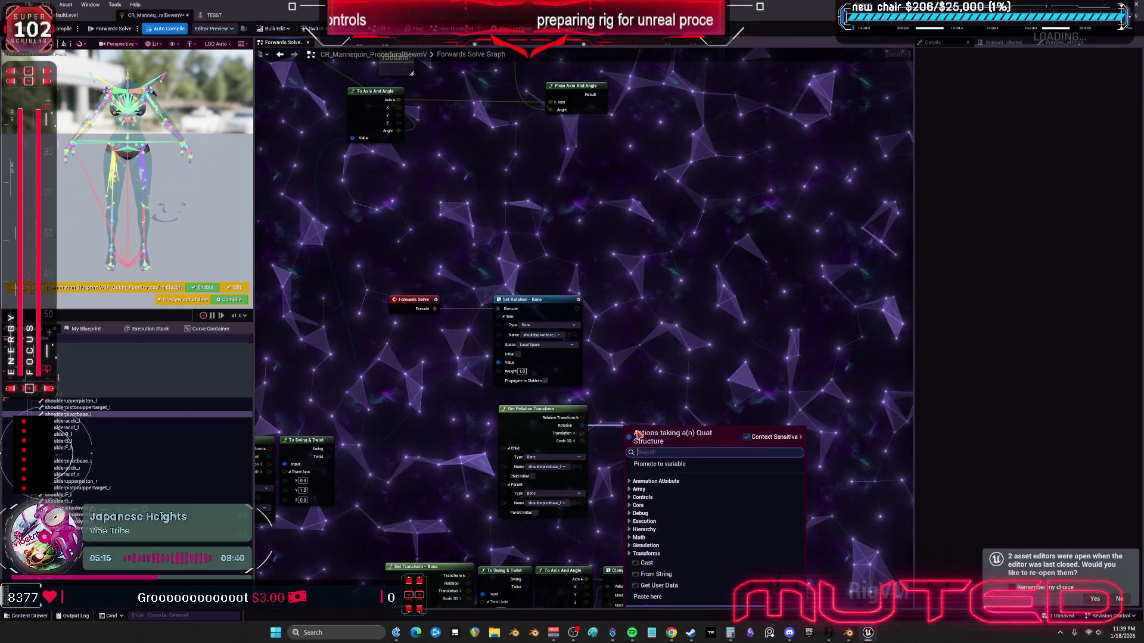
{"action": "type", "text": "to eul"}
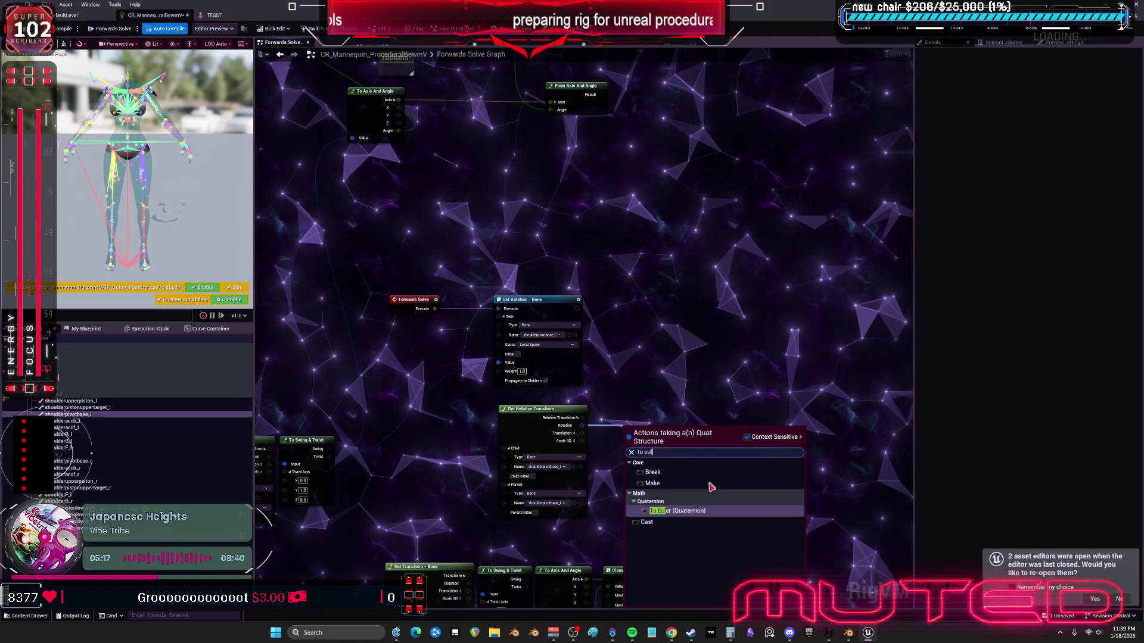
{"action": "key", "text": "Return"}
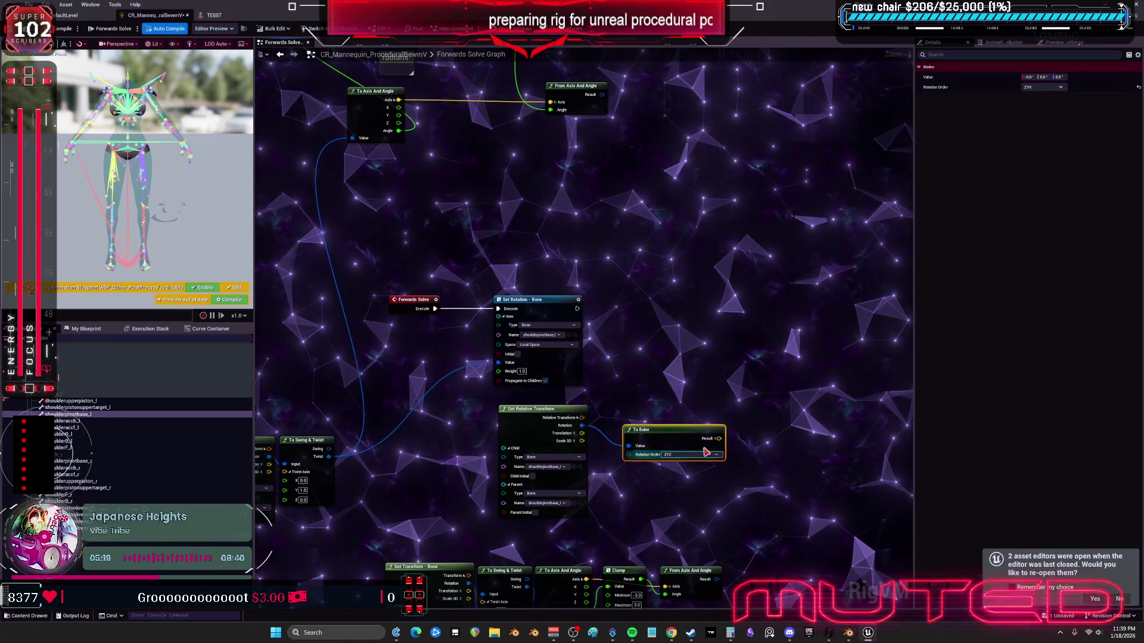
{"action": "left_click_drag", "start_coordinate": [668, 430], "coordinate": [651, 417]}
{"action": "mouse_move", "coordinate": [454, 421]}
{"action": "left_mouse_down"}
{"action": "mouse_move", "coordinate": [600, 403]}
{"action": "mouse_move", "coordinate": [556, 396]}
{"action": "left_mouse_up"}
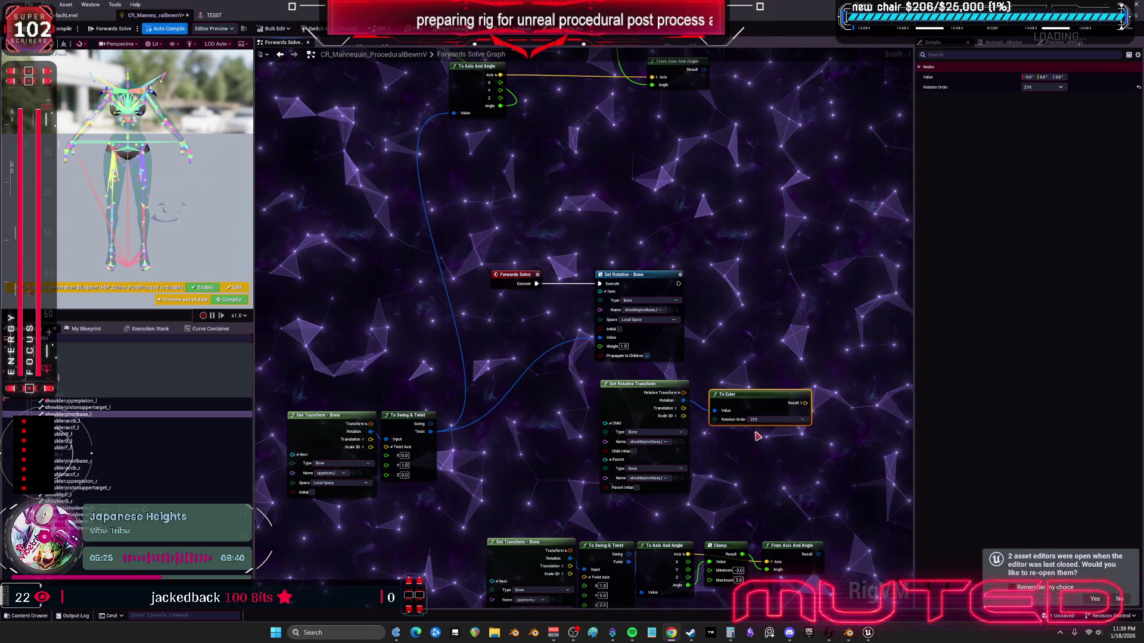
{"action": "key", "text": "Delete"}
Step: Add an Axis node on the rotation, feed it into a Clamp, and split the Clamp's Minimum and Maximum into X, Y, Z
{"action": "type", "text": "axis"}
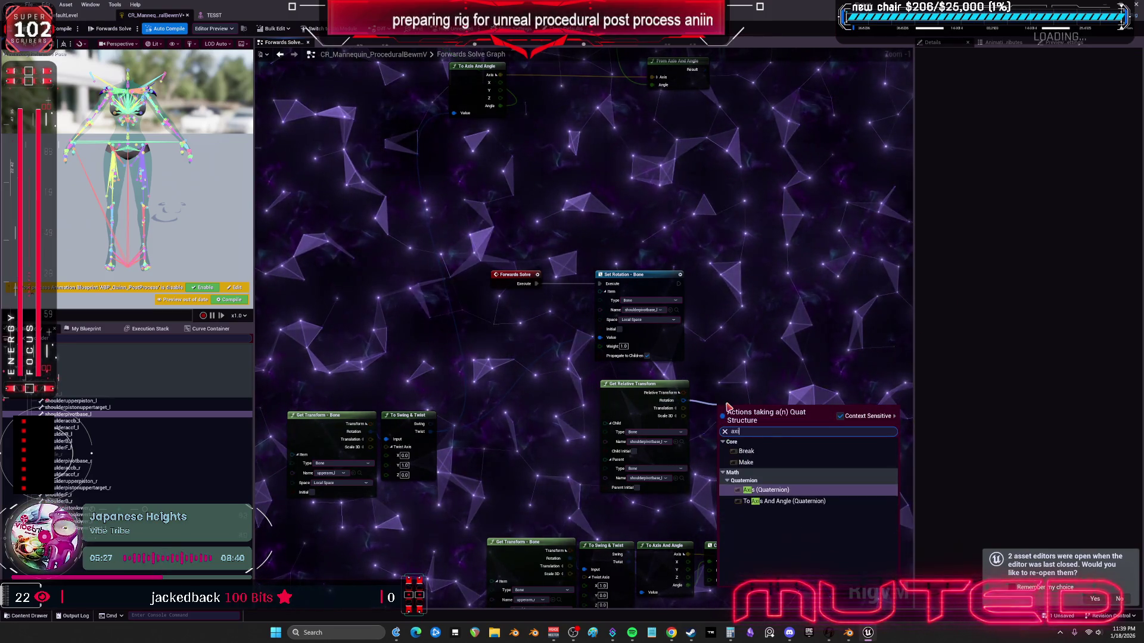
{"action": "left_click", "coordinate": [766, 489]}
{"action": "scroll", "coordinate": [768, 474], "scroll_direction": "up", "scroll_amount": 1}
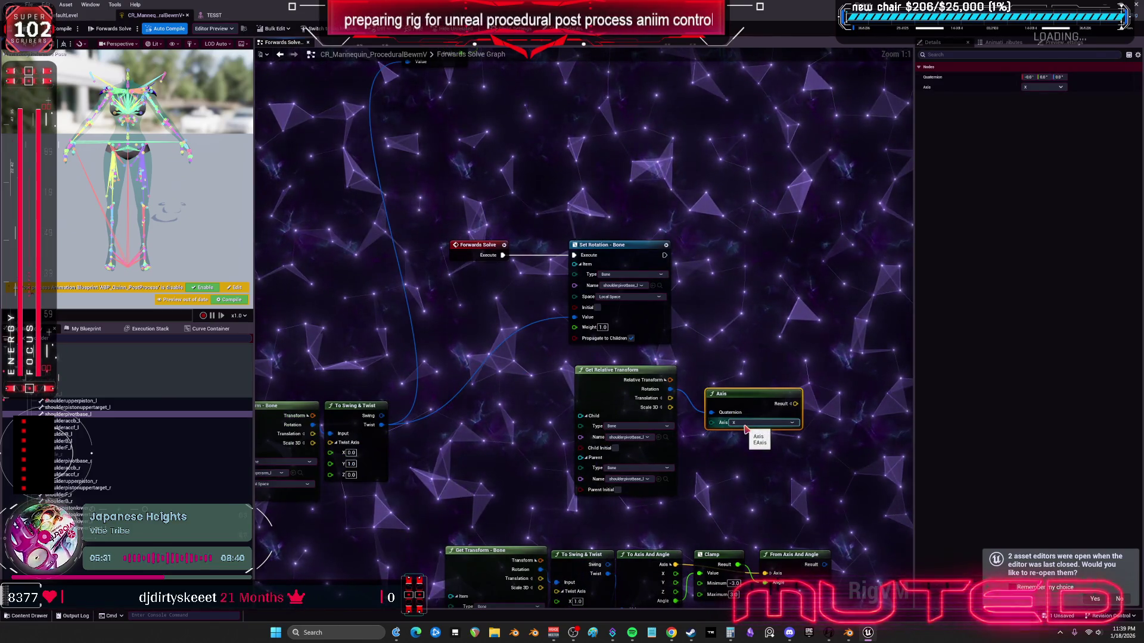
{"action": "left_click", "coordinate": [792, 404]}
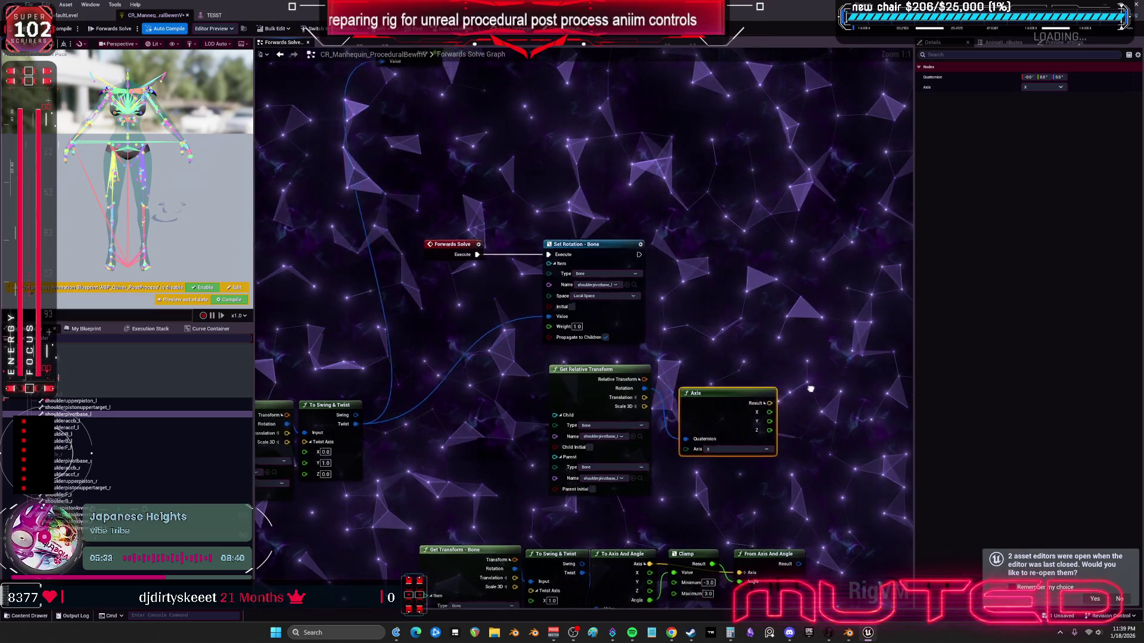
{"action": "left_click_drag", "start_coordinate": [734, 404], "coordinate": [785, 417]}
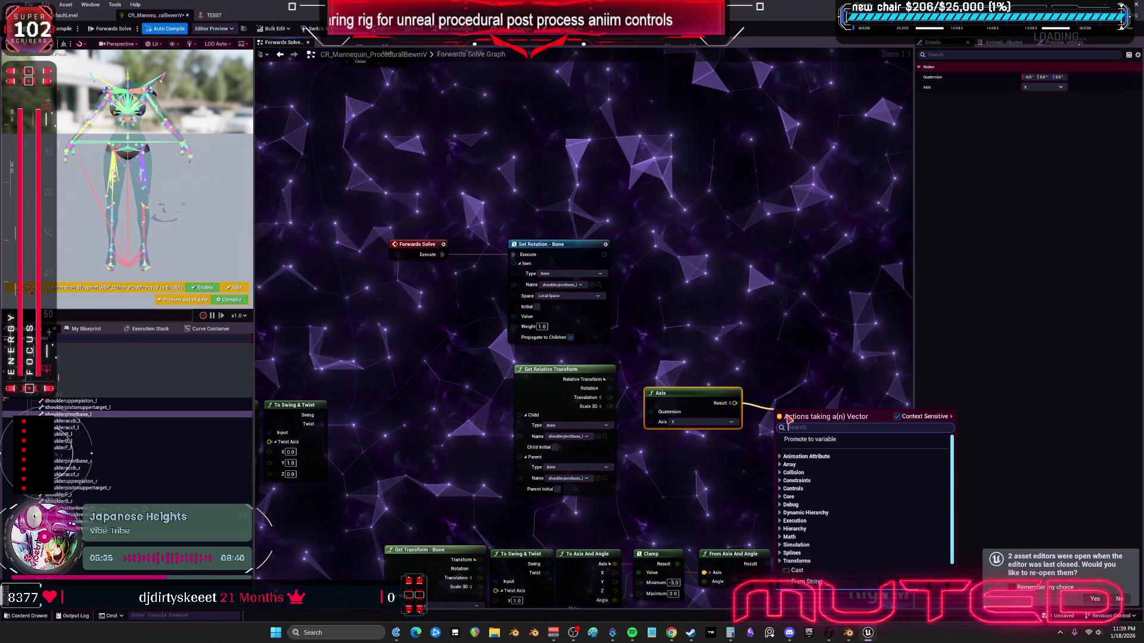
{"action": "type", "text": "clamp"}
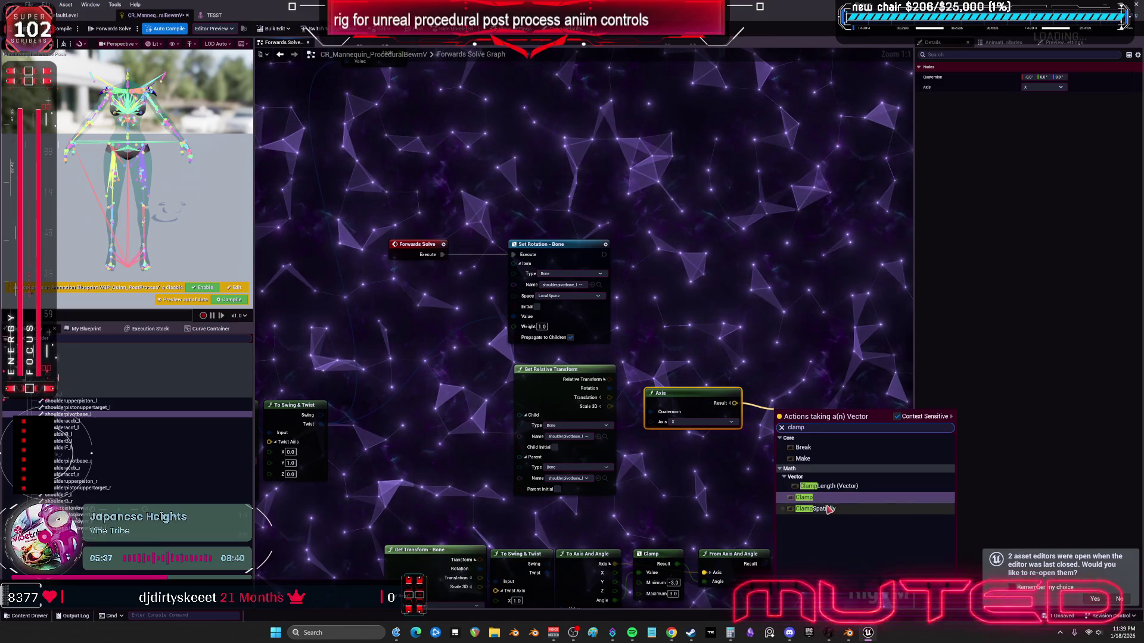
{"action": "key", "text": "Return"}
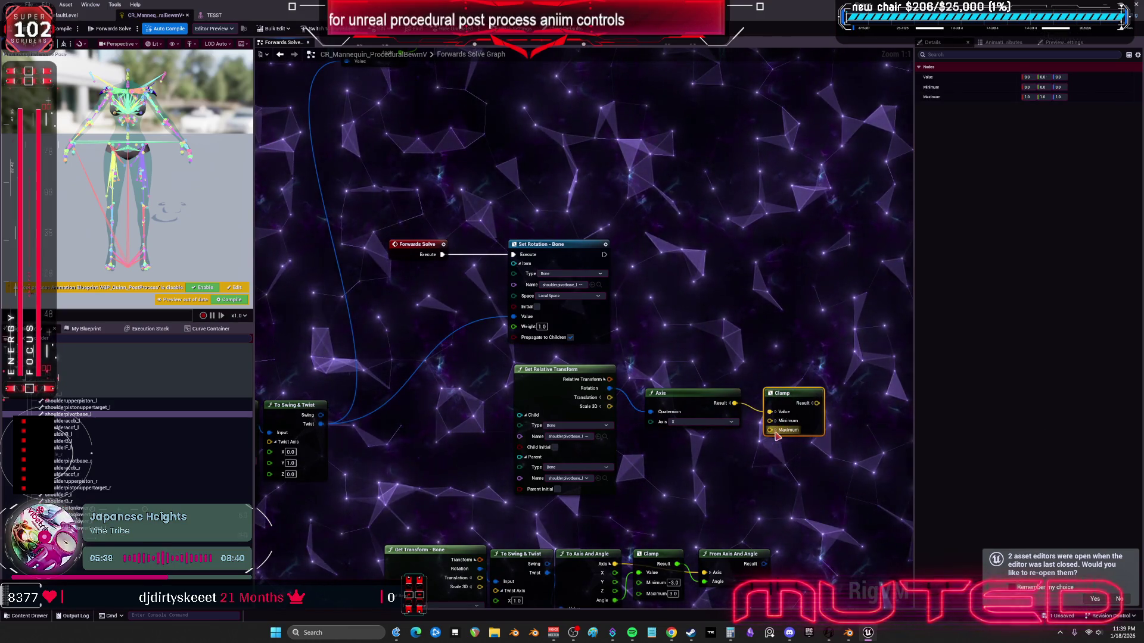
{"action": "left_click", "coordinate": [775, 430]}
{"action": "left_click", "coordinate": [775, 421]}
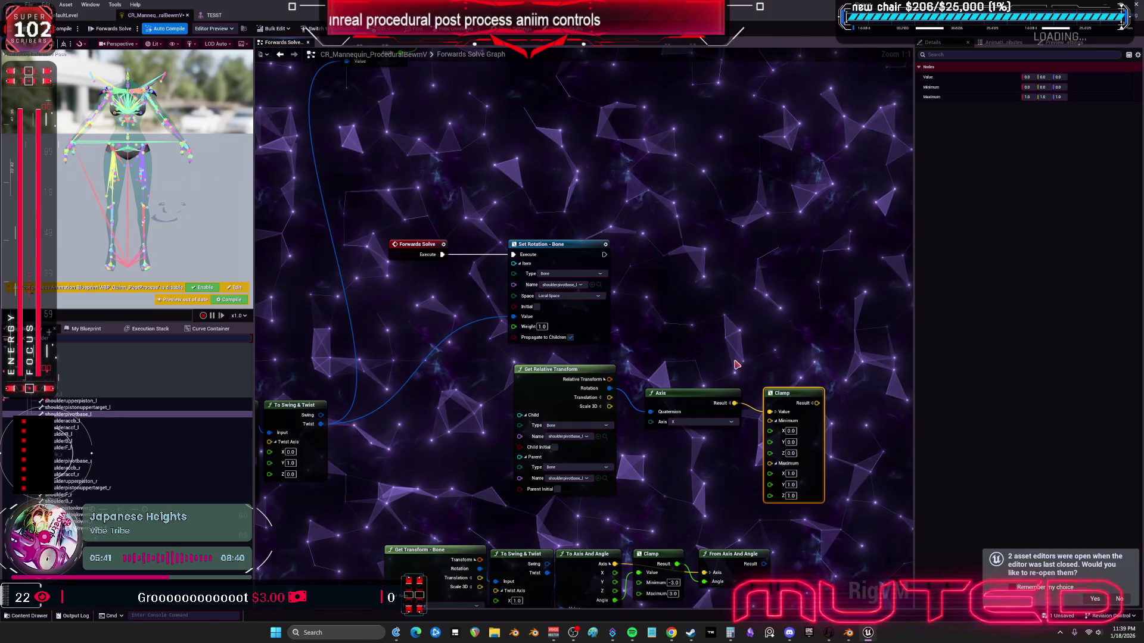
Step: Duplicate the Set Rotation - Bone node and chain it after the first on the execution wire
{"action": "left_click", "coordinate": [560, 264]}
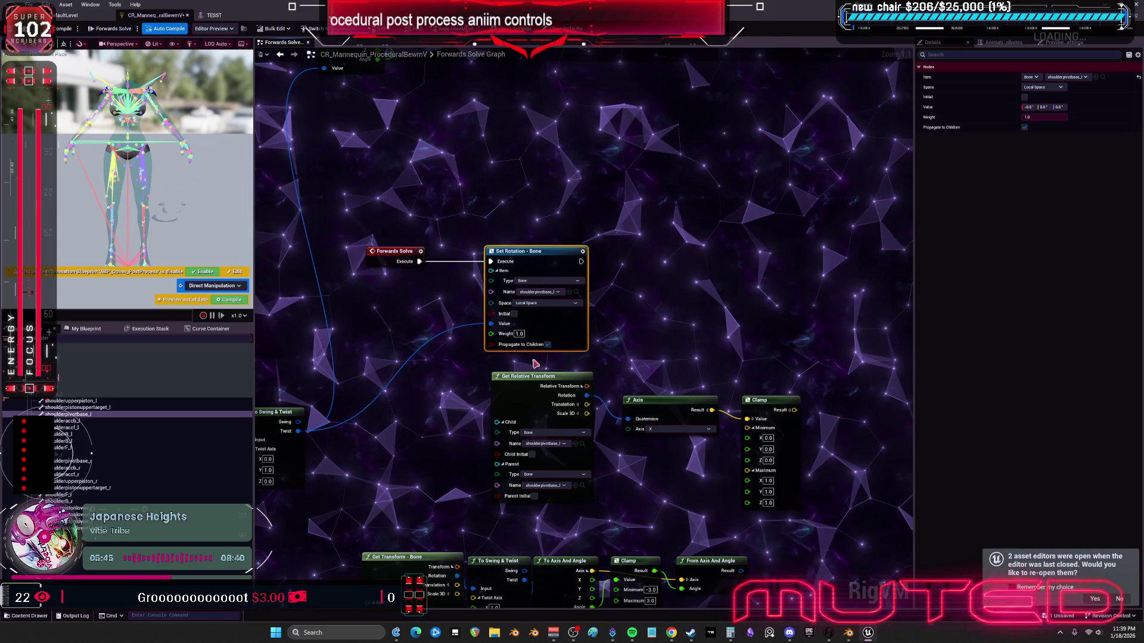
{"action": "left_click", "coordinate": [651, 325]}
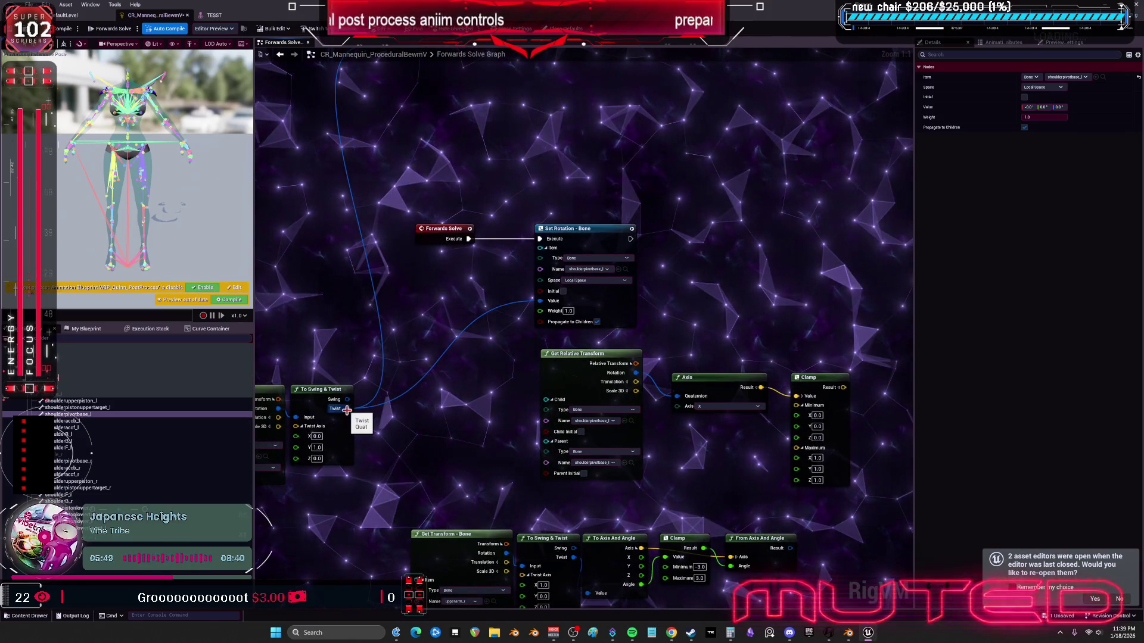
{"action": "left_click_drag", "start_coordinate": [713, 296], "coordinate": [580, 273]}
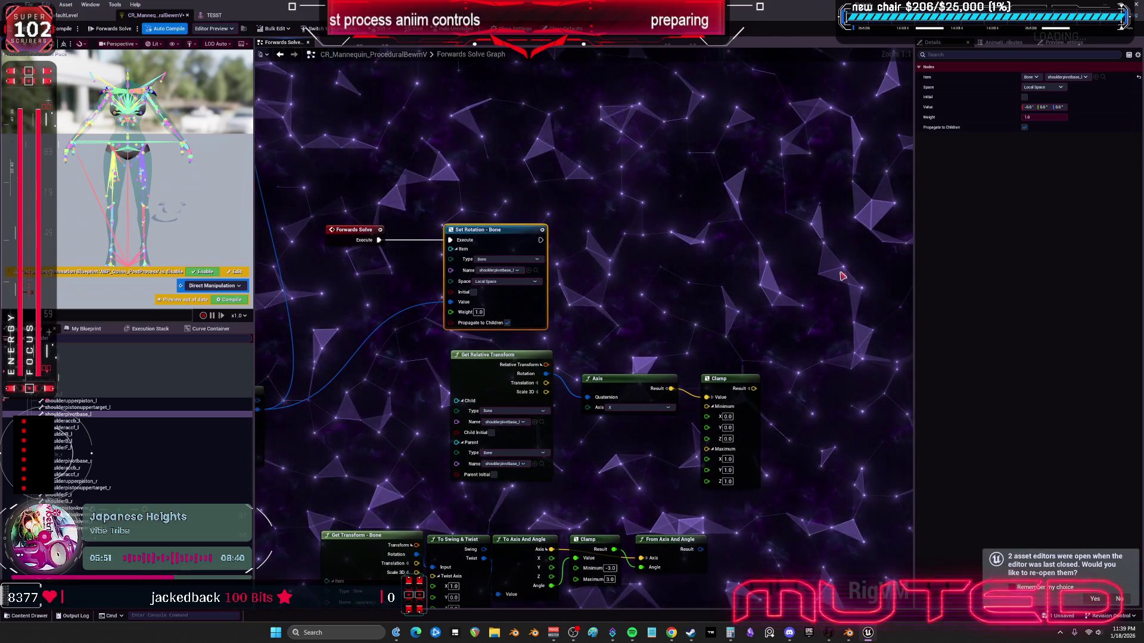
{"action": "key", "text": "ctrl+v"}
{"action": "mouse_move", "coordinate": [541, 240]}
{"action": "left_mouse_down"}
{"action": "mouse_move", "coordinate": [598, 266]}
{"action": "mouse_move", "coordinate": [683, 261]}
{"action": "left_mouse_up"}
{"action": "left_click_drag", "start_coordinate": [715, 251], "coordinate": [795, 234]}
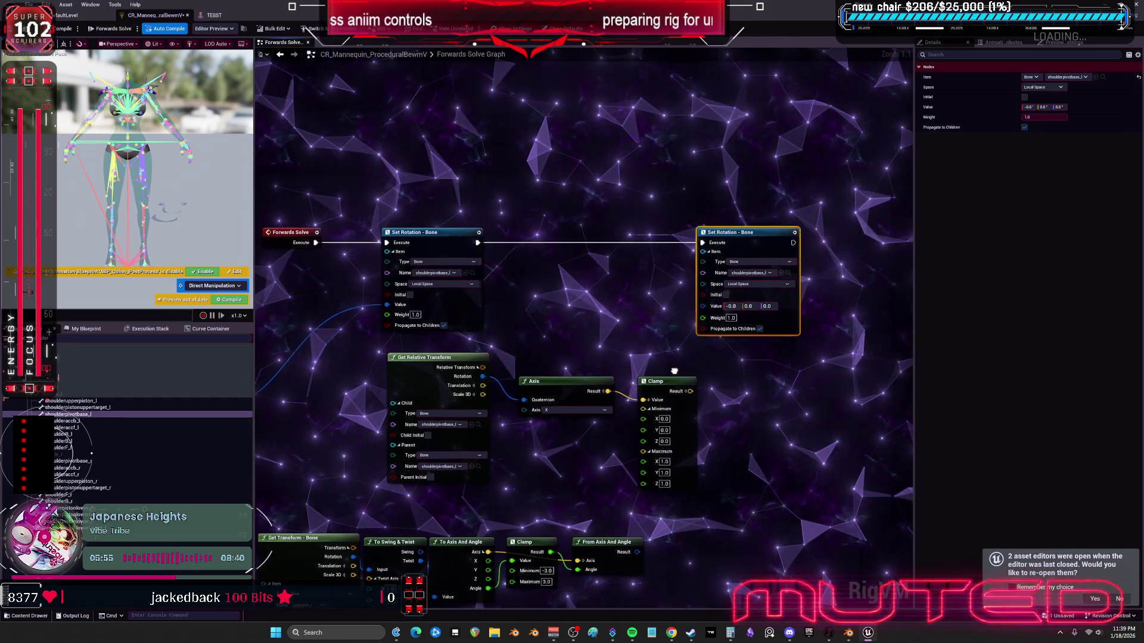
Step: Add a From Euler node off the Clamp result and wire it into the second Set Rotation's Value
{"action": "key", "text": "f"}
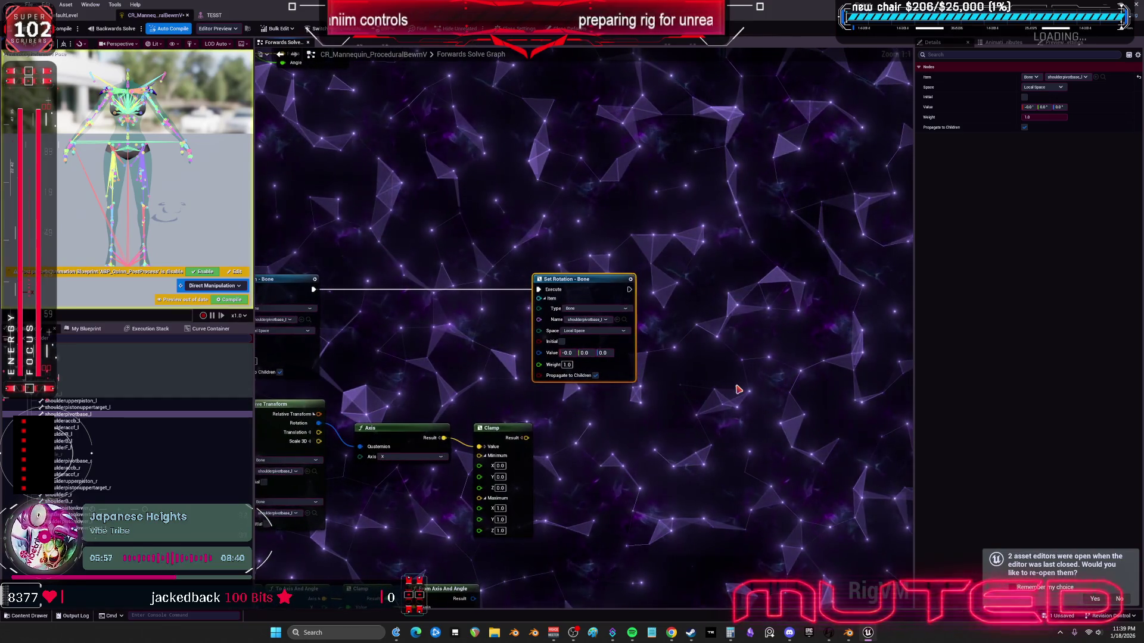
{"action": "left_click_drag", "start_coordinate": [528, 438], "coordinate": [561, 438]}
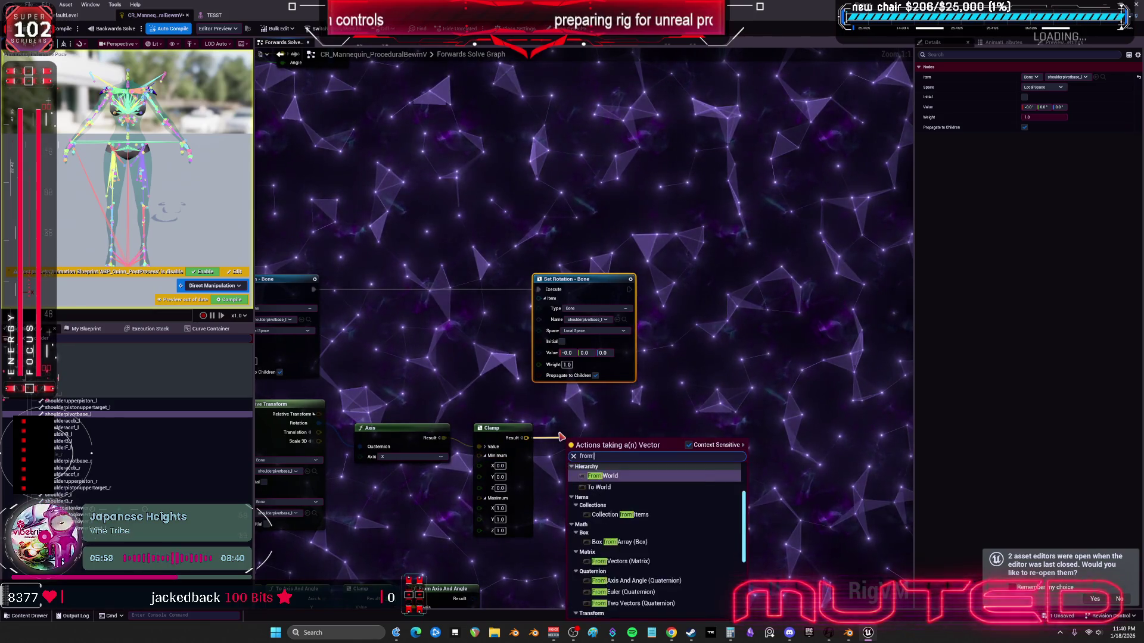
{"action": "left_click", "coordinate": [605, 484]}
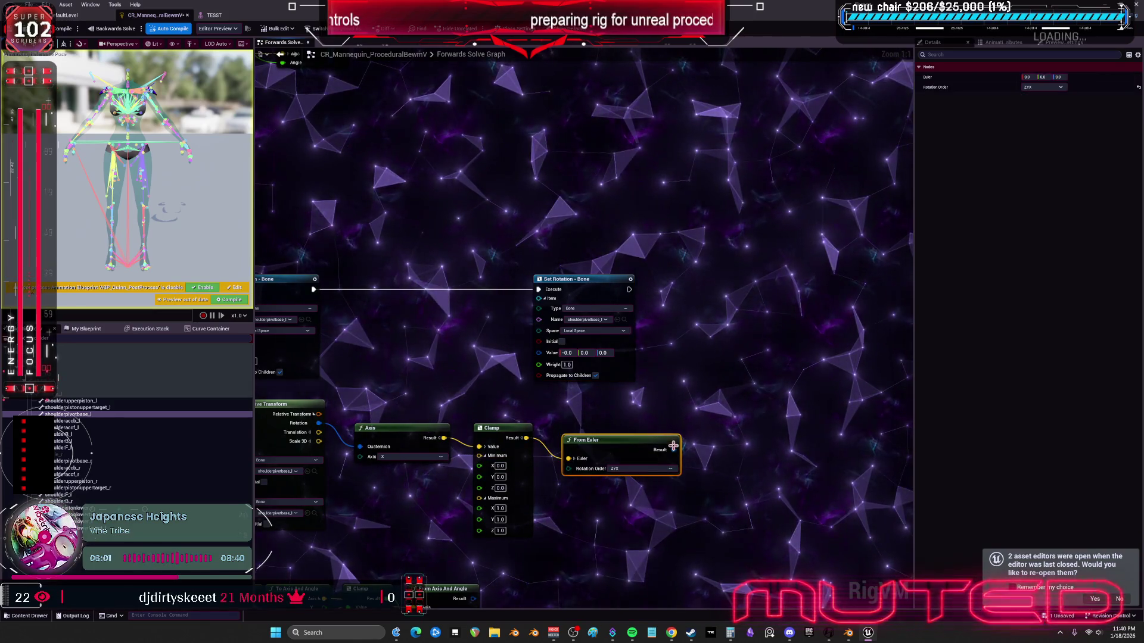
{"action": "left_click_drag", "start_coordinate": [563, 372], "coordinate": [586, 348]}
{"action": "left_click_drag", "start_coordinate": [578, 286], "coordinate": [700, 280]}
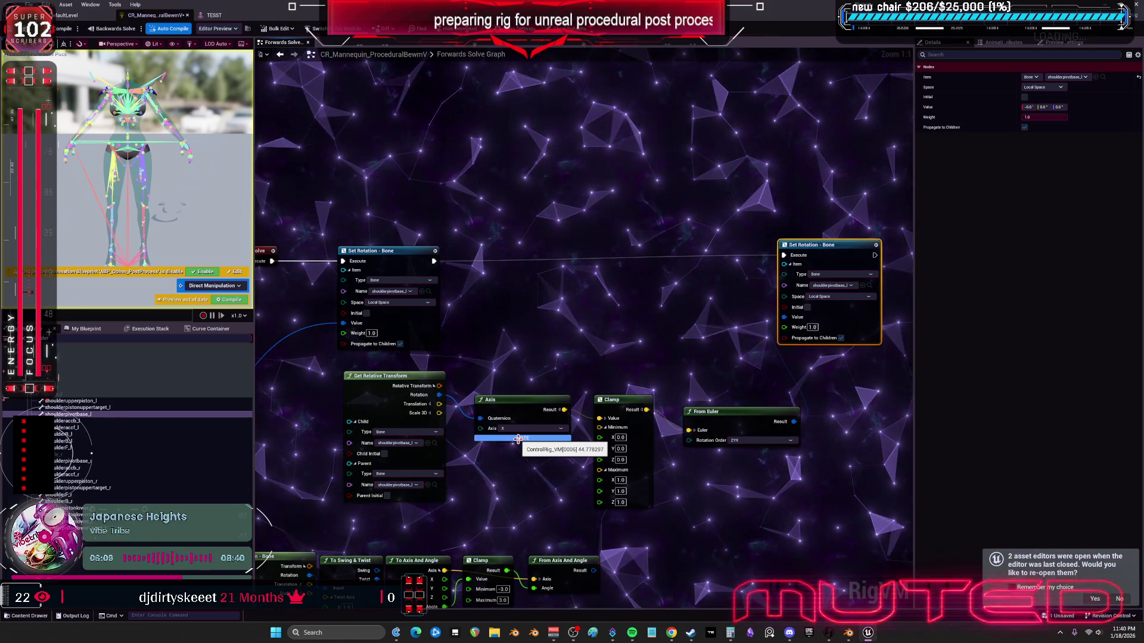
{"action": "right_click", "coordinate": [519, 408]}
{"action": "left_click", "coordinate": [444, 517]}
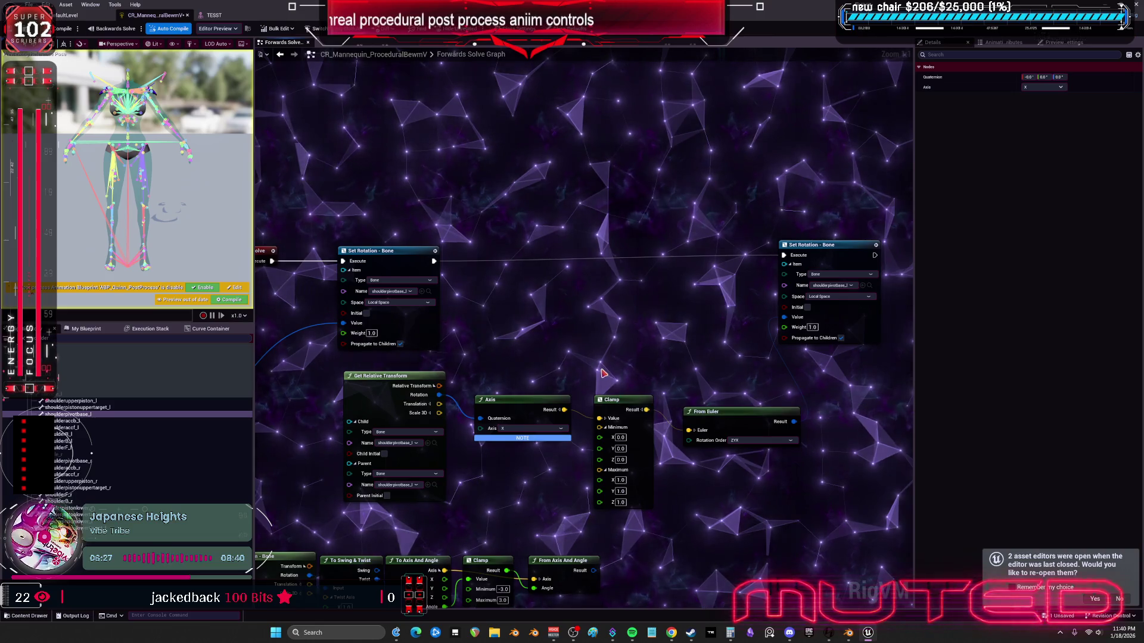
Step: Undo back to the float Clamp on Axis X and rearrange the Clamp and From Euler nodes
{"action": "key", "text": "ctrl+z"}
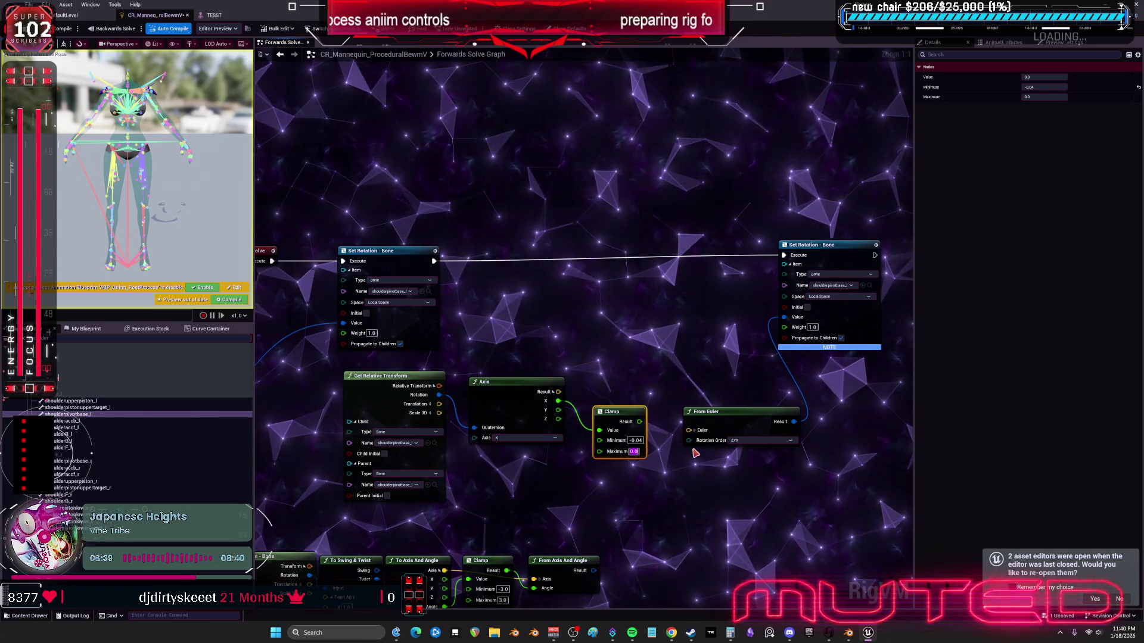
{"action": "left_click_drag", "start_coordinate": [726, 419], "coordinate": [738, 413]}
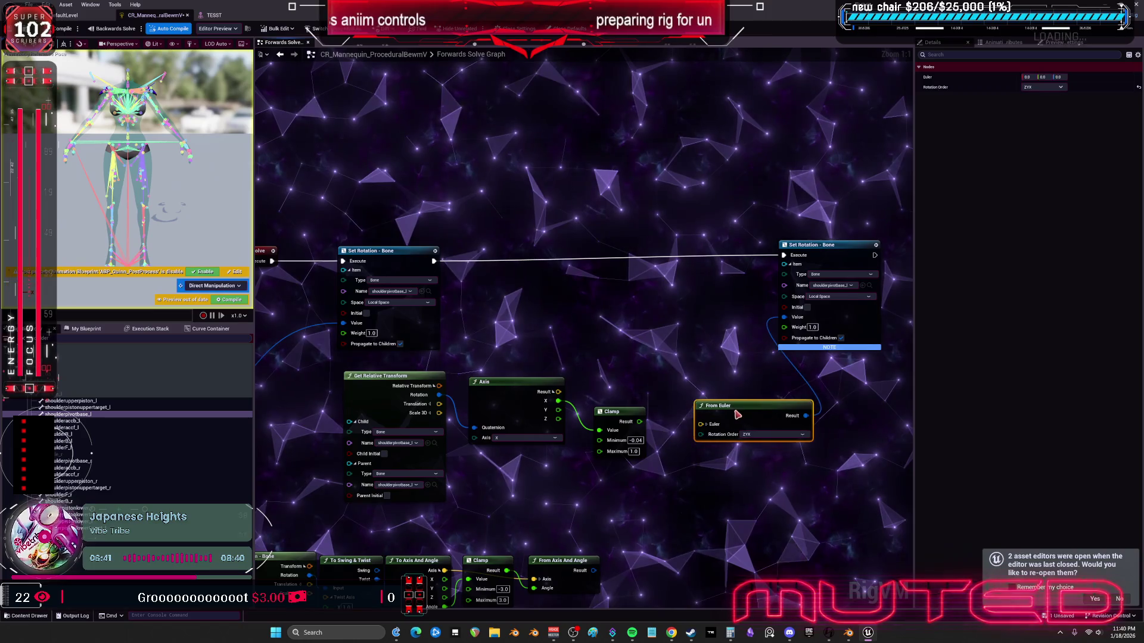
{"action": "left_click_drag", "start_coordinate": [611, 409], "coordinate": [603, 433]}
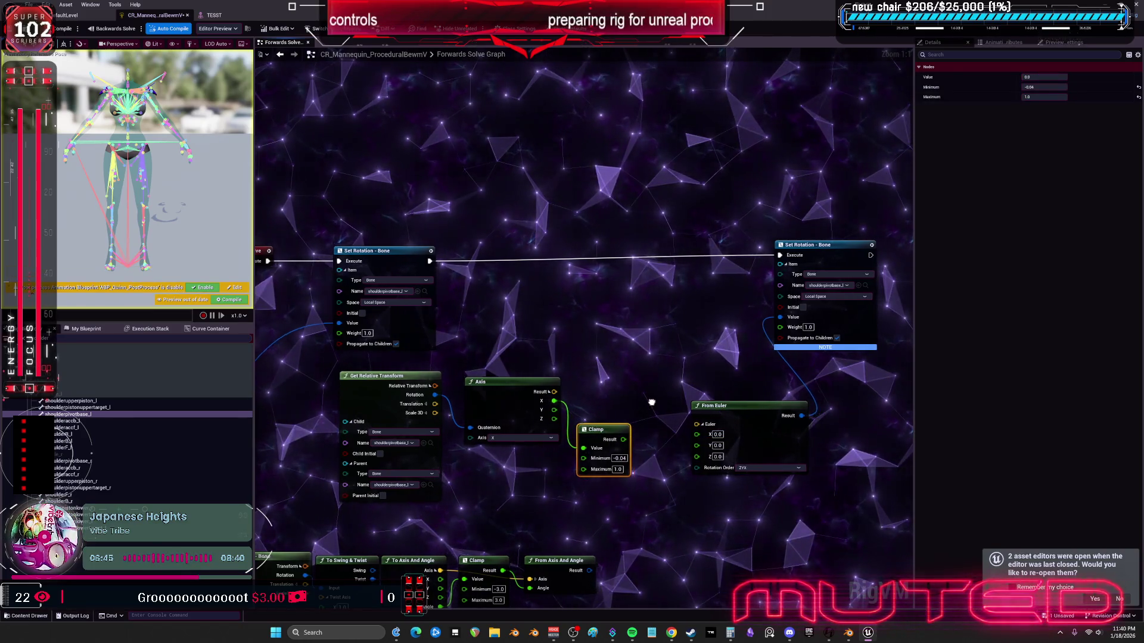
{"action": "left_click_drag", "start_coordinate": [651, 403], "coordinate": [620, 407]}
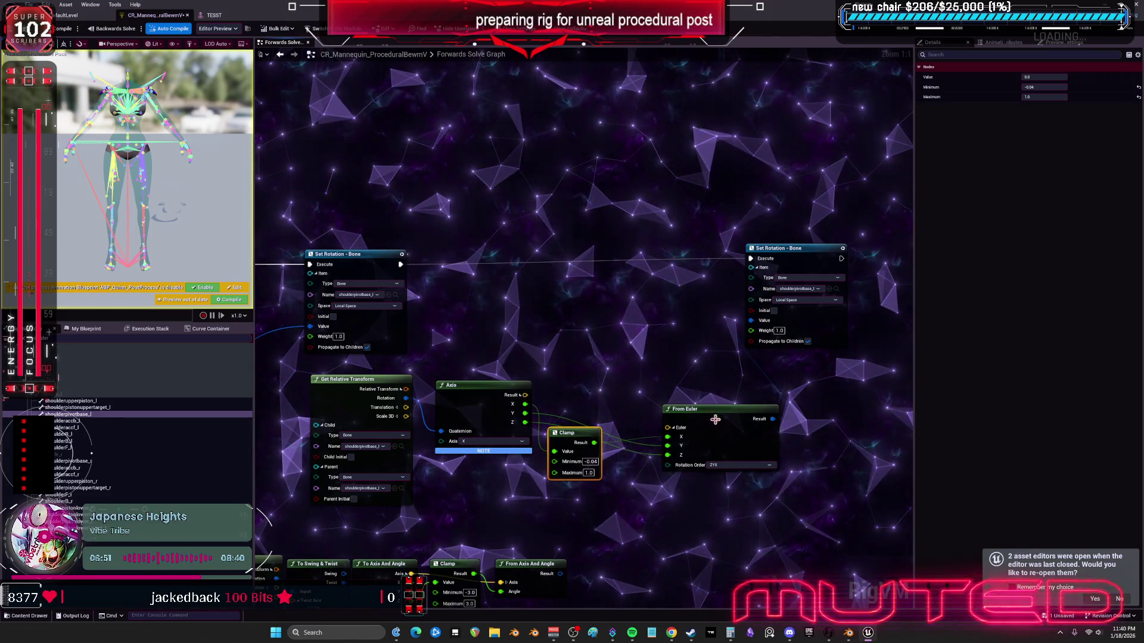
{"action": "left_click", "coordinate": [214, 15]}
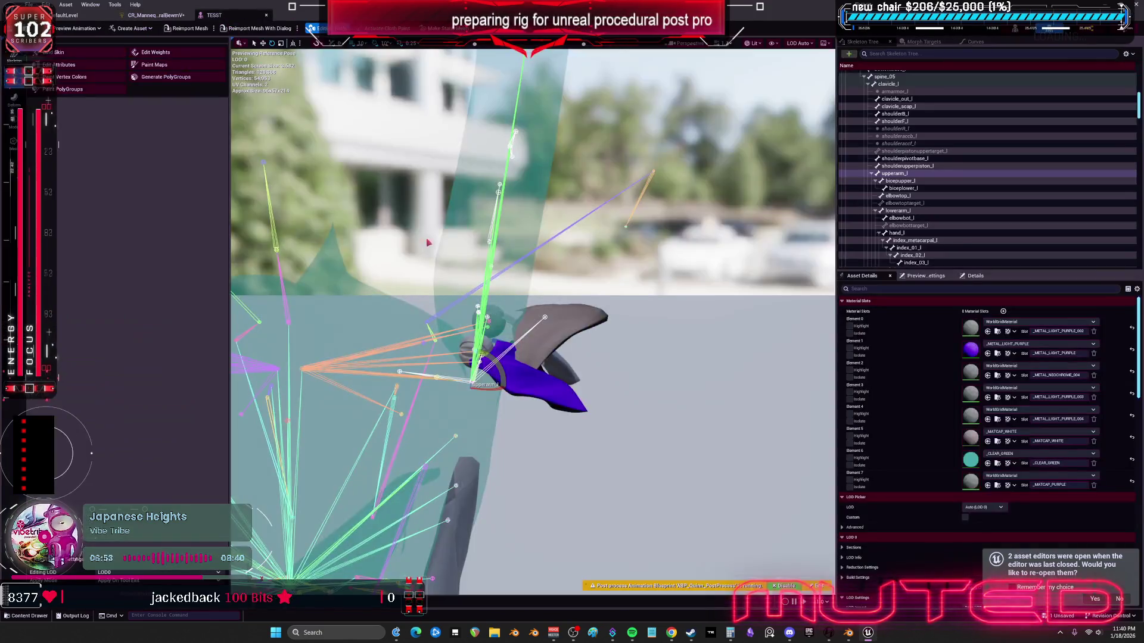
{"action": "left_click_drag", "start_coordinate": [428, 243], "coordinate": [542, 310]}
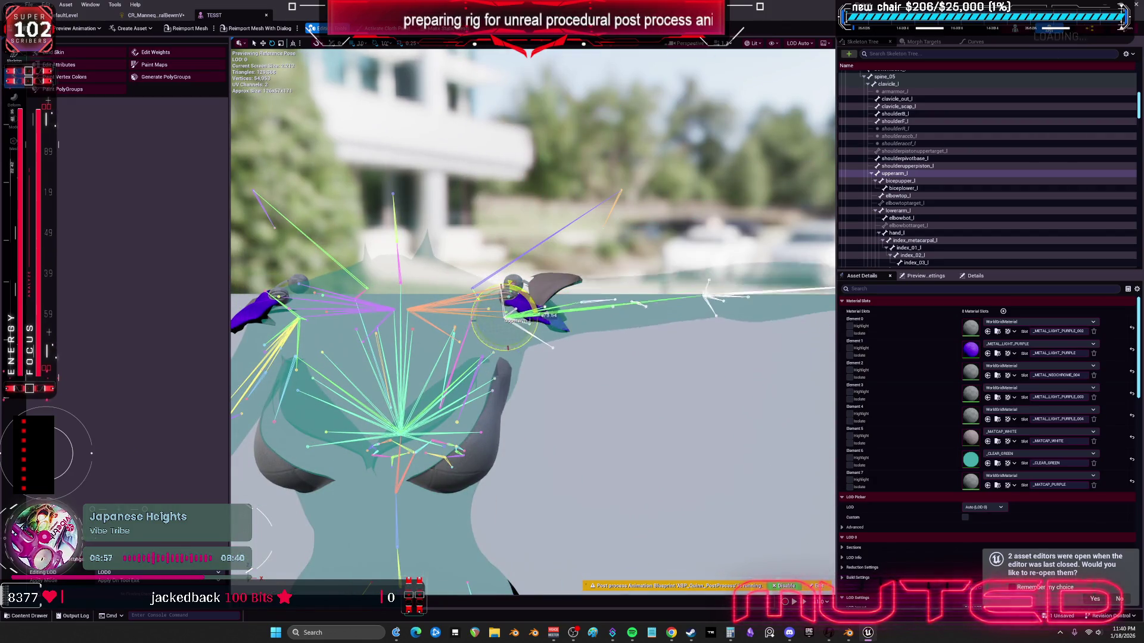
{"action": "left_click", "coordinate": [170, 15]}
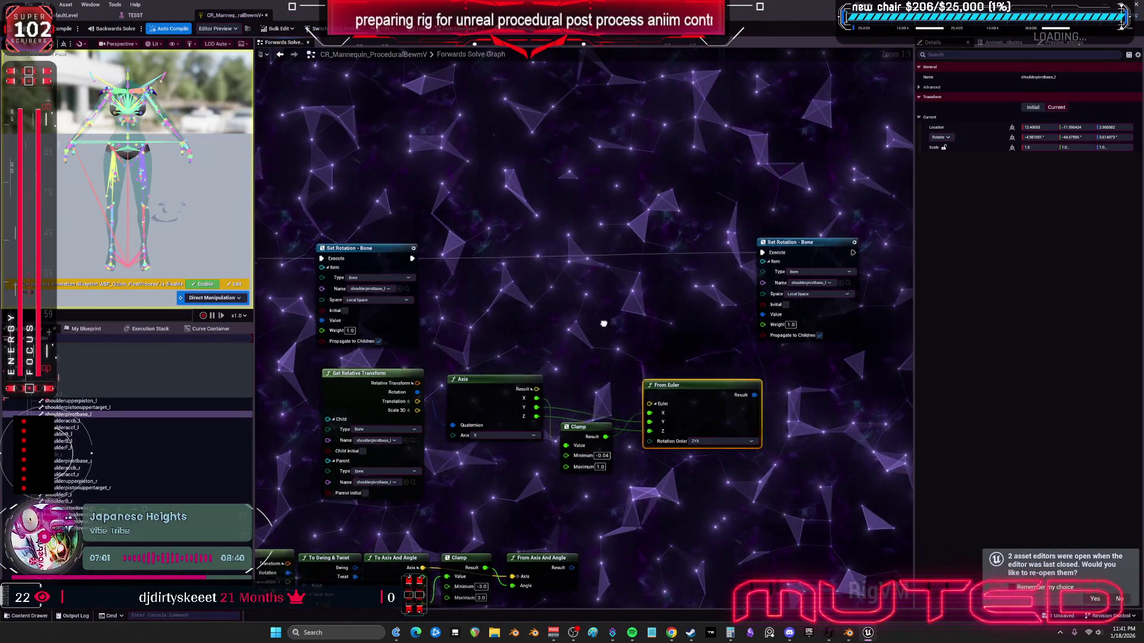
{"action": "left_click_drag", "start_coordinate": [604, 324], "coordinate": [732, 298]}
{"action": "scroll", "coordinate": [732, 308], "scroll_direction": "down", "scroll_amount": 3}
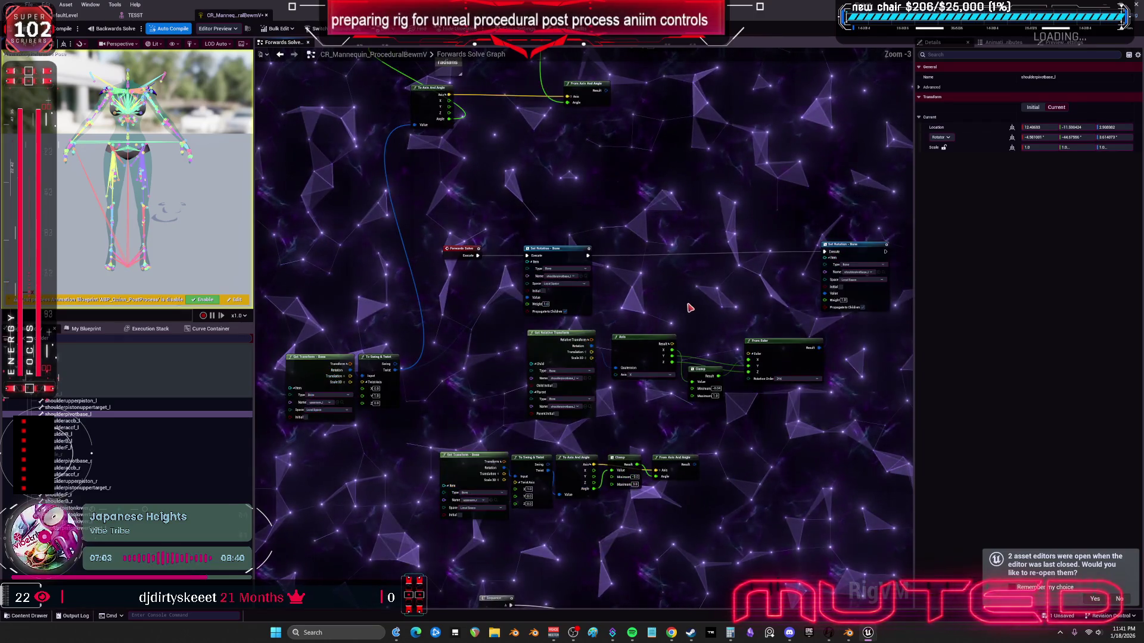
{"action": "left_click_drag", "start_coordinate": [653, 239], "coordinate": [661, 249]}
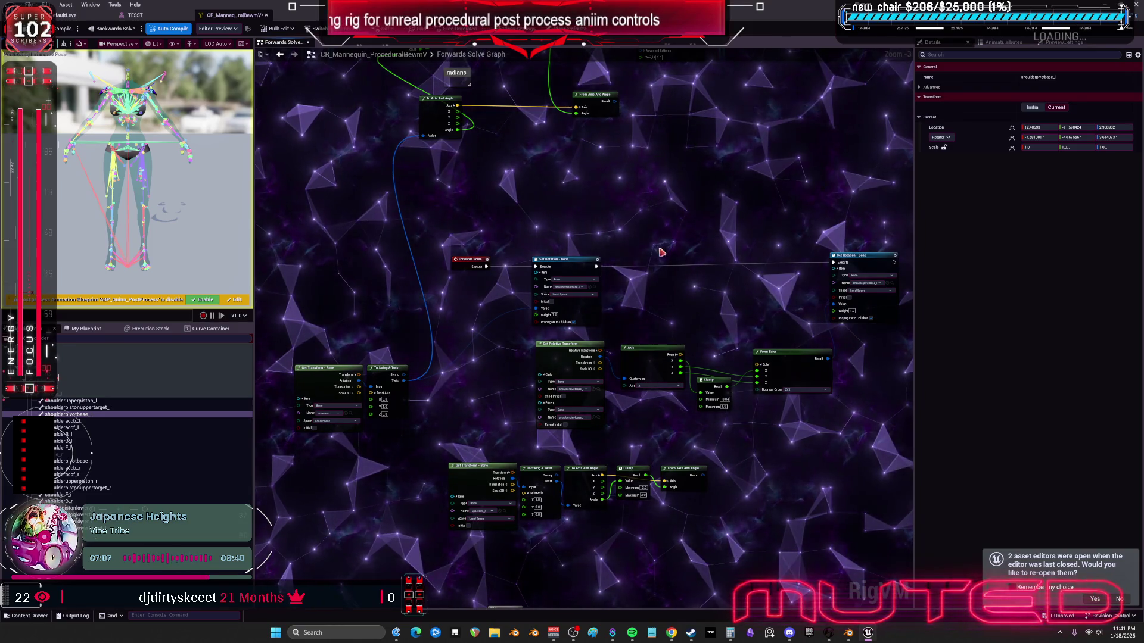
{"action": "scroll", "coordinate": [472, 340], "scroll_direction": "up", "scroll_amount": 2}
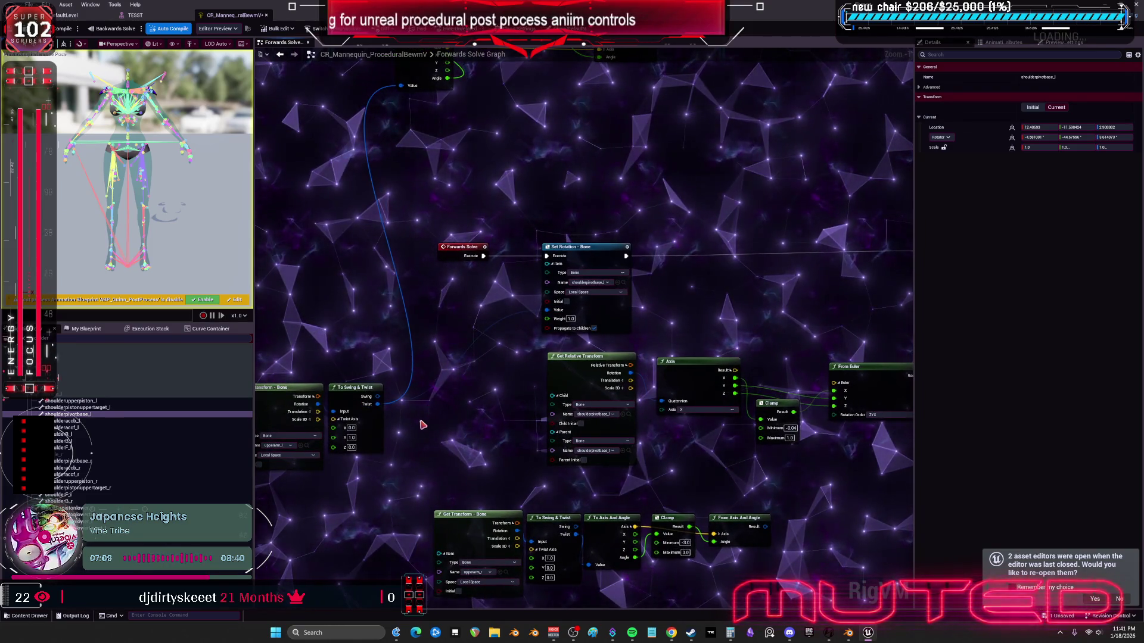
{"action": "mouse_move", "coordinate": [378, 404]}
{"action": "left_mouse_down"}
{"action": "mouse_move", "coordinate": [557, 411]}
{"action": "mouse_move", "coordinate": [453, 238]}
{"action": "mouse_move", "coordinate": [401, 85]}
{"action": "left_mouse_up"}
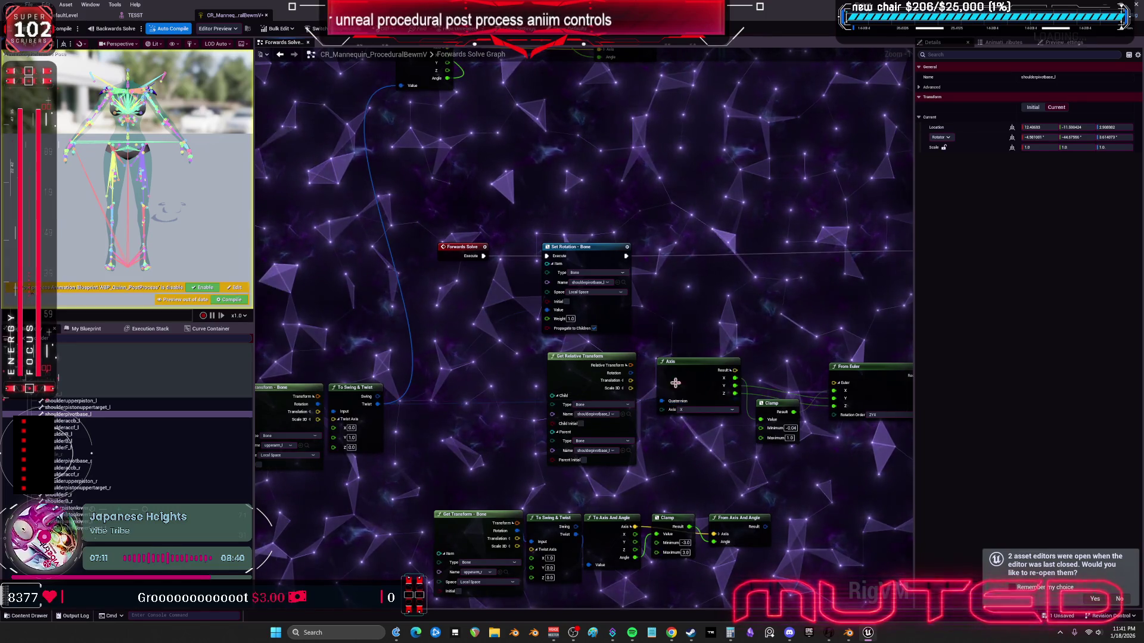
{"action": "left_click_drag", "start_coordinate": [776, 306], "coordinate": [607, 293]}
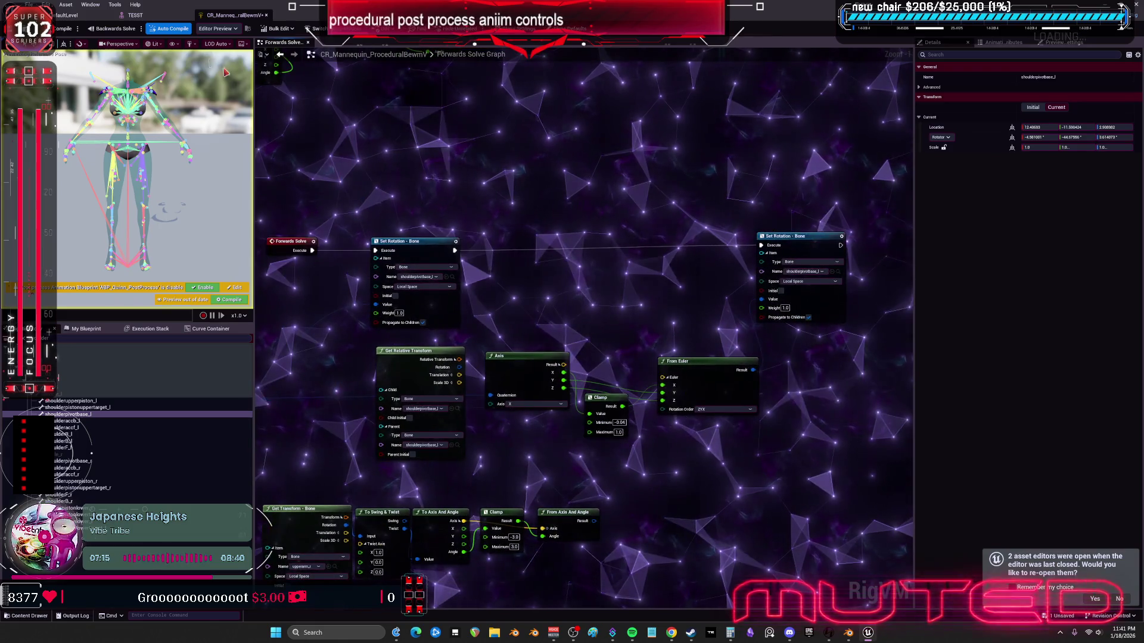
{"action": "left_click", "coordinate": [154, 19]}
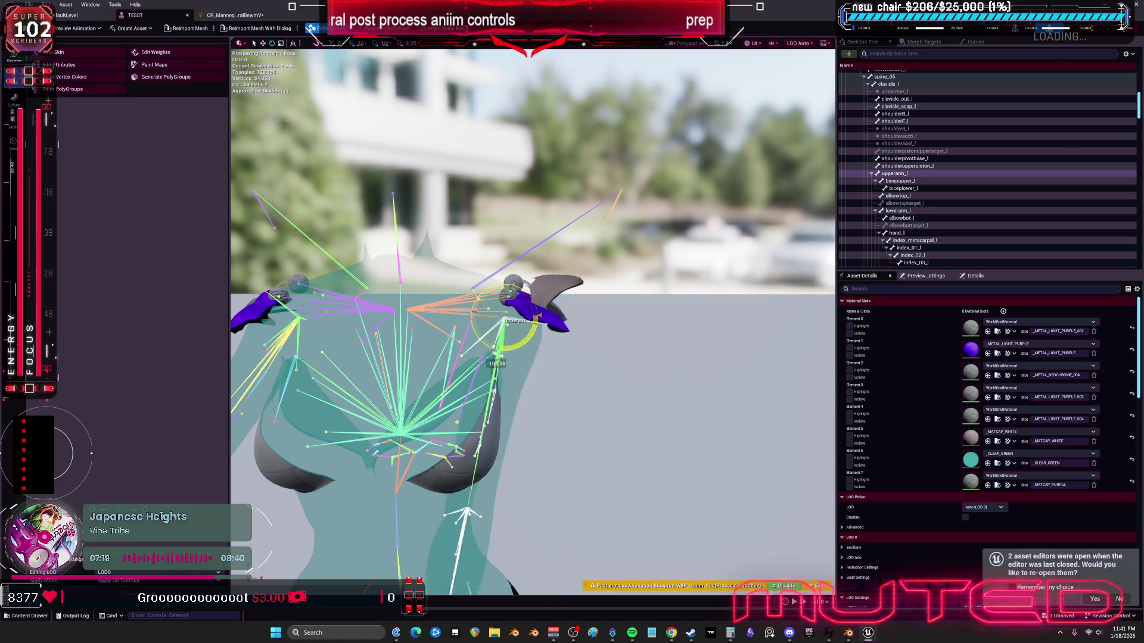
Step: Test-rotate upperarm_l in TESST, then set the Clamp Maximum to 0
{"action": "mouse_move", "coordinate": [511, 285]}
{"action": "left_mouse_down"}
{"action": "mouse_move", "coordinate": [544, 306]}
{"action": "mouse_move", "coordinate": [494, 361]}
{"action": "mouse_move", "coordinate": [543, 310]}
{"action": "left_mouse_up"}
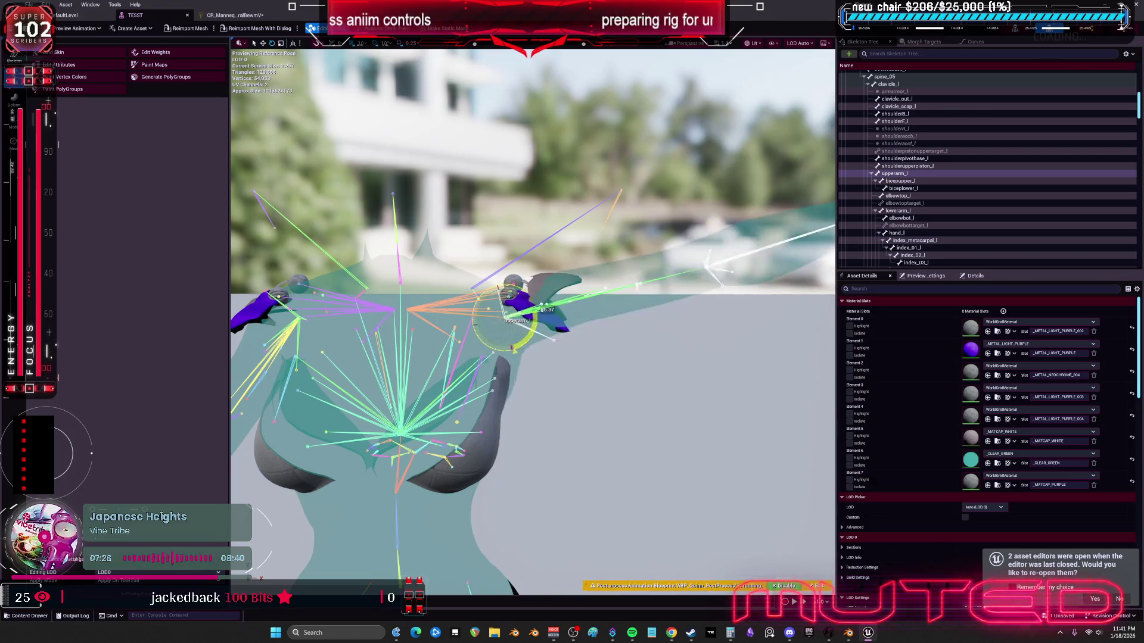
{"action": "left_click", "coordinate": [232, 14]}
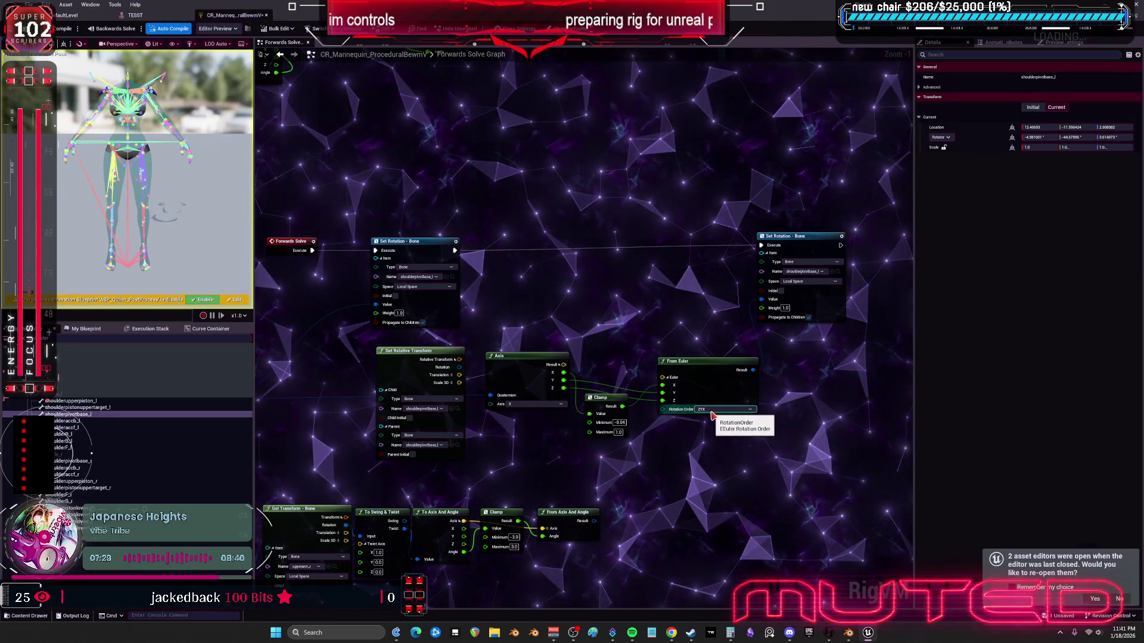
{"action": "type", "text": "0"}
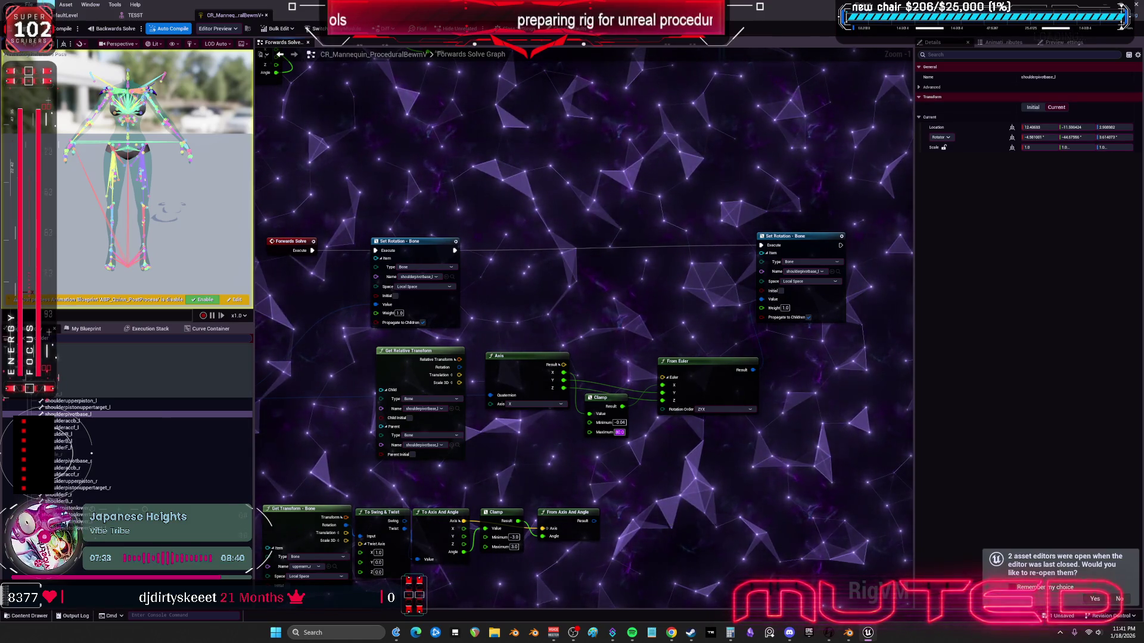
Step: Swing the left upper arm upward again in TESST to recheck the shoulder pad
{"action": "left_click", "coordinate": [132, 16]}
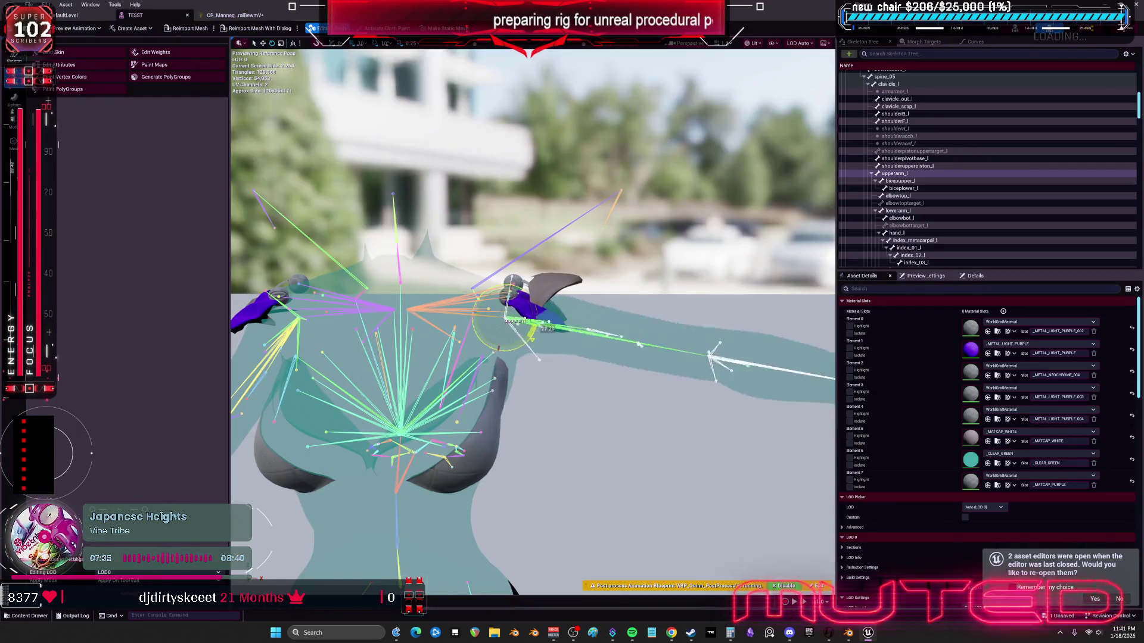
{"action": "left_click_drag", "start_coordinate": [539, 337], "coordinate": [536, 295]}
{"action": "left_click", "coordinate": [232, 15]}
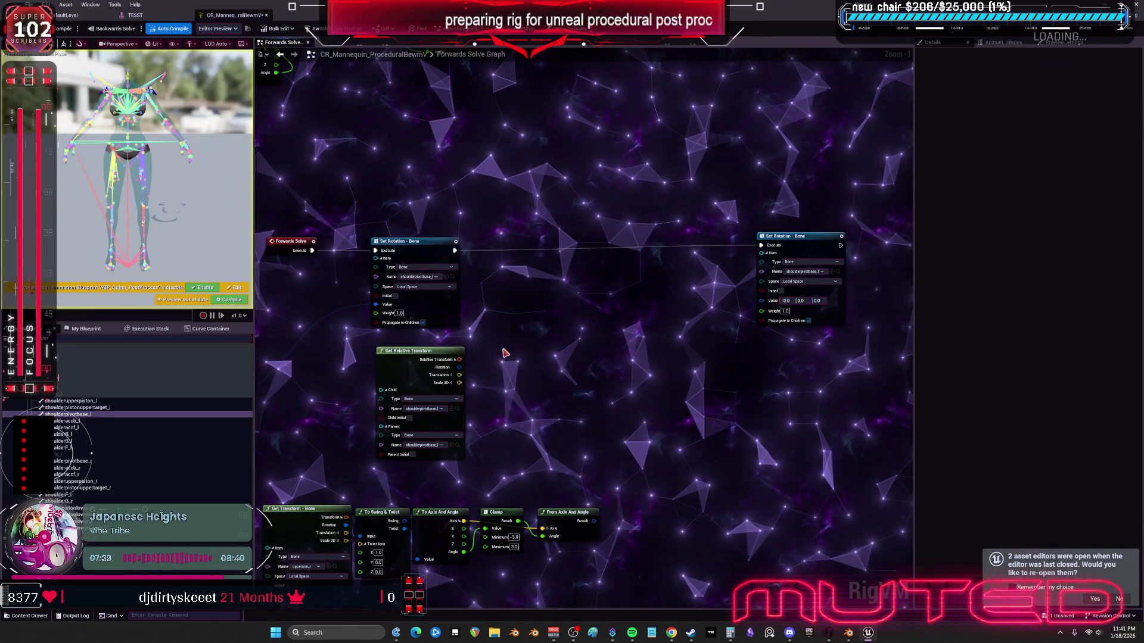
Step: Delete the new rotation-conversion nodes and move Get Transform and To Swing & Twist up-right
{"action": "left_click_drag", "start_coordinate": [521, 419], "coordinate": [664, 404]}
{"action": "key", "text": "Delete"}
{"action": "mouse_move", "coordinate": [409, 380]}
{"action": "left_mouse_down"}
{"action": "mouse_move", "coordinate": [456, 452]}
{"action": "mouse_move", "coordinate": [461, 486]}
{"action": "mouse_move", "coordinate": [752, 337]}
{"action": "mouse_move", "coordinate": [655, 369]}
{"action": "mouse_move", "coordinate": [583, 422]}
{"action": "left_mouse_up"}
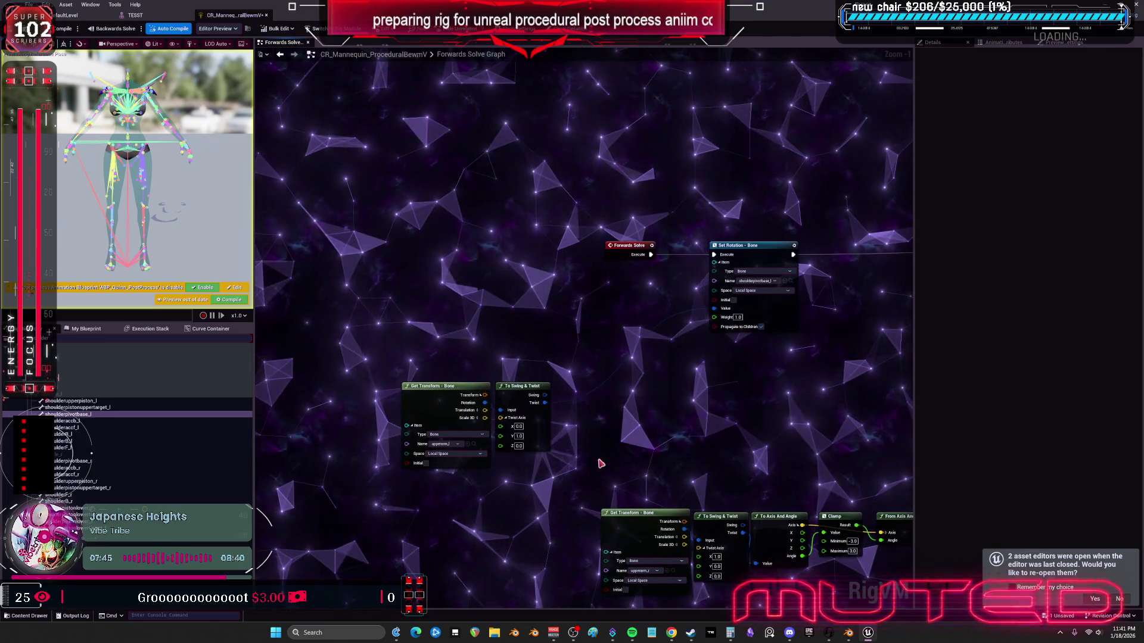
{"action": "left_click_drag", "start_coordinate": [601, 463], "coordinate": [476, 417]}
{"action": "left_click_drag", "start_coordinate": [437, 395], "coordinate": [520, 352]}
{"action": "scroll", "coordinate": [556, 307], "scroll_direction": "up", "scroll_amount": 1}
{"action": "left_click_drag", "start_coordinate": [556, 307], "coordinate": [456, 350]}
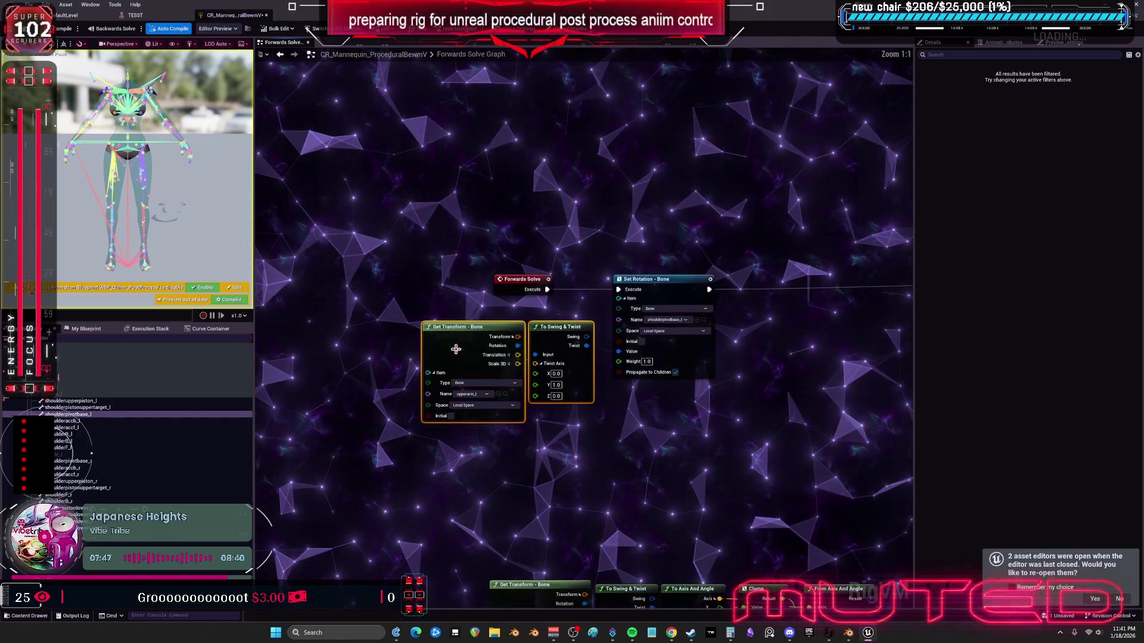
Step: Delete the duplicate Set Rotation - Bone node and open the Widget Reflector's application scale field
{"action": "left_click_drag", "start_coordinate": [715, 352], "coordinate": [456, 340]}
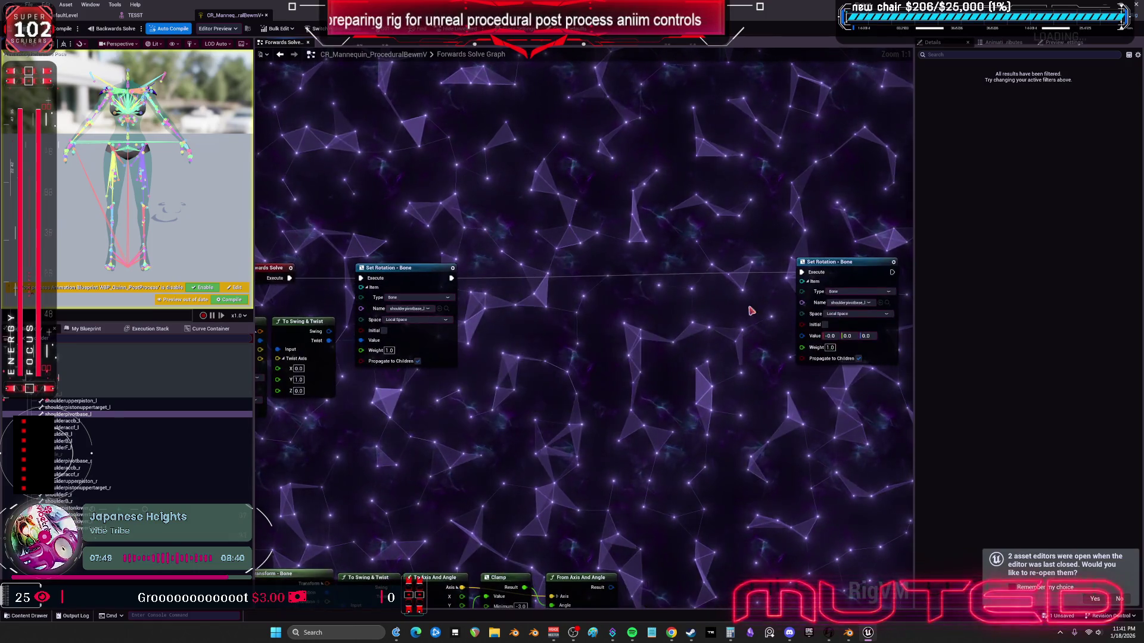
{"action": "left_click", "coordinate": [757, 281]}
{"action": "left_click_drag", "start_coordinate": [757, 281], "coordinate": [506, 287]}
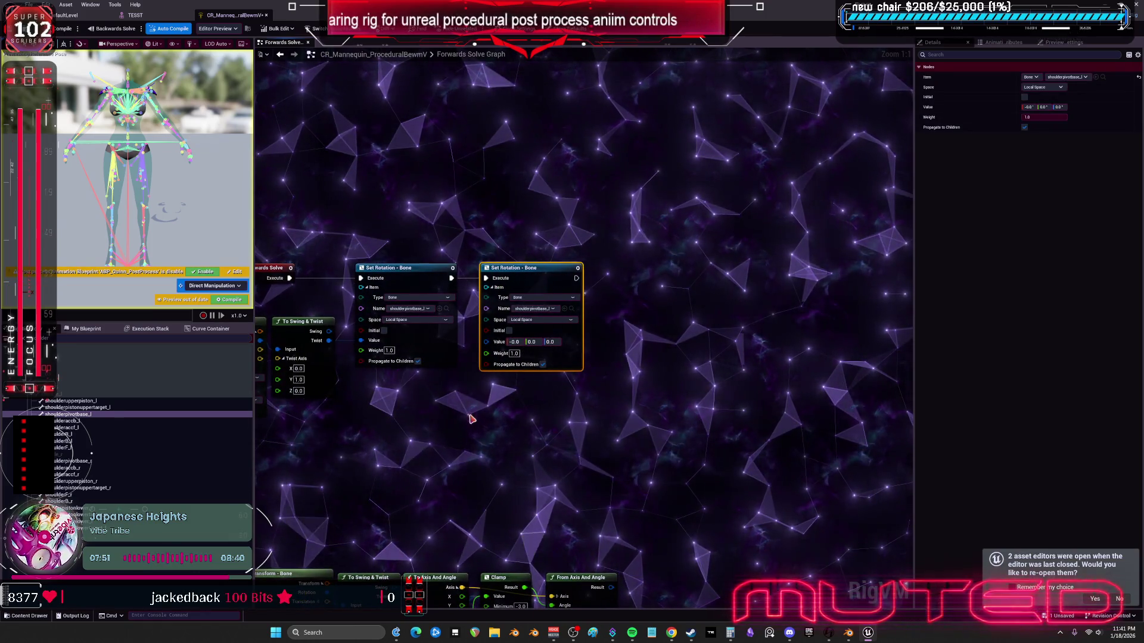
{"action": "left_click_drag", "start_coordinate": [471, 418], "coordinate": [555, 423]}
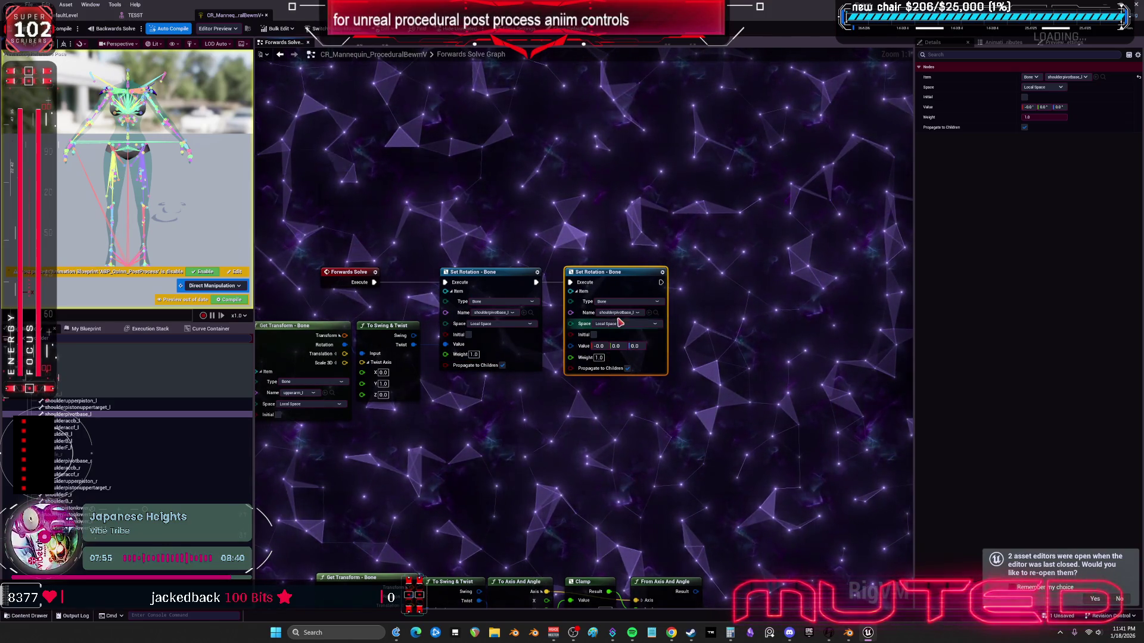
{"action": "key", "text": "Delete"}
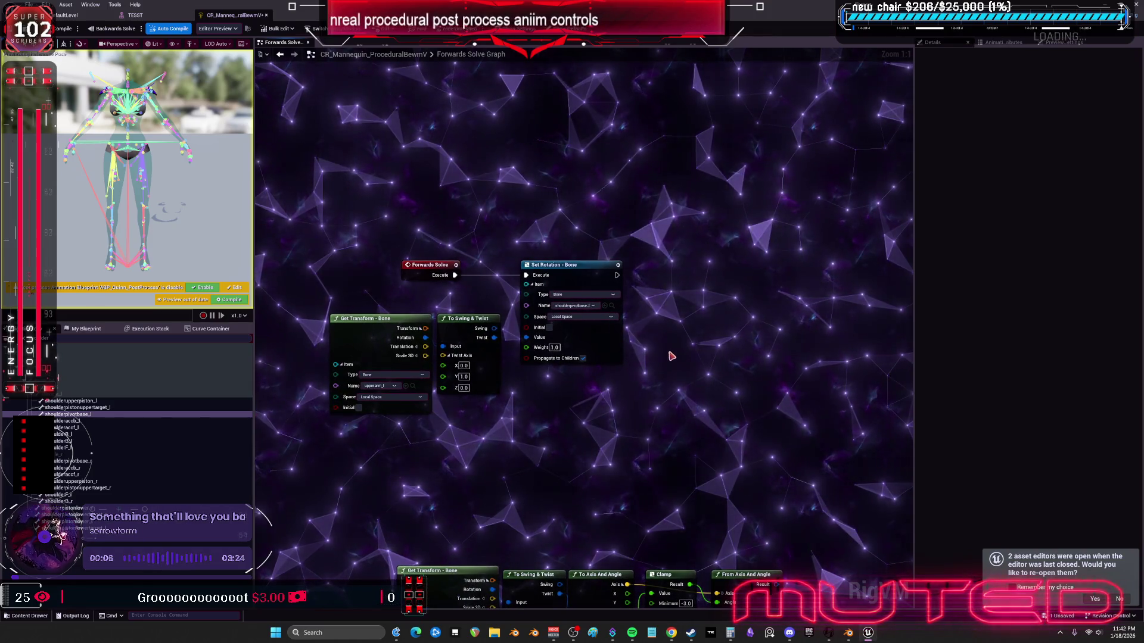
{"action": "key", "text": "ctrl+shift+w"}
{"action": "left_click", "coordinate": [422, 214]}
Step: Apply 1.5 application scale, close the Widget Reflector, and box-select the three graph nodes
{"action": "type", "text": "1.5"}
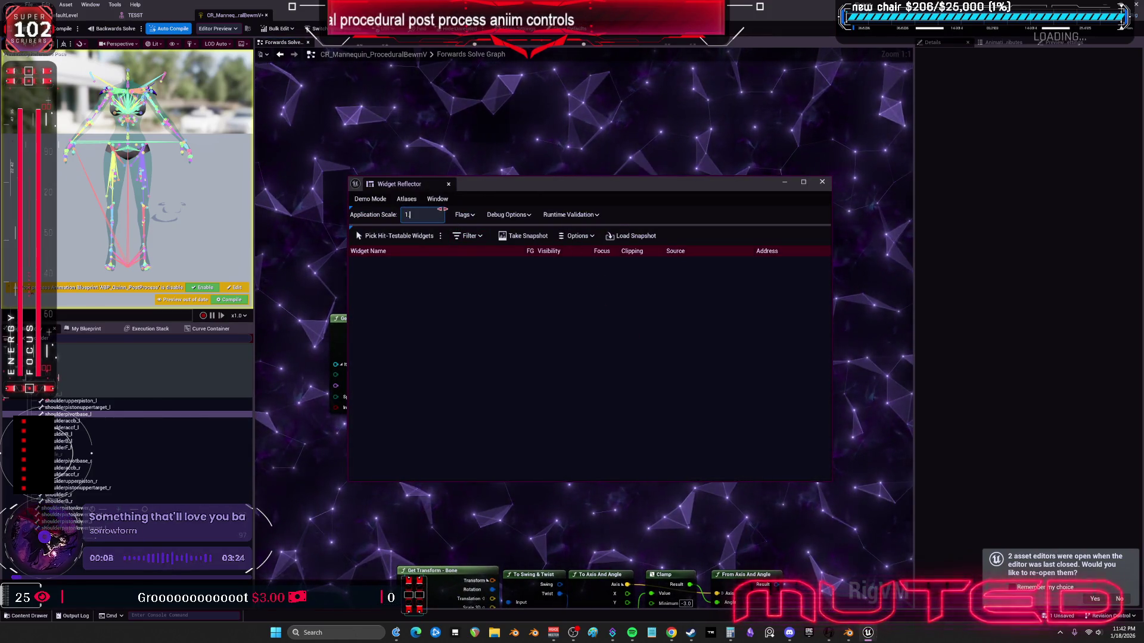
{"action": "key", "text": "Return"}
{"action": "left_click", "coordinate": [816, 185]}
{"action": "key", "text": "Home"}
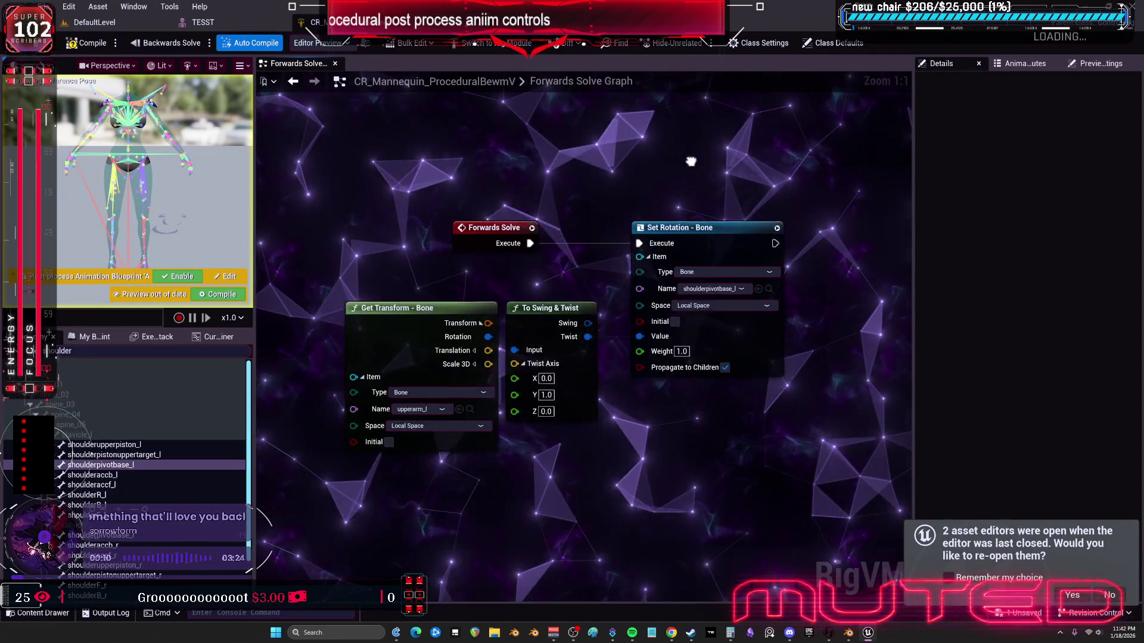
{"action": "mouse_move", "coordinate": [748, 424]}
{"action": "left_mouse_down"}
{"action": "mouse_move", "coordinate": [325, 286]}
{"action": "mouse_move", "coordinate": [321, 301]}
{"action": "left_mouse_up"}
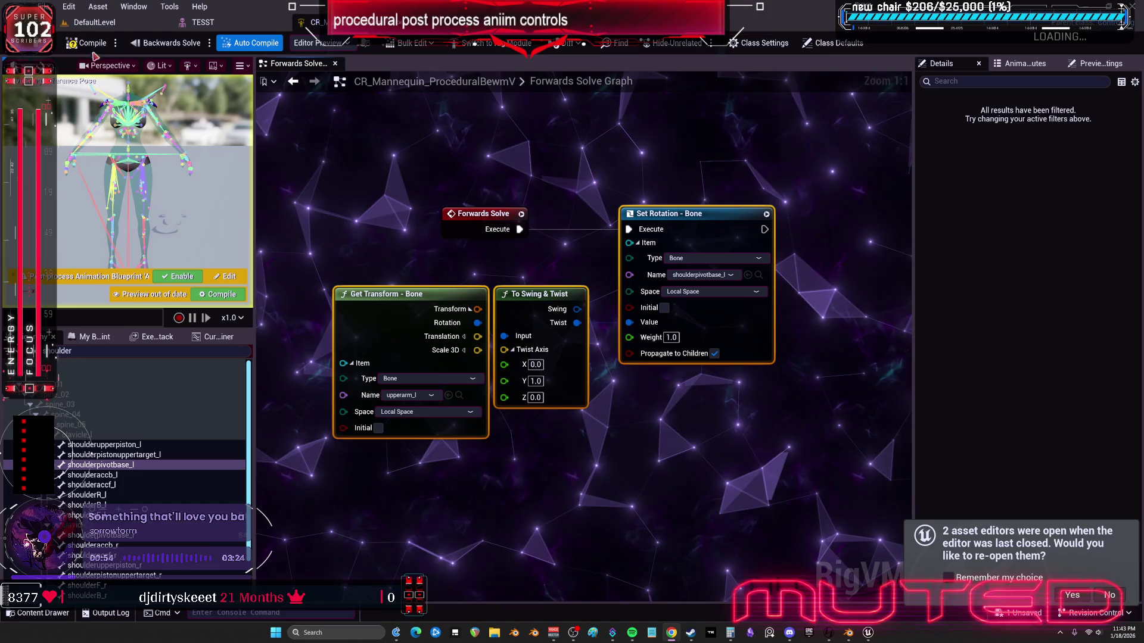
Step: Compile the Control Rig and test-rotate upperarm_l in the TESST preview
{"action": "left_click", "coordinate": [160, 42]}
{"action": "left_click", "coordinate": [199, 22]}
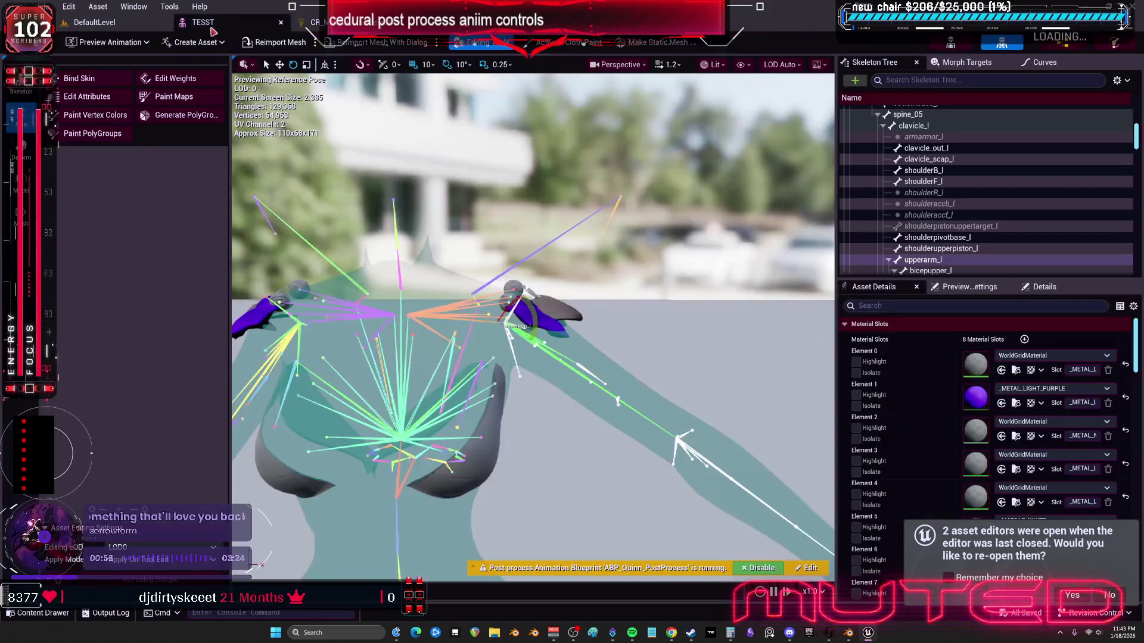
{"action": "mouse_move", "coordinate": [542, 299]}
{"action": "left_mouse_down"}
{"action": "mouse_move", "coordinate": [537, 322]}
{"action": "mouse_move", "coordinate": [519, 280]}
{"action": "mouse_move", "coordinate": [524, 353]}
{"action": "mouse_move", "coordinate": [537, 310]}
{"action": "mouse_move", "coordinate": [527, 298]}
{"action": "mouse_move", "coordinate": [539, 337]}
{"action": "mouse_move", "coordinate": [519, 298]}
{"action": "mouse_move", "coordinate": [525, 280]}
{"action": "left_mouse_up"}
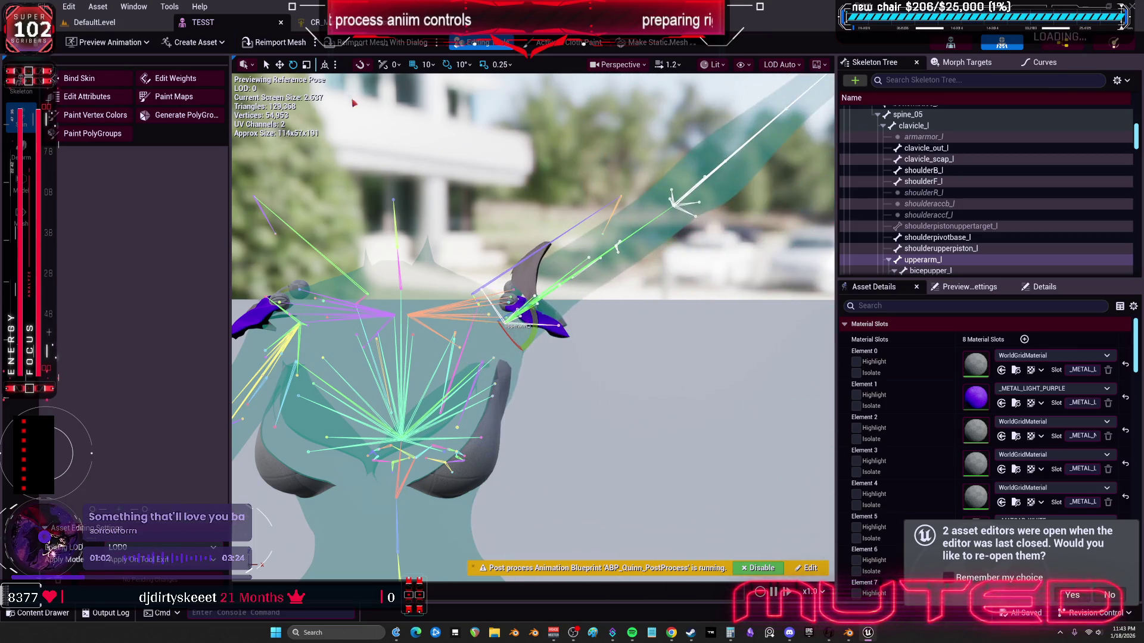
{"action": "left_click", "coordinate": [309, 23]}
{"action": "left_click_drag", "start_coordinate": [575, 324], "coordinate": [501, 310]}
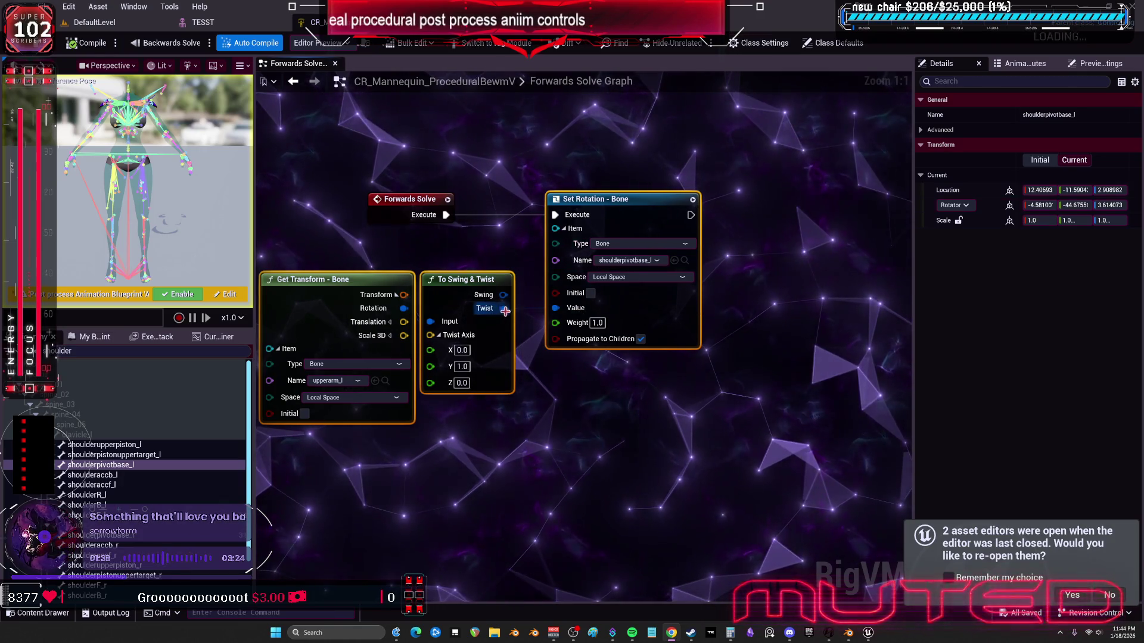
Step: Feed Twist into a To Euler node and its Y output into a Clamp limited to -5.0 and 100.0
{"action": "left_click_drag", "start_coordinate": [505, 310], "coordinate": [562, 387]}
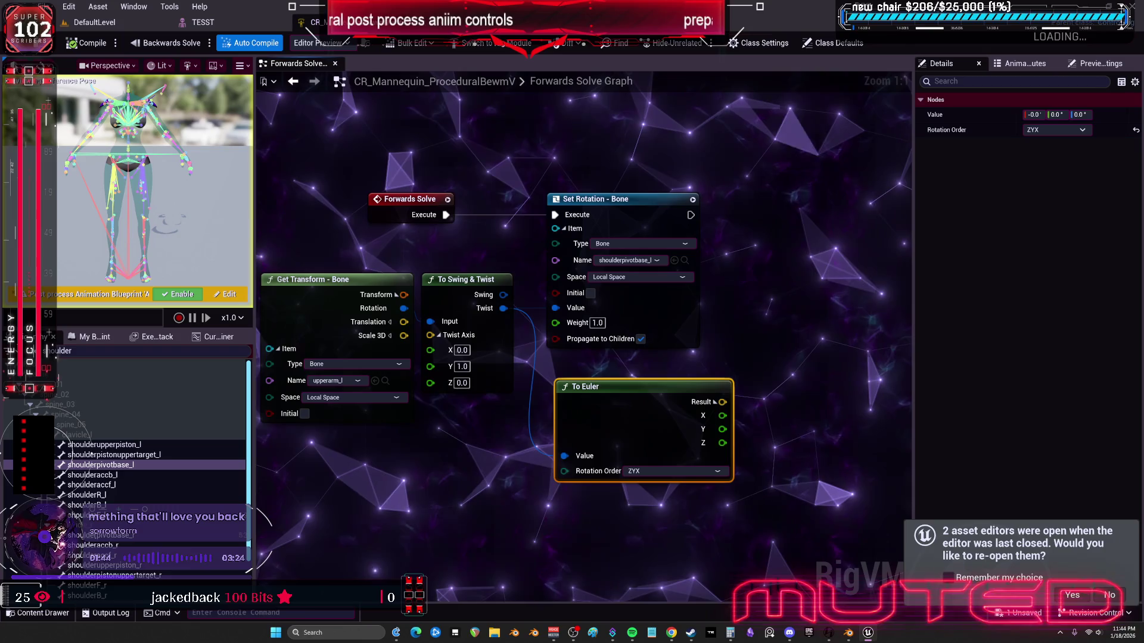
{"action": "mouse_move", "coordinate": [821, 319]}
{"action": "left_mouse_down"}
{"action": "mouse_move", "coordinate": [608, 379]}
{"action": "mouse_move", "coordinate": [589, 398]}
{"action": "mouse_move", "coordinate": [629, 398]}
{"action": "left_mouse_up"}
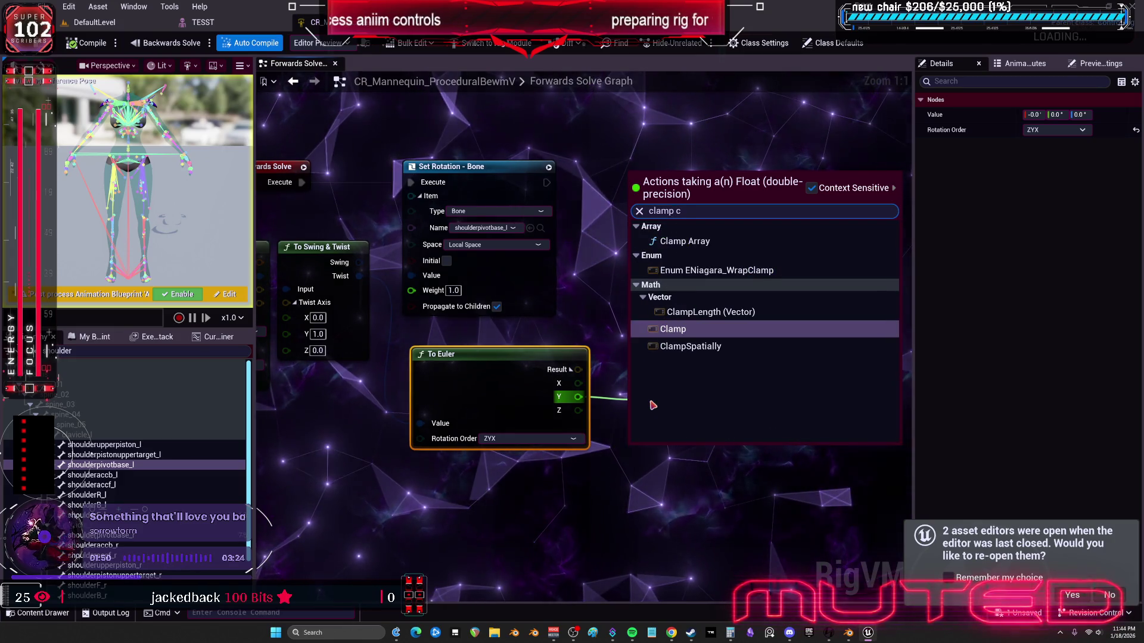
{"action": "key", "text": "BackSpace"}
{"action": "key", "text": "BackSpace"}
{"action": "key", "text": "Return"}
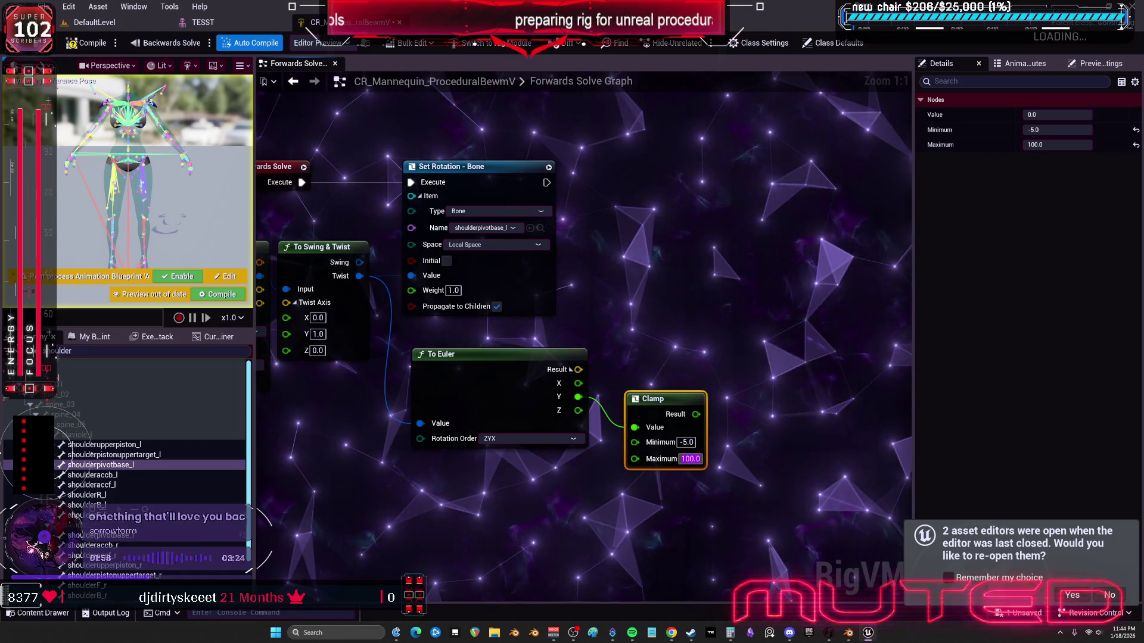
{"action": "left_click_drag", "start_coordinate": [752, 334], "coordinate": [703, 313]}
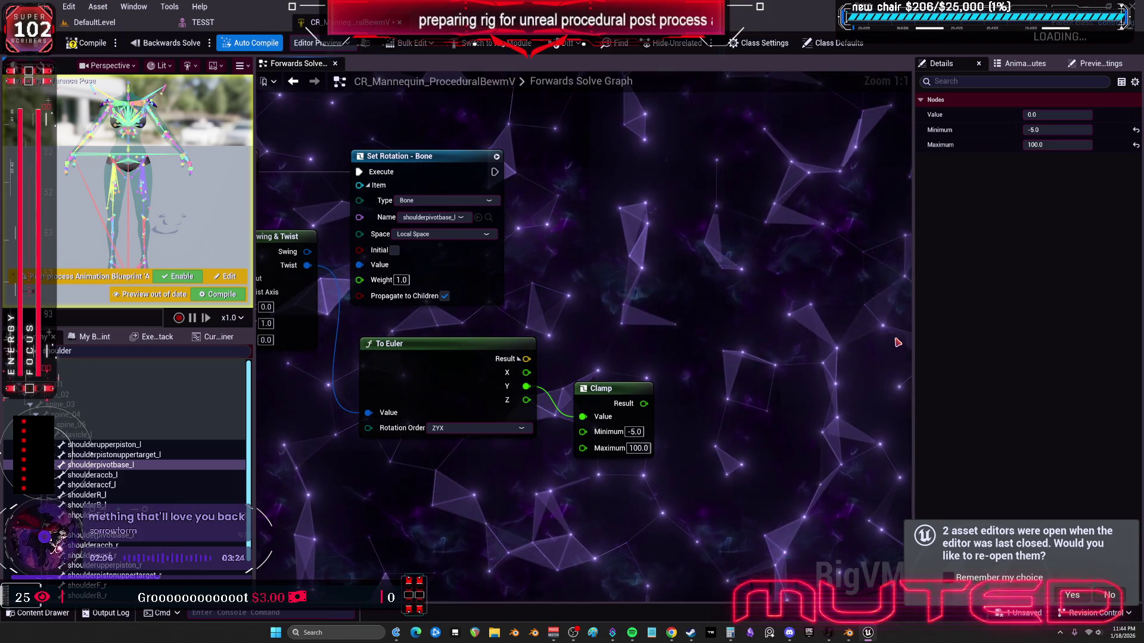
Step: Add a split From Euler node taking To Euler X, Z and clamped Y, driving Set Rotation Value
{"action": "right_click", "coordinate": [700, 339]}
{"action": "type", "text": "from eul"}
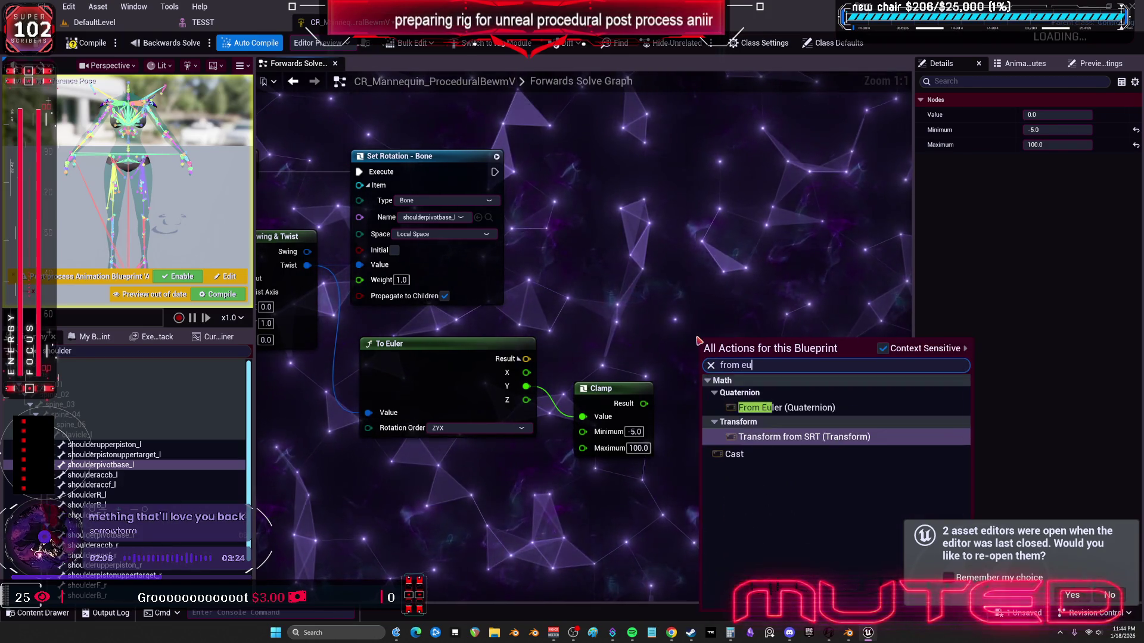
{"action": "left_click", "coordinate": [793, 407]}
{"action": "left_click", "coordinate": [718, 371]}
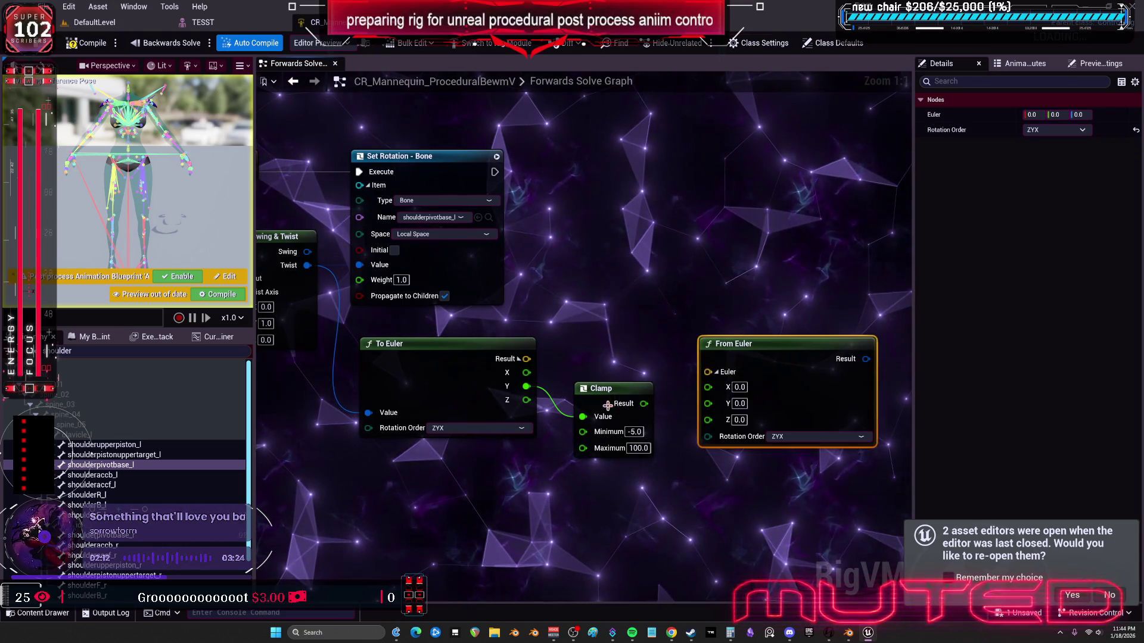
{"action": "mouse_move", "coordinate": [625, 401]}
{"action": "left_mouse_down"}
{"action": "mouse_move", "coordinate": [648, 417]}
{"action": "mouse_move", "coordinate": [718, 404]}
{"action": "mouse_move", "coordinate": [708, 403]}
{"action": "left_mouse_up"}
{"action": "mouse_move", "coordinate": [526, 372]}
{"action": "left_mouse_down"}
{"action": "mouse_move", "coordinate": [525, 383]}
{"action": "mouse_move", "coordinate": [704, 398]}
{"action": "mouse_move", "coordinate": [708, 385]}
{"action": "left_mouse_up"}
{"action": "left_click_drag", "start_coordinate": [526, 400], "coordinate": [708, 413]}
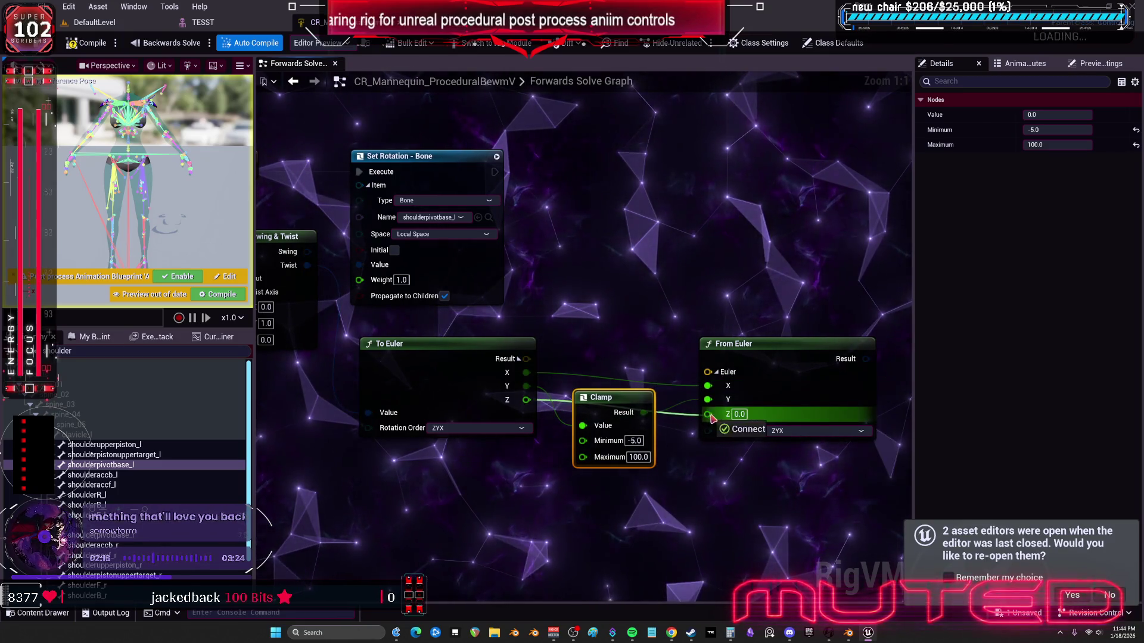
{"action": "mouse_move", "coordinate": [866, 359]}
{"action": "left_mouse_down"}
{"action": "mouse_move", "coordinate": [417, 271]}
{"action": "mouse_move", "coordinate": [381, 211]}
{"action": "mouse_move", "coordinate": [655, 186]}
{"action": "mouse_move", "coordinate": [412, 153]}
{"action": "mouse_move", "coordinate": [697, 143]}
{"action": "left_mouse_up"}
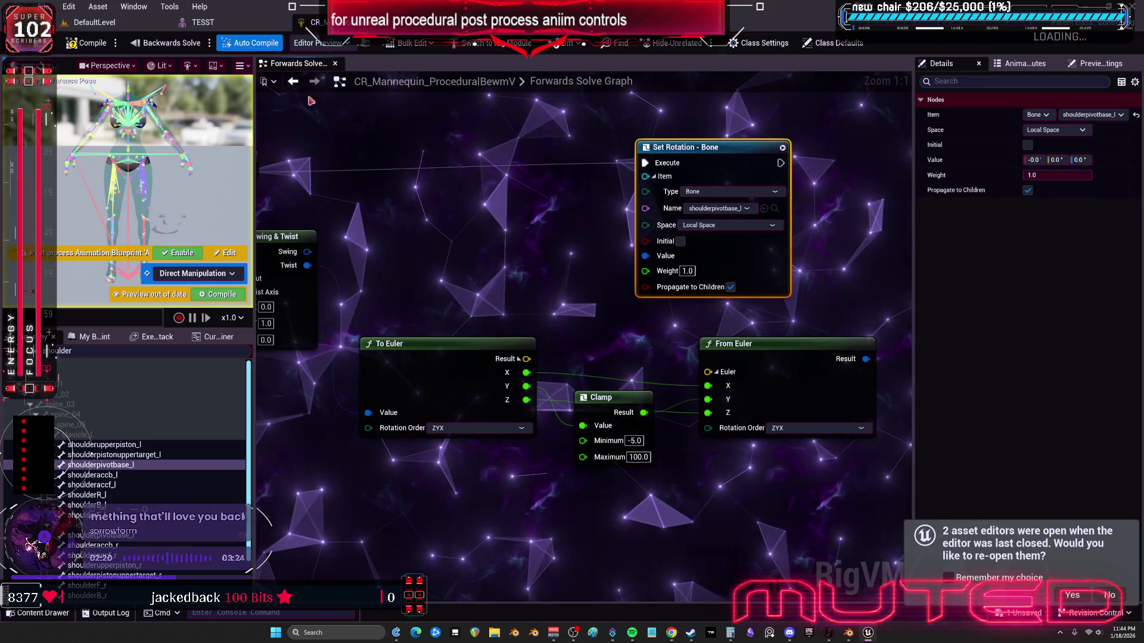
{"action": "left_click", "coordinate": [203, 22]}
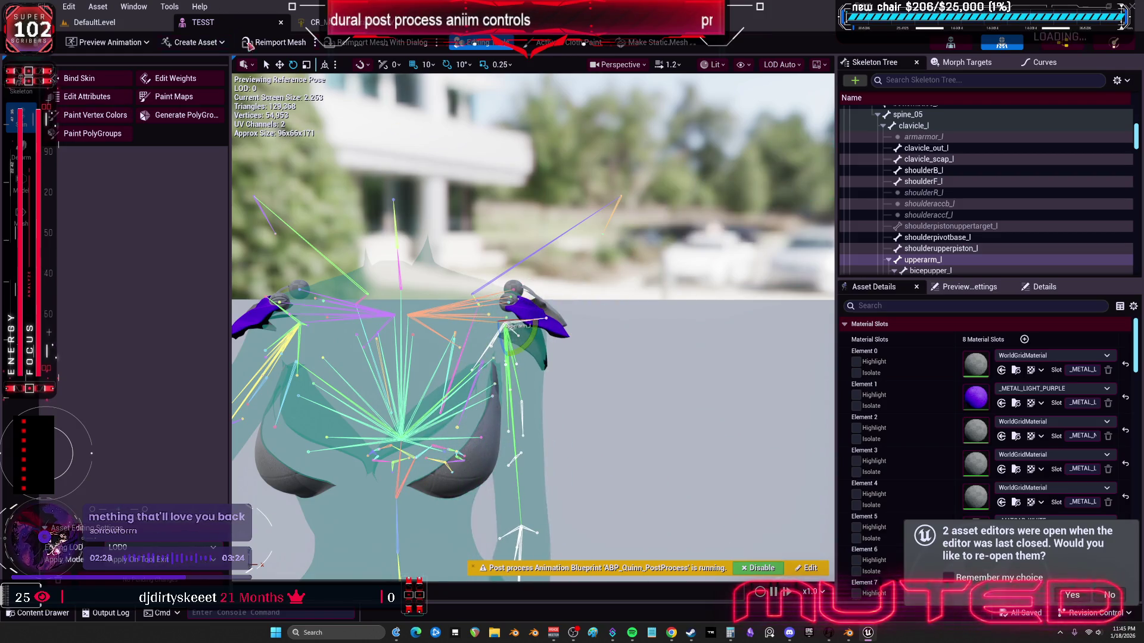
Step: Set the Clamp Minimum to -100 and Maximum to 5, then save the Control Rig
{"action": "left_click", "coordinate": [315, 22]}
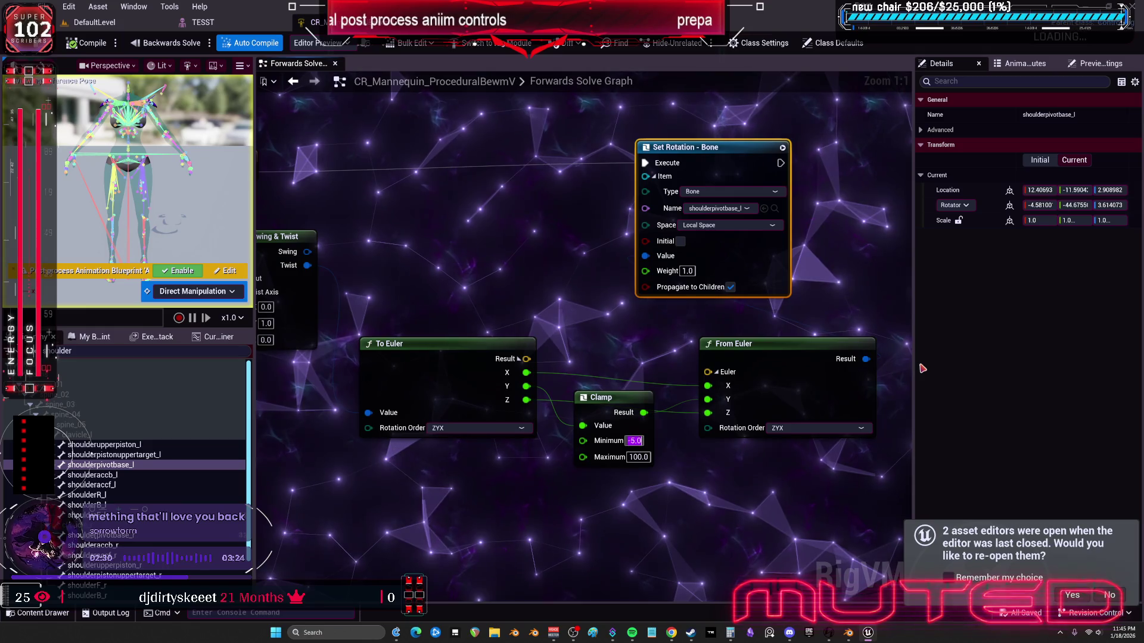
{"action": "type", "text": "-10"}
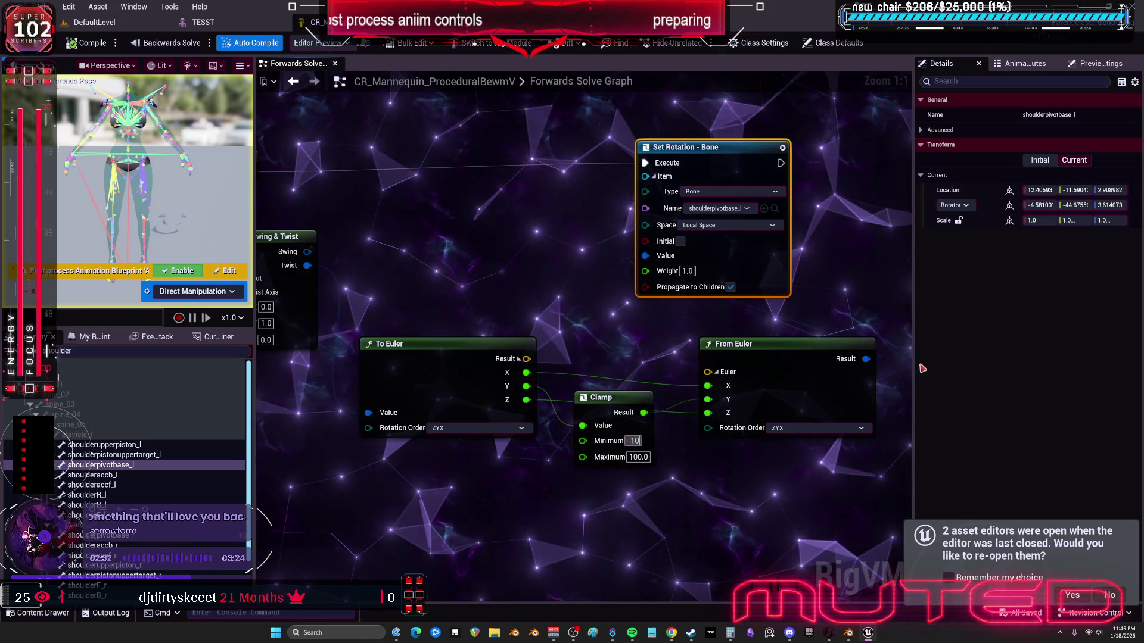
{"action": "type", "text": "0"}
{"action": "key", "text": "Tab"}
{"action": "type", "text": "5"}
{"action": "key", "text": "Return"}
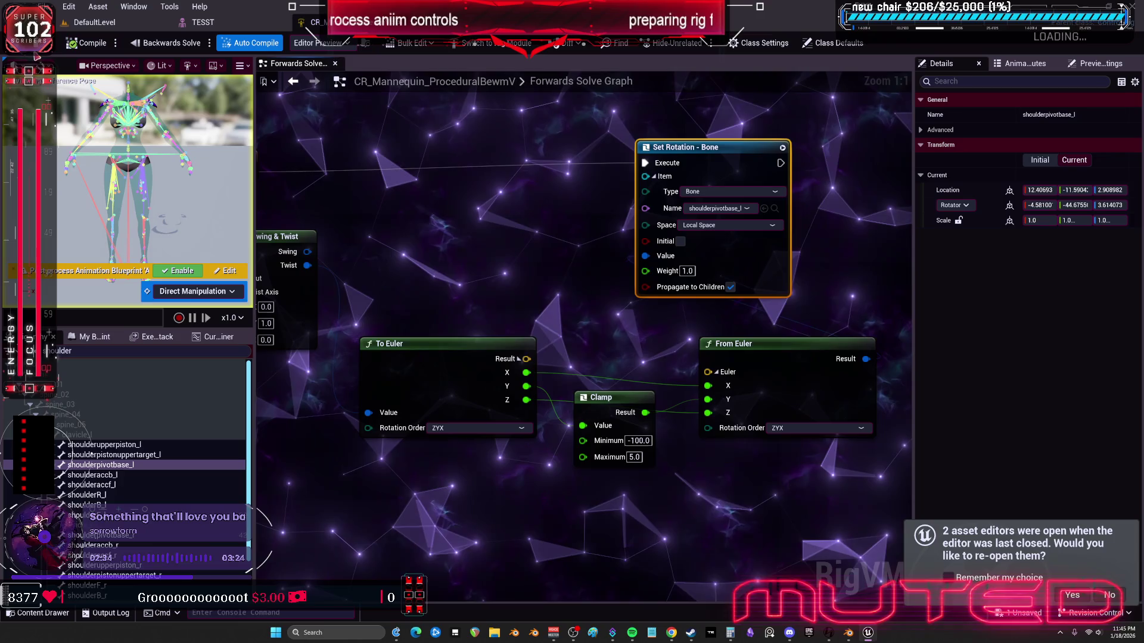
{"action": "key", "text": "ctrl+s"}
Step: Rotate the left upper arm in the TESST viewport to check the shoulder pad's movement
{"action": "left_click", "coordinate": [202, 22]}
{"action": "mouse_move", "coordinate": [527, 347]}
{"action": "left_mouse_down"}
{"action": "mouse_move", "coordinate": [535, 280]}
{"action": "mouse_move", "coordinate": [539, 329]}
{"action": "mouse_move", "coordinate": [529, 290]}
{"action": "mouse_move", "coordinate": [526, 360]}
{"action": "left_mouse_up"}
{"action": "mouse_move", "coordinate": [519, 288]}
{"action": "left_mouse_down"}
{"action": "mouse_move", "coordinate": [528, 310]}
{"action": "mouse_move", "coordinate": [501, 355]}
{"action": "mouse_move", "coordinate": [528, 317]}
{"action": "mouse_move", "coordinate": [530, 341]}
{"action": "left_mouse_up"}
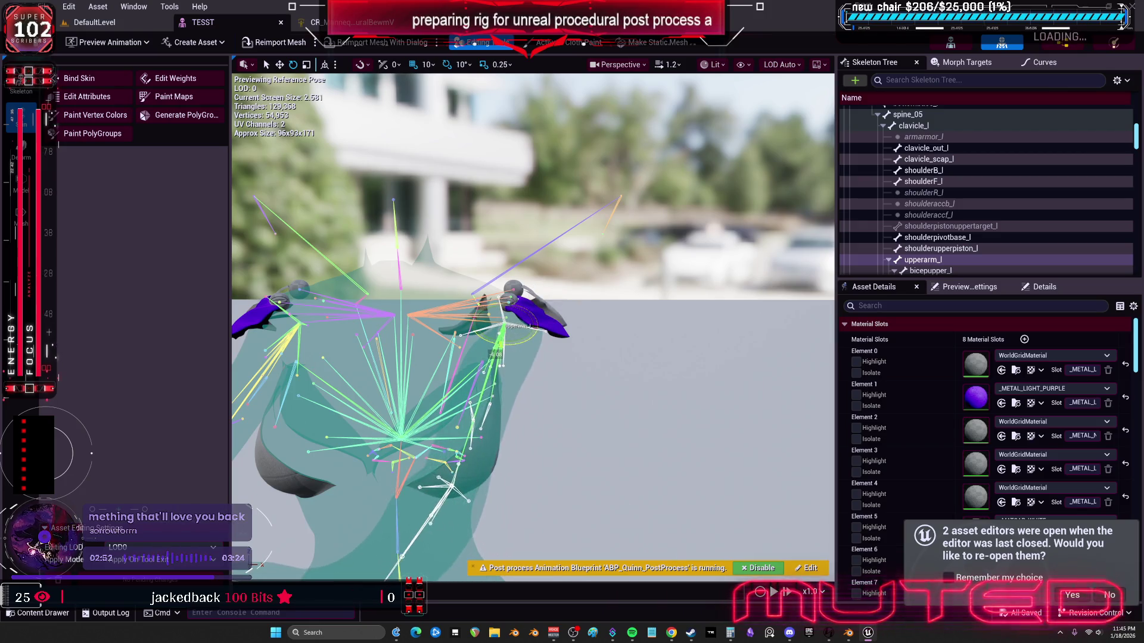
{"action": "scroll", "coordinate": [530, 340], "scroll_direction": "down", "scroll_amount": 2}
{"action": "mouse_move", "coordinate": [599, 332]}
{"action": "left_mouse_down"}
{"action": "mouse_move", "coordinate": [572, 334]}
{"action": "mouse_move", "coordinate": [599, 332]}
{"action": "left_mouse_up"}
{"action": "left_click_drag", "start_coordinate": [524, 298], "coordinate": [495, 280]}
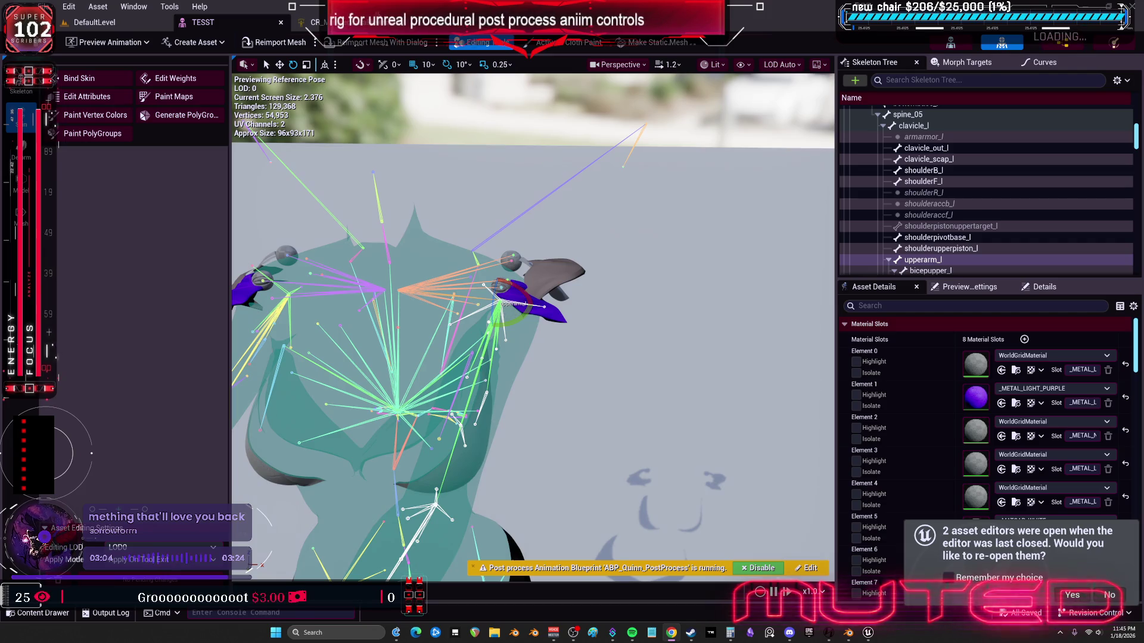
{"action": "left_click", "coordinate": [311, 23]}
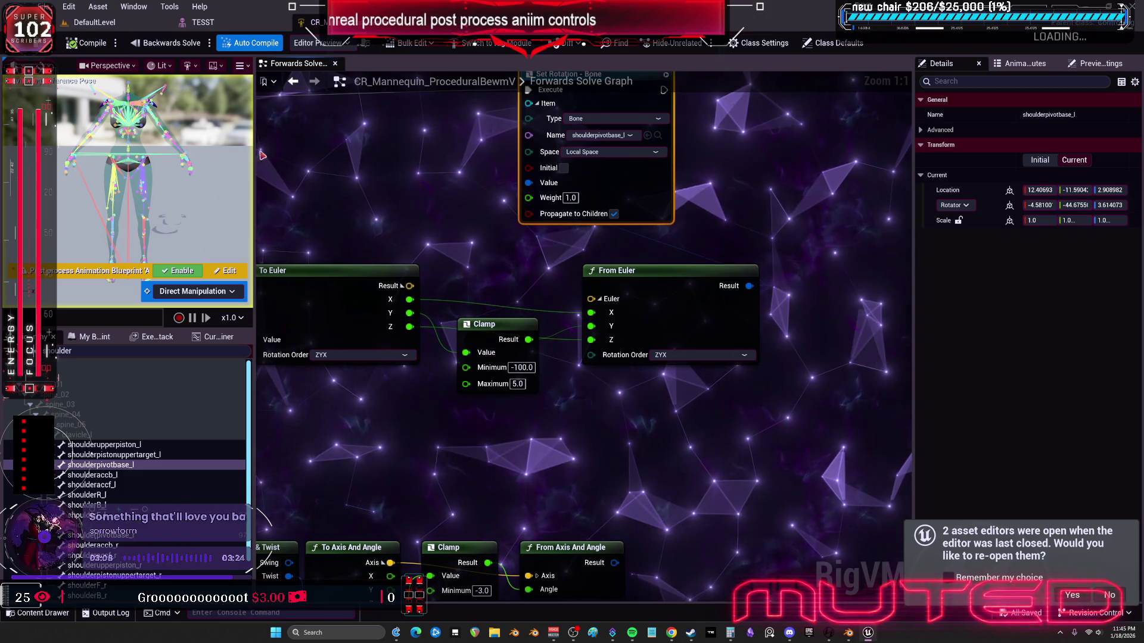
Step: Look at the TESST mesh editor, then set the Clamp maximum to 0
{"action": "left_click", "coordinate": [203, 22]}
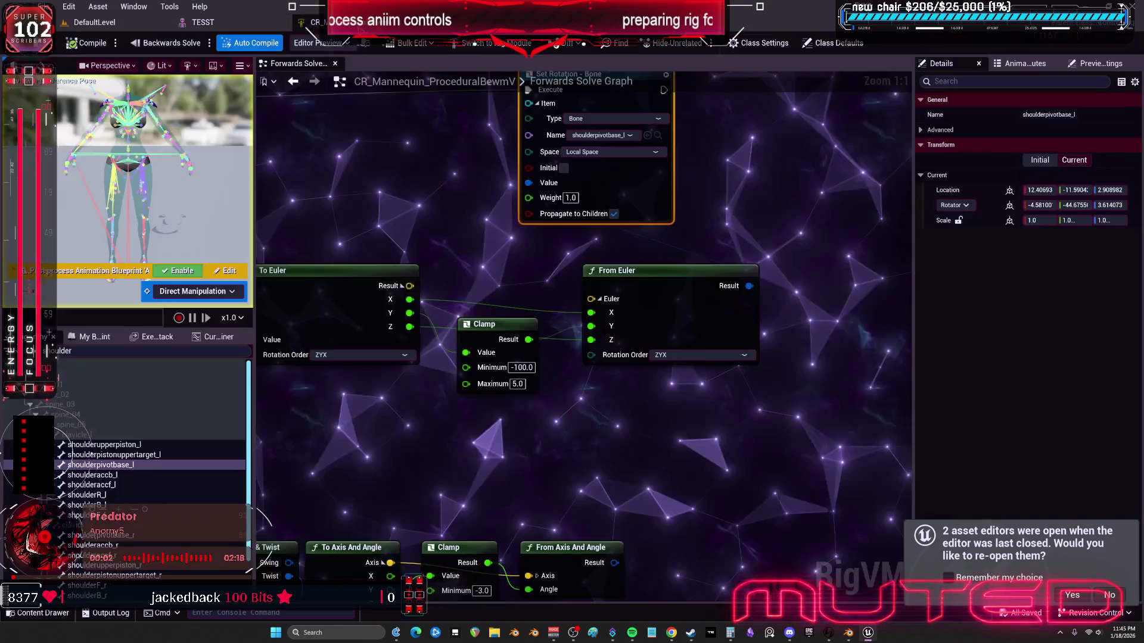
{"action": "type", "text": "0"}
{"action": "key", "text": "Return"}
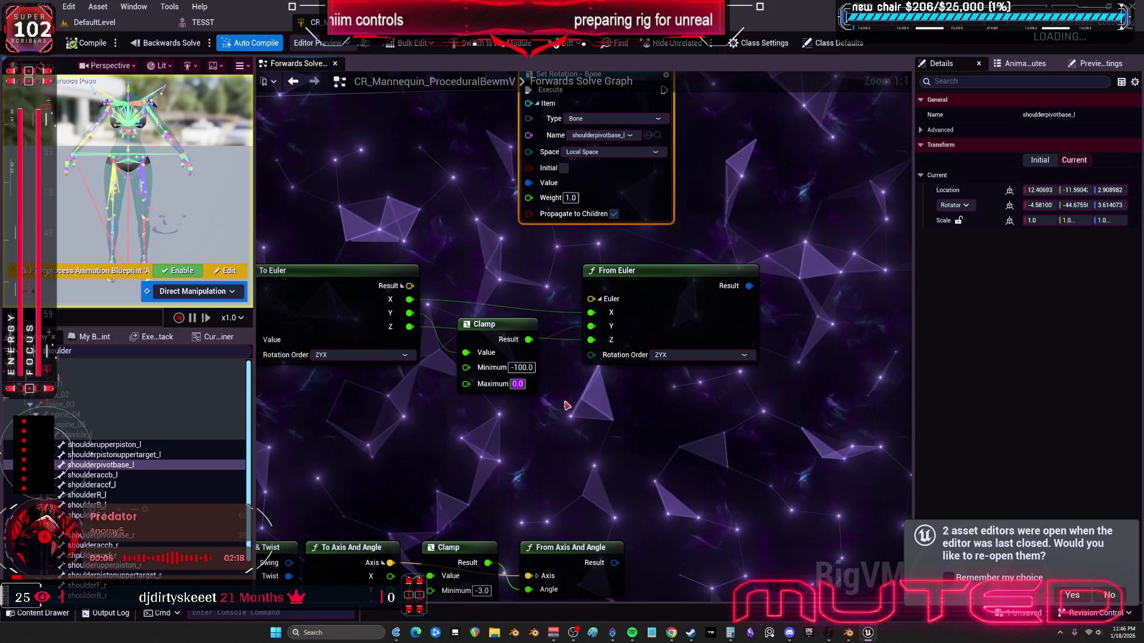
Step: Lower the Clamp node and set its range from -360 to 360, then view the TESST preview
{"action": "left_click_drag", "start_coordinate": [495, 328], "coordinate": [495, 391]}
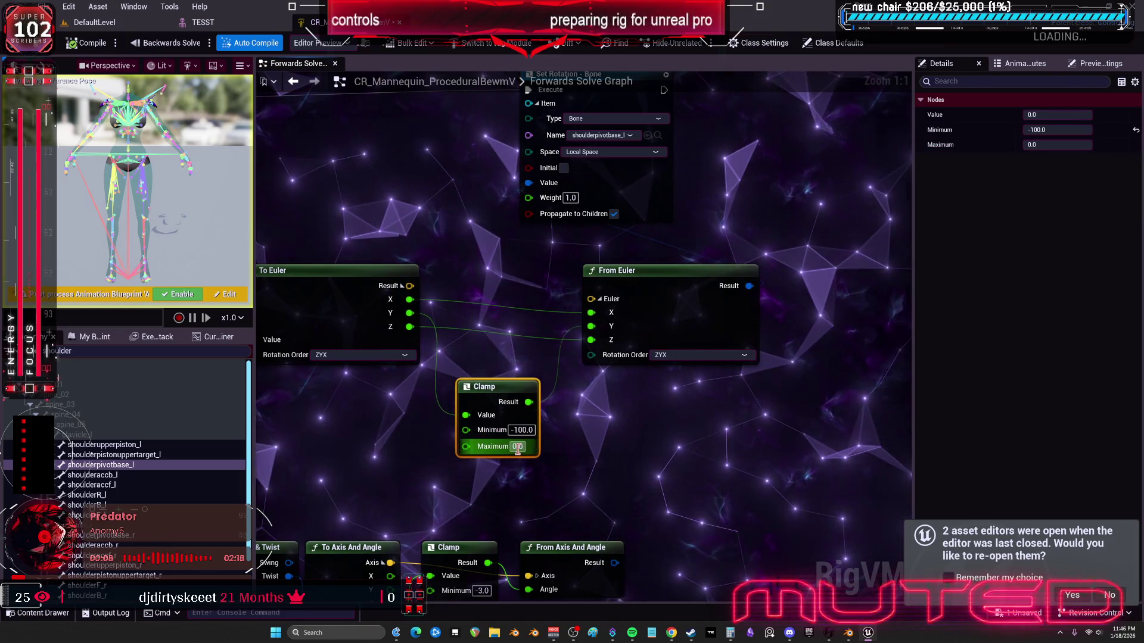
{"action": "left_click", "coordinate": [522, 430]}
{"action": "type", "text": "-360"}
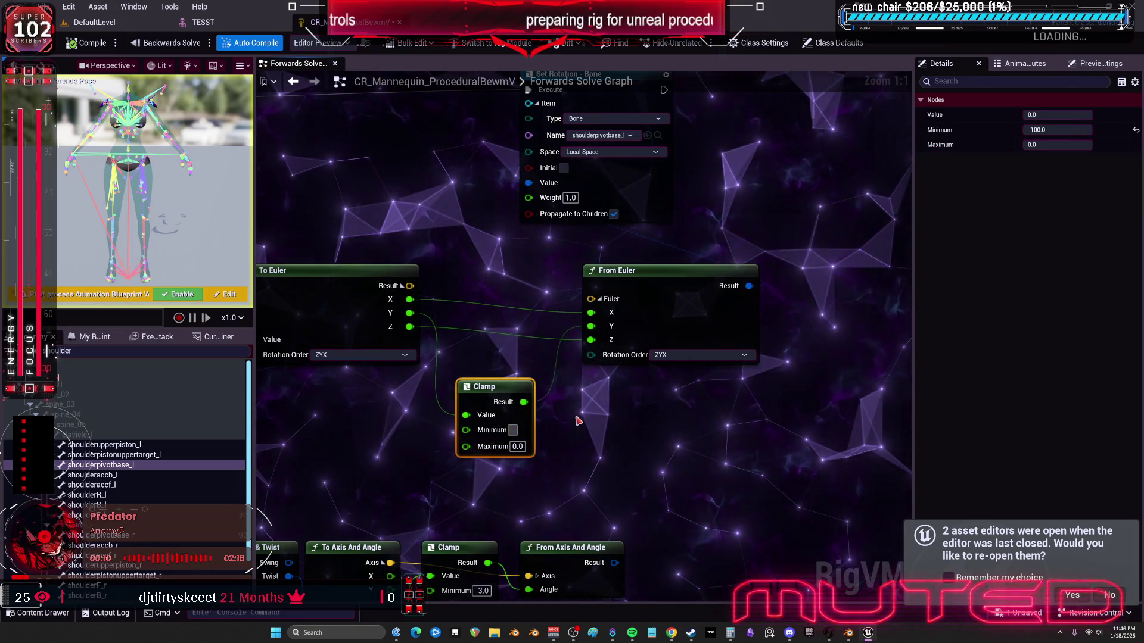
{"action": "key", "text": "Tab"}
{"action": "type", "text": "360"}
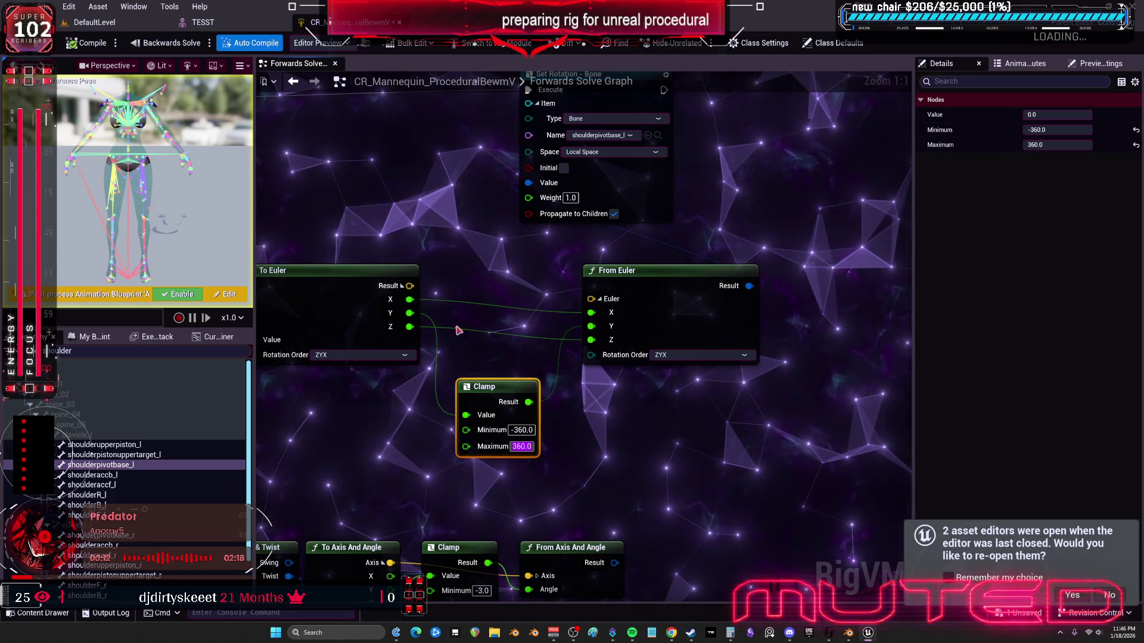
{"action": "key", "text": "Return"}
{"action": "left_click", "coordinate": [222, 27]}
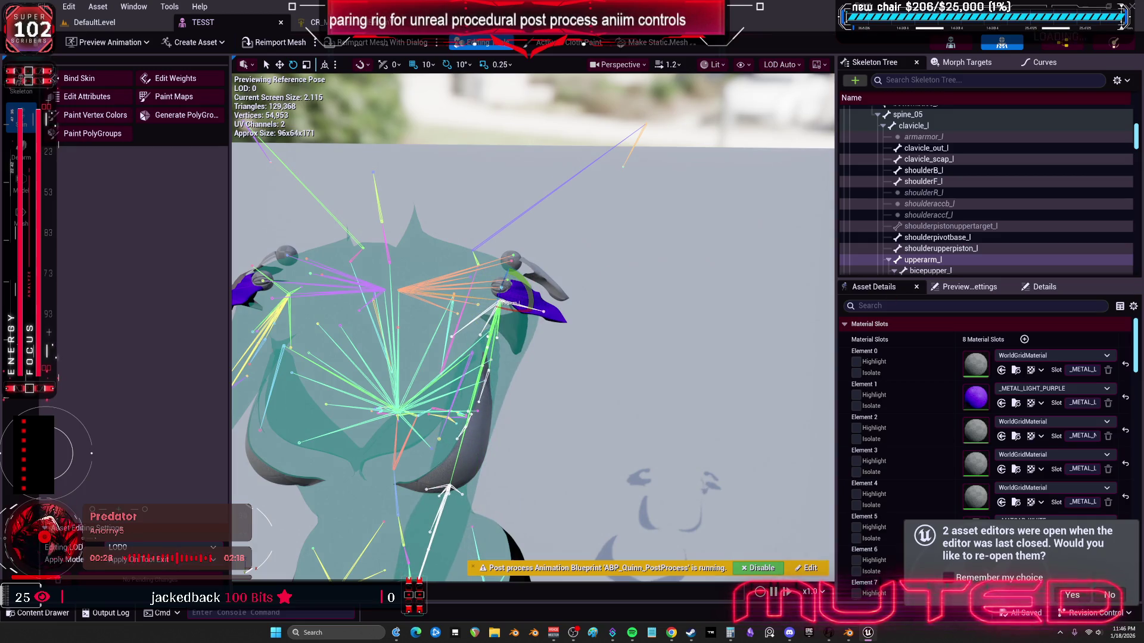
Step: Disconnect From Euler X's input, move the Clamp node up near the Euler nodes, and compile
{"action": "left_click", "coordinate": [313, 22]}
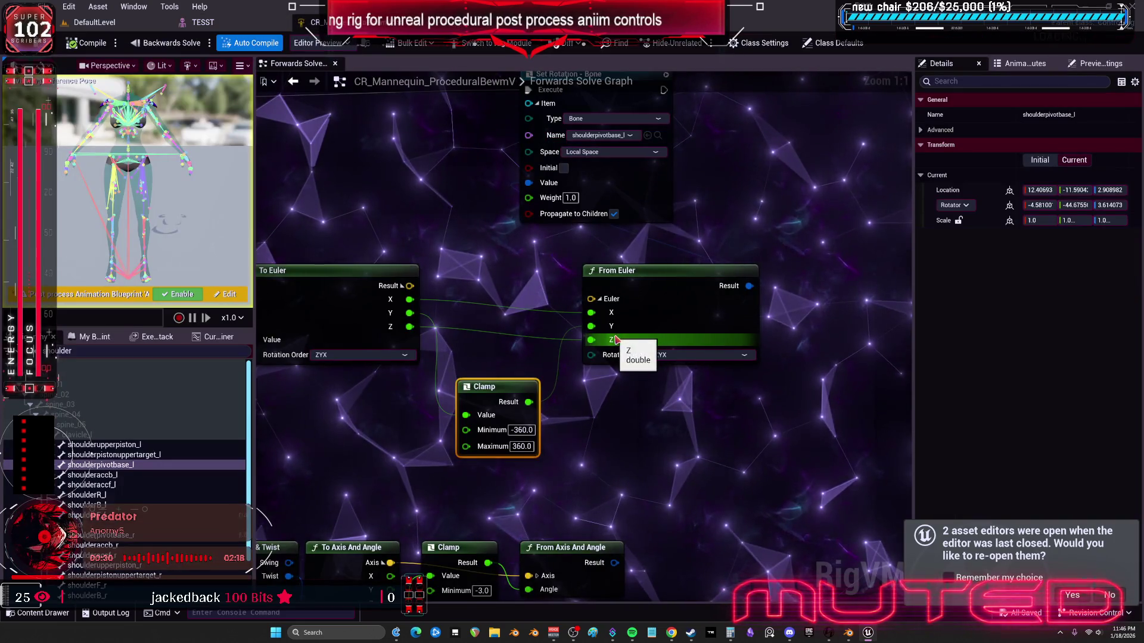
{"action": "left_click_drag", "start_coordinate": [615, 340], "coordinate": [708, 335]}
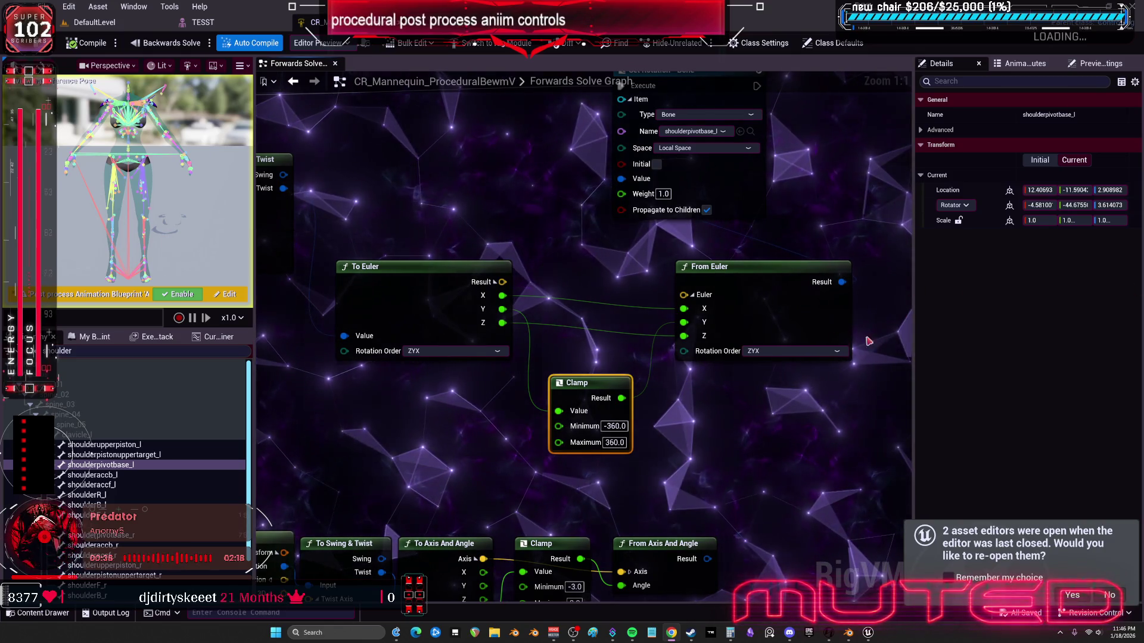
{"action": "left_click_drag", "start_coordinate": [684, 308], "coordinate": [682, 340]}
{"action": "left_click_drag", "start_coordinate": [596, 383], "coordinate": [596, 312]}
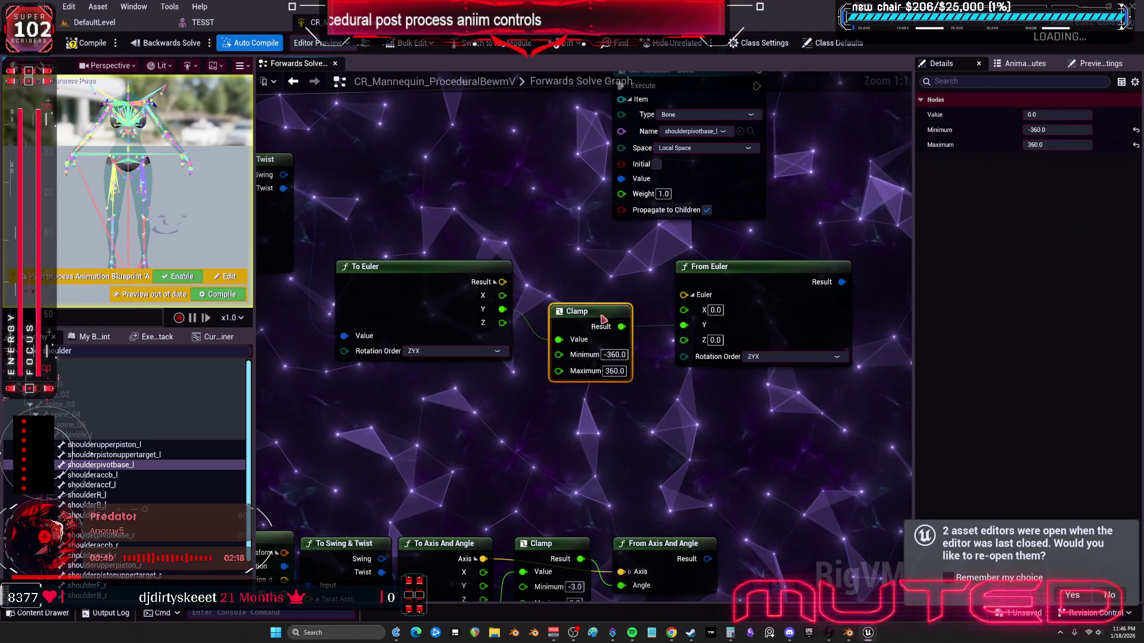
{"action": "left_click", "coordinate": [615, 354]}
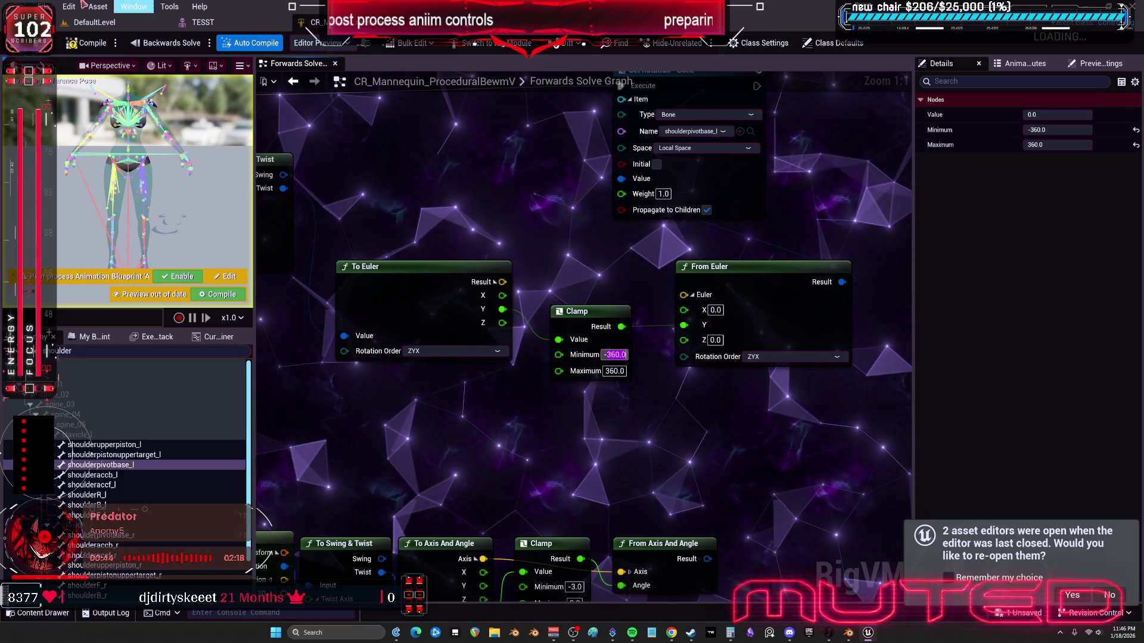
{"action": "key", "text": "ctrl+s"}
Step: Check the TESST preview, then wire To Euler X straight into From Euler X
{"action": "left_click", "coordinate": [211, 27]}
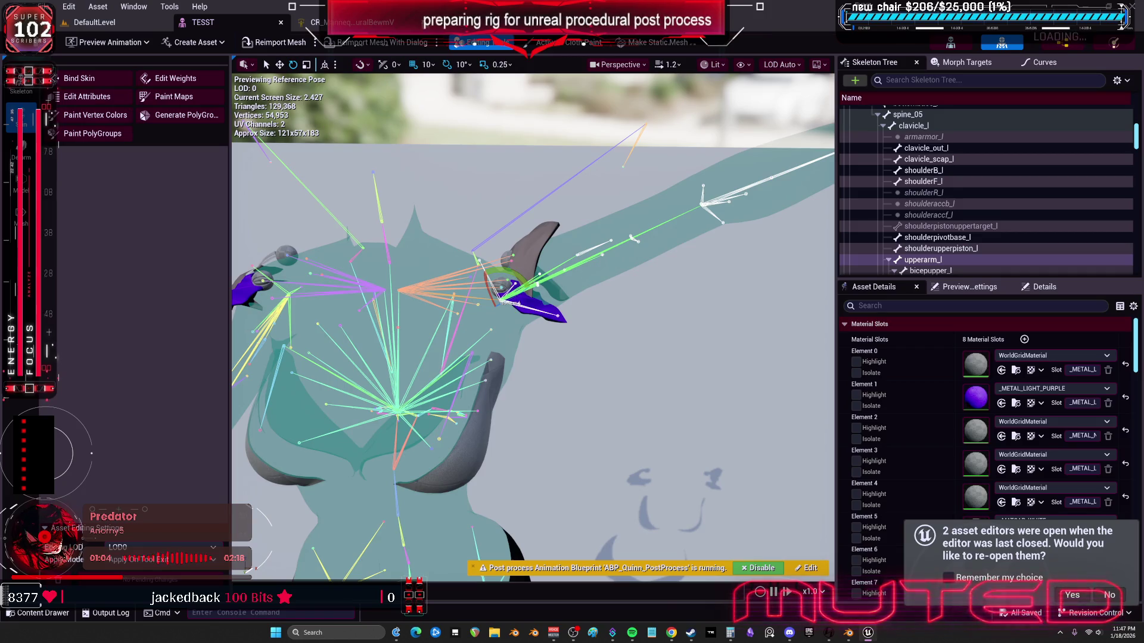
{"action": "left_click", "coordinate": [352, 22]}
{"action": "mouse_move", "coordinate": [502, 295]}
{"action": "left_mouse_down"}
{"action": "mouse_move", "coordinate": [695, 311]}
{"action": "mouse_move", "coordinate": [691, 324]}
{"action": "left_mouse_up"}
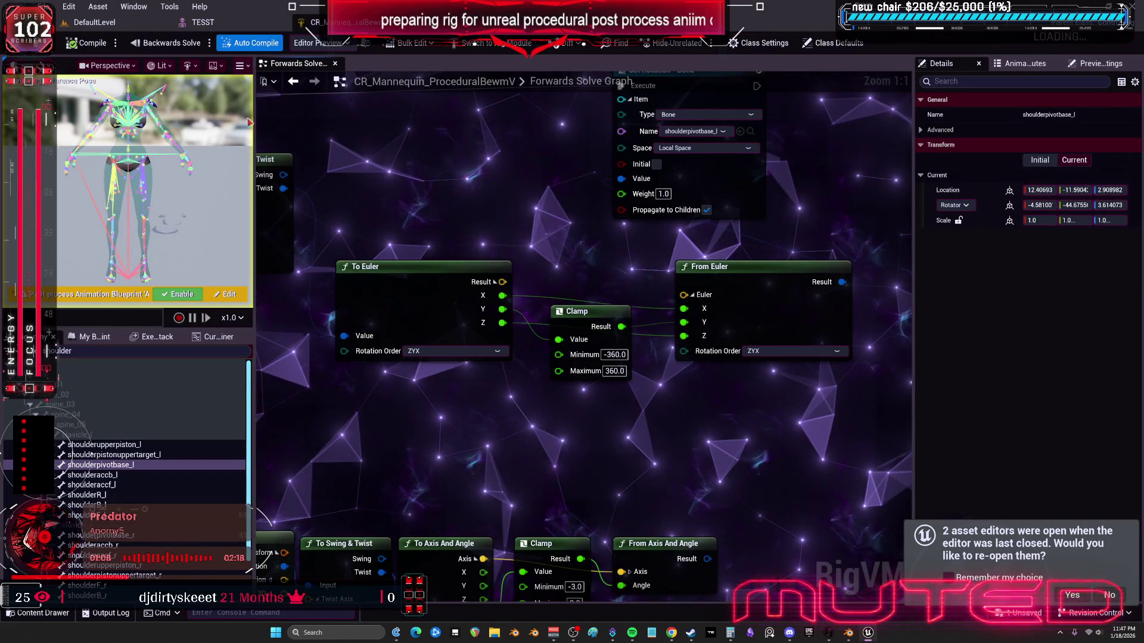
Step: Compile the control rig and test it in the TESST mesh preview
{"action": "left_click", "coordinate": [85, 43]}
{"action": "left_click", "coordinate": [207, 24]}
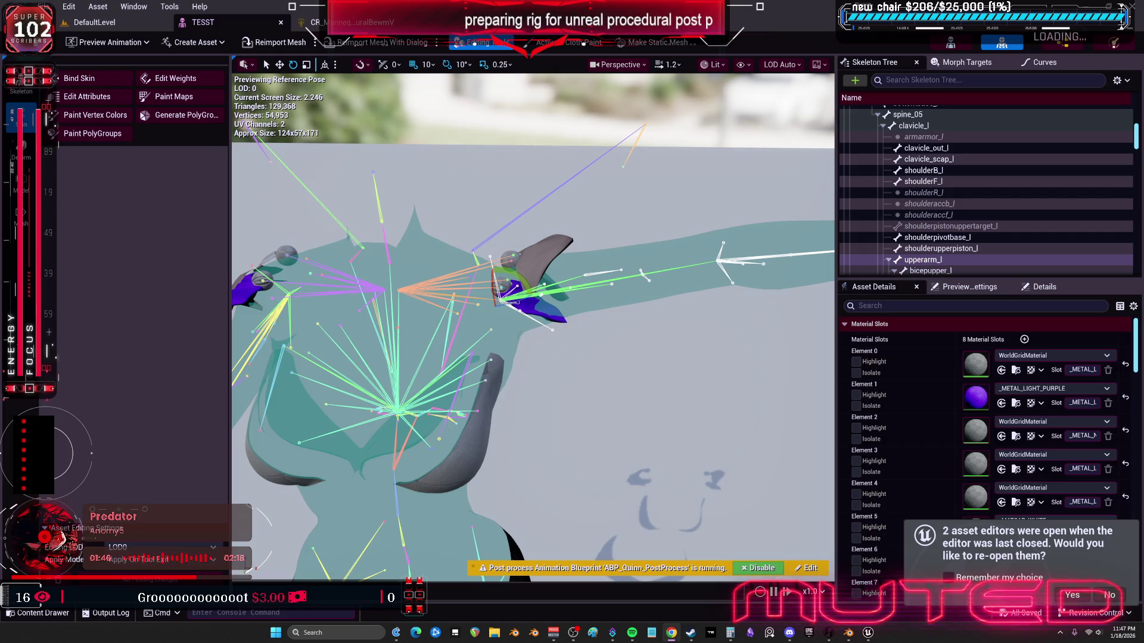
{"action": "left_click", "coordinate": [352, 22]}
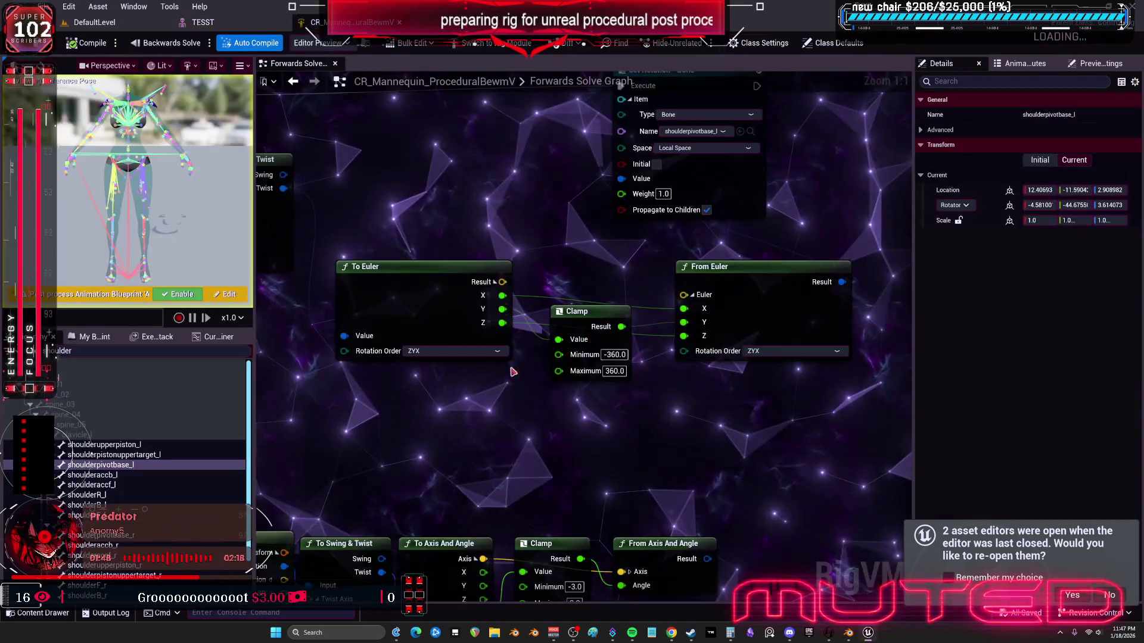
Step: Rearrange the Clamp and To Euler nodes and start editing the Clamp minimum
{"action": "left_click", "coordinate": [583, 296]}
{"action": "left_click_drag", "start_coordinate": [582, 296], "coordinate": [585, 359]}
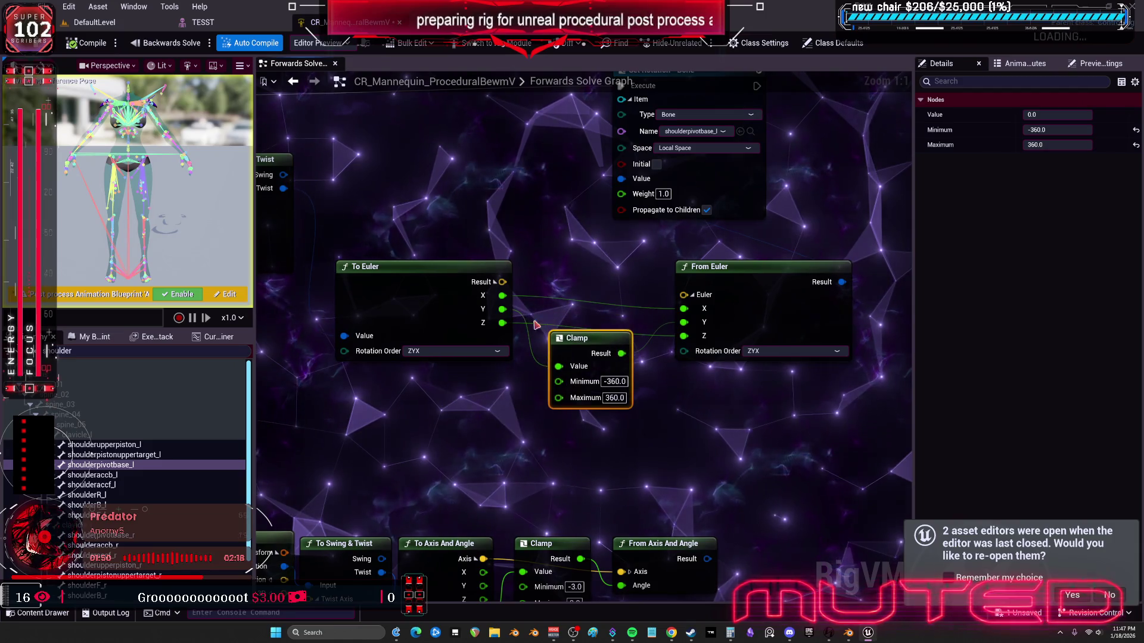
{"action": "left_click_drag", "start_coordinate": [498, 337], "coordinate": [462, 337]}
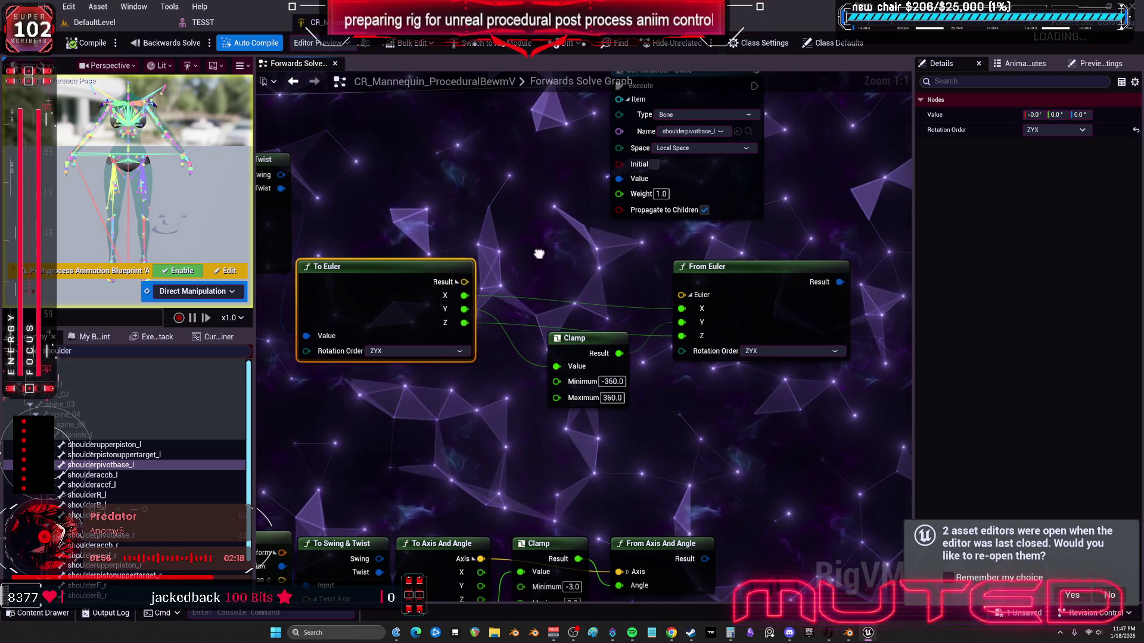
{"action": "left_click_drag", "start_coordinate": [539, 253], "coordinate": [516, 256]}
{"action": "left_click", "coordinate": [593, 385]}
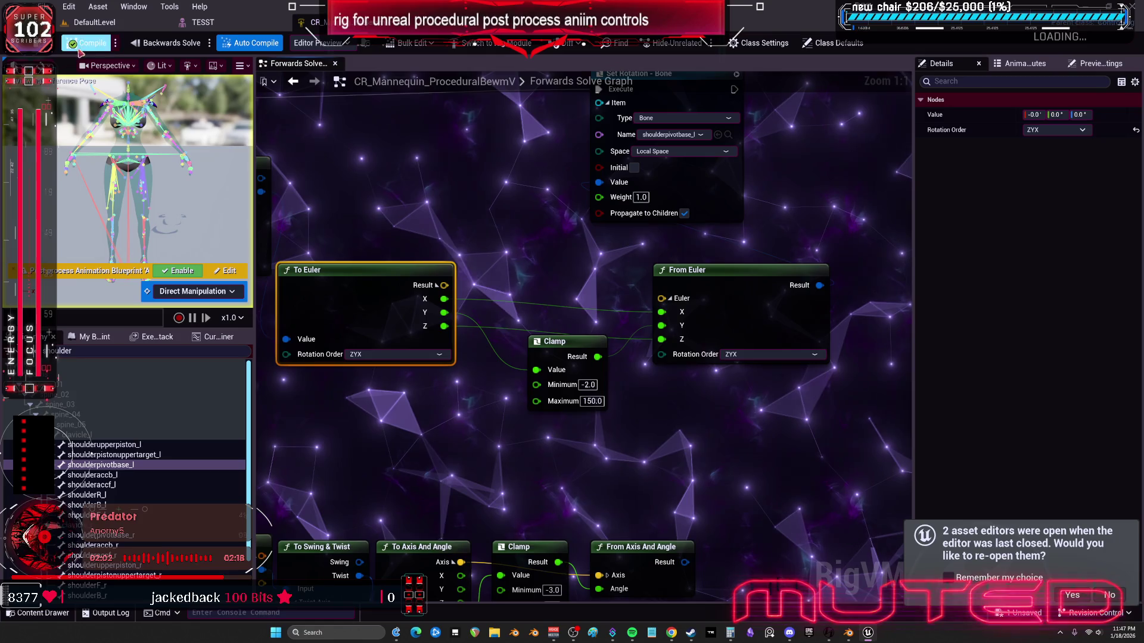
Step: Finish the Clamp limits (Minimum 150, Maximum -2) and test by swinging upperarm_l upward
{"action": "left_click", "coordinate": [202, 22]}
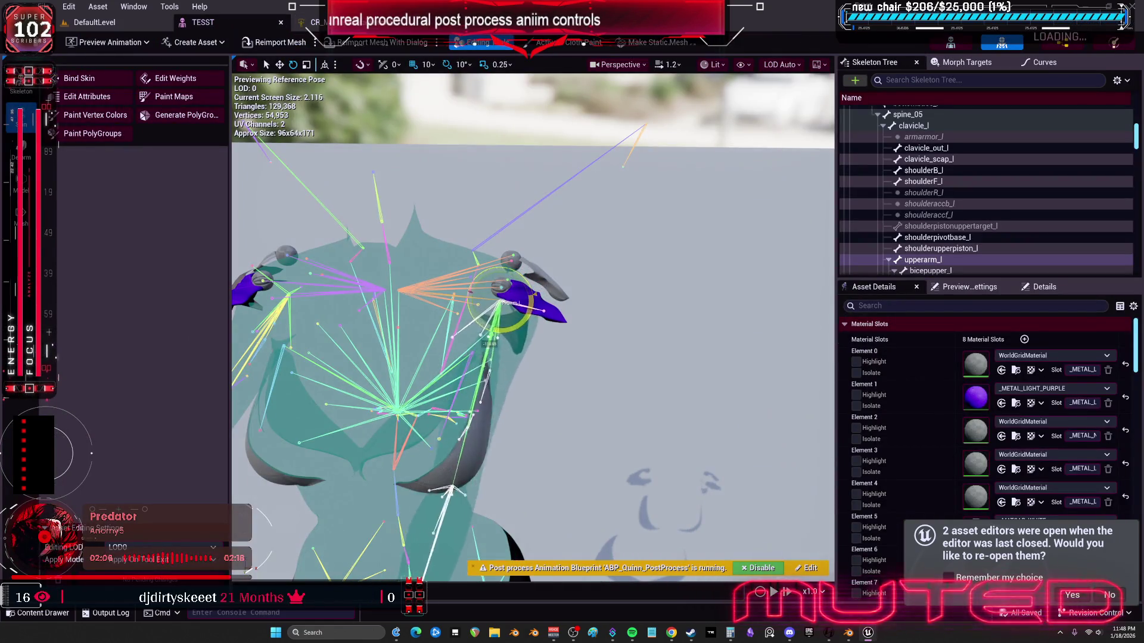
{"action": "key", "text": "ctrl+Tab"}
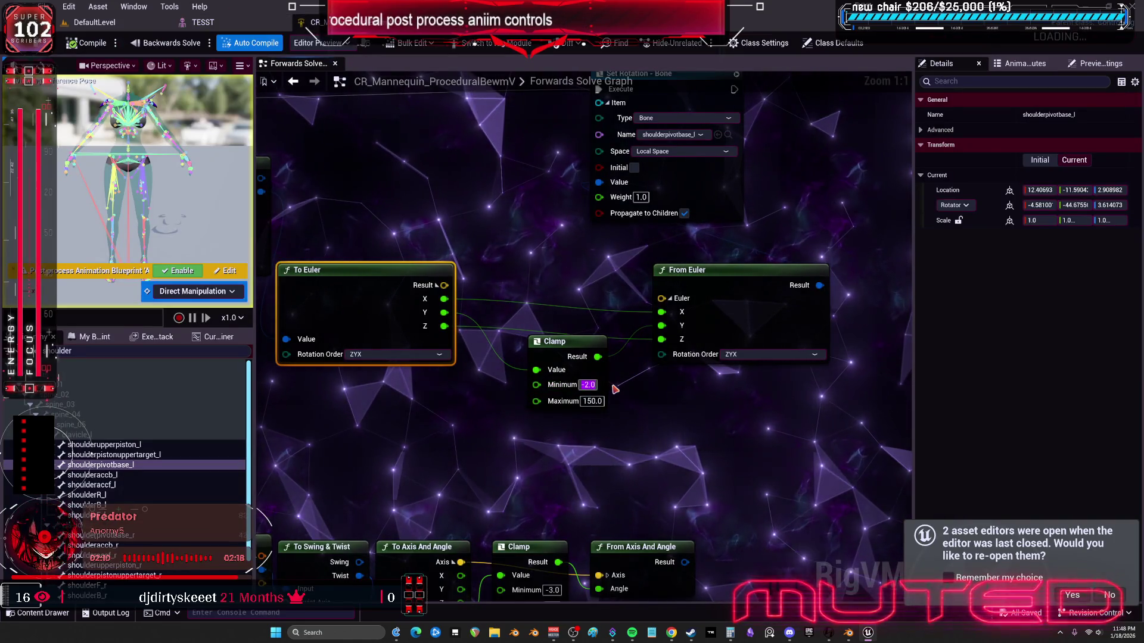
{"action": "left_click", "coordinate": [593, 385]}
{"action": "type", "text": "-2"}
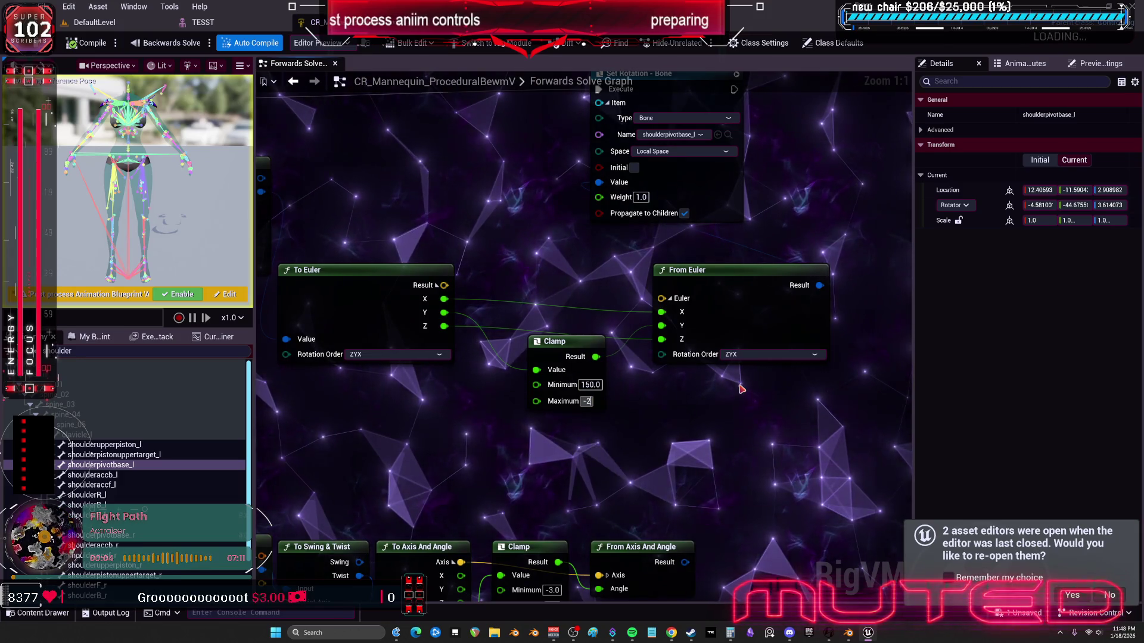
{"action": "left_click", "coordinate": [197, 24]}
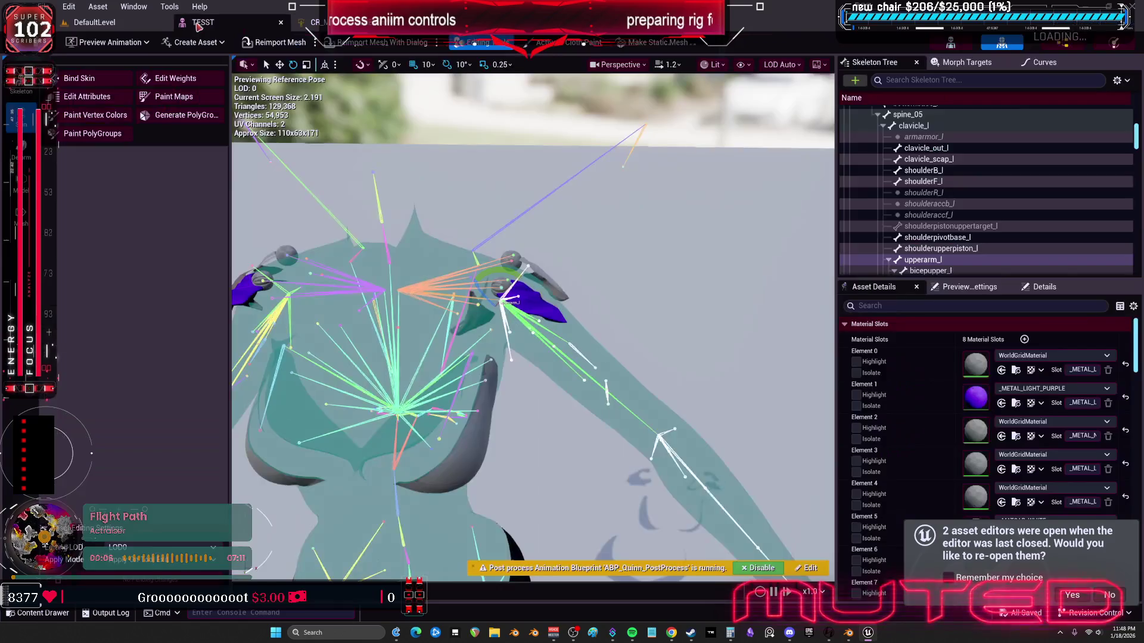
{"action": "left_click_drag", "start_coordinate": [511, 272], "coordinate": [524, 227]}
Step: Insert a Multiply node (B = -1) between To Euler Y and the Clamp value
{"action": "left_click", "coordinate": [311, 22]}
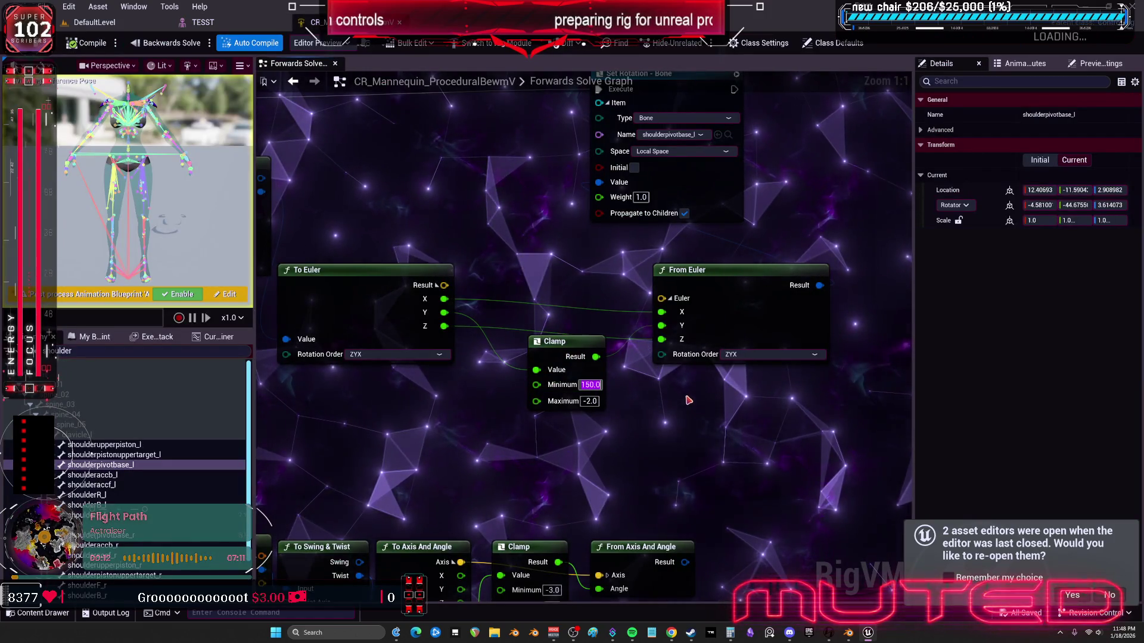
{"action": "left_click_drag", "start_coordinate": [354, 363], "coordinate": [482, 358]}
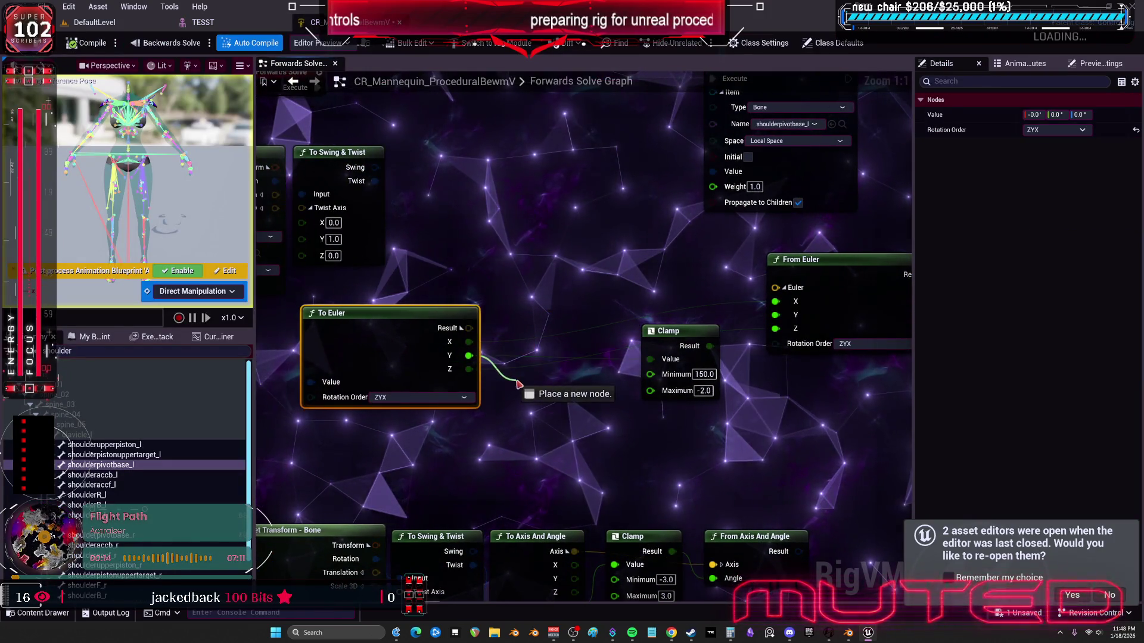
{"action": "left_click_drag", "start_coordinate": [529, 388], "coordinate": [539, 391]}
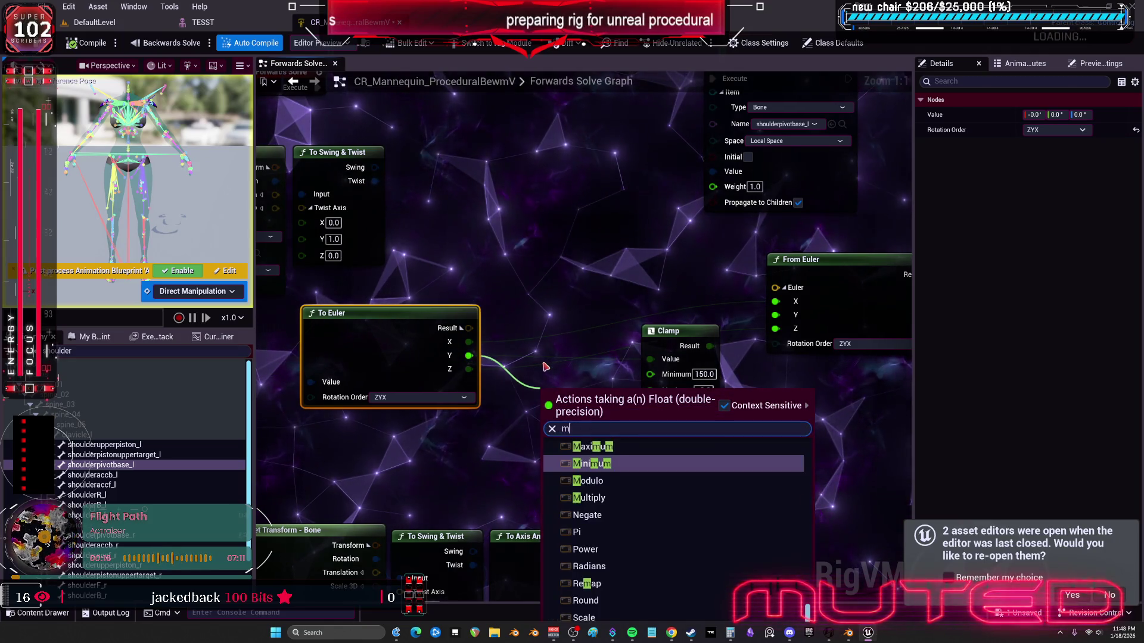
{"action": "type", "text": "ul"}
{"action": "left_click", "coordinate": [606, 469]}
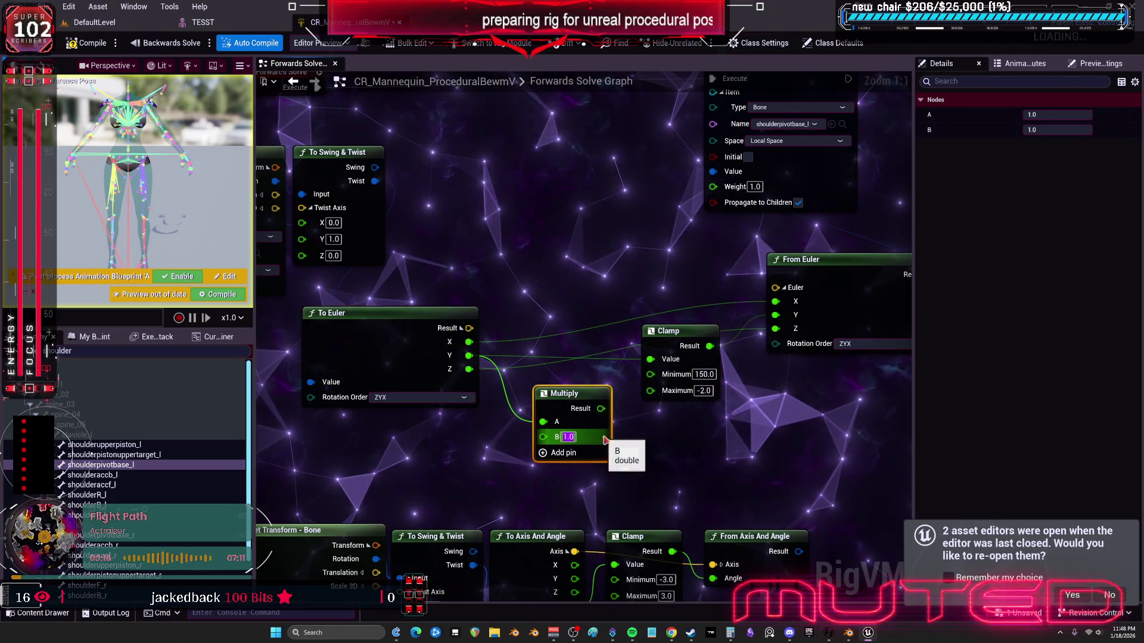
{"action": "left_click_drag", "start_coordinate": [601, 409], "coordinate": [651, 359]}
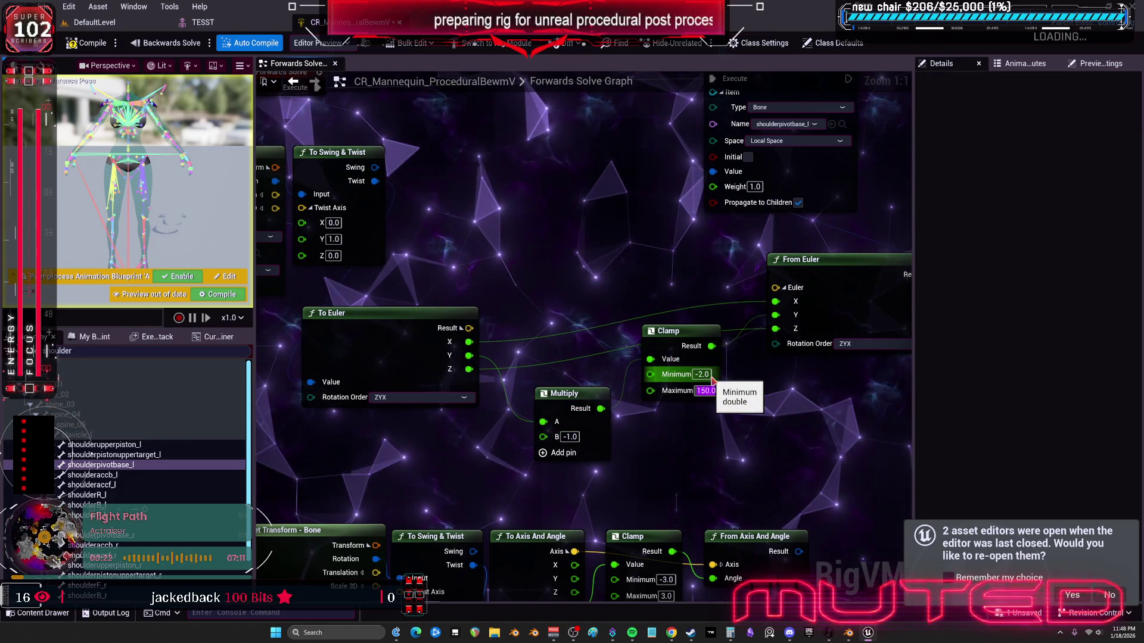
Step: Duplicate the Multiply node, wire the copy into From Euler Y, and save the rig
{"action": "left_click_drag", "start_coordinate": [763, 399], "coordinate": [611, 381]}
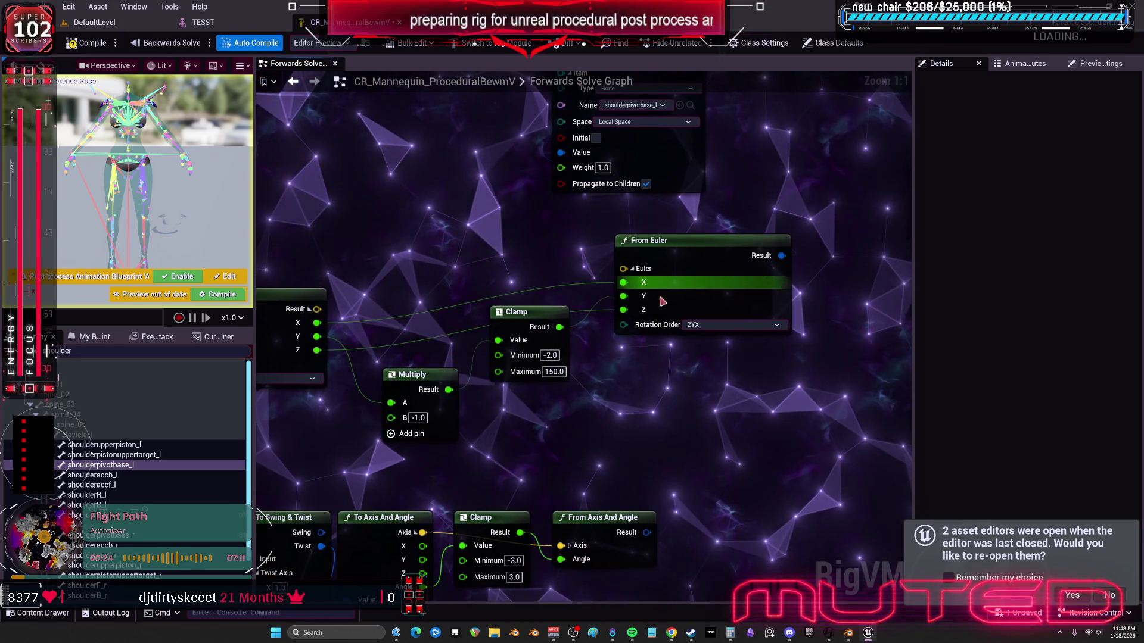
{"action": "left_click_drag", "start_coordinate": [687, 238], "coordinate": [759, 229]}
{"action": "left_click_drag", "start_coordinate": [527, 311], "coordinate": [527, 356]}
{"action": "left_click", "coordinate": [417, 374]}
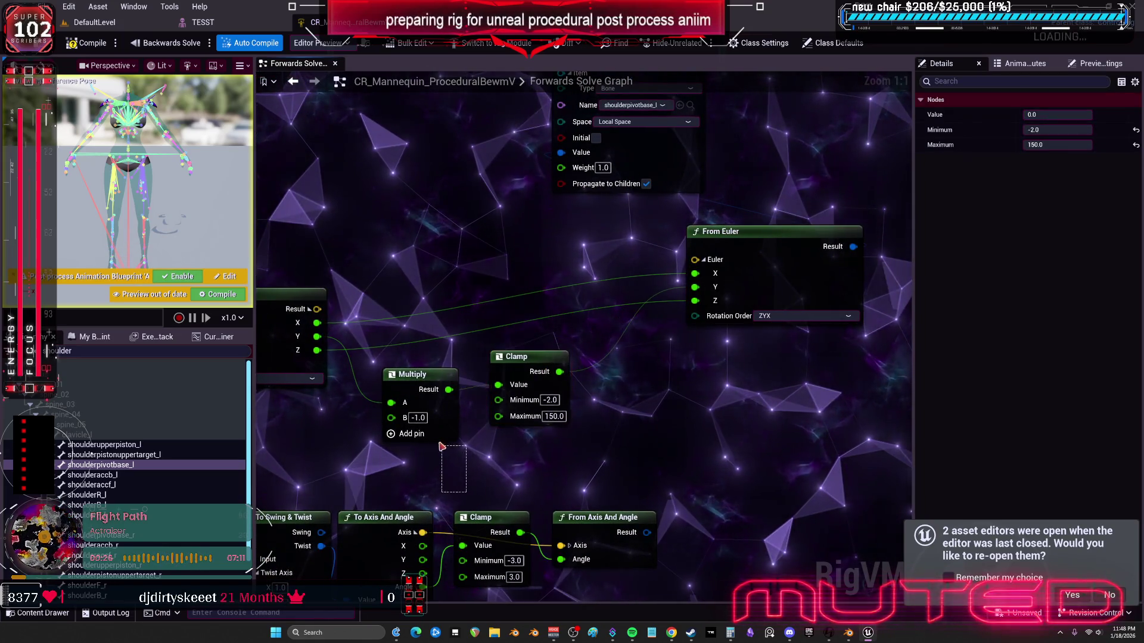
{"action": "key", "text": "ctrl+c"}
{"action": "key", "text": "ctrl+v"}
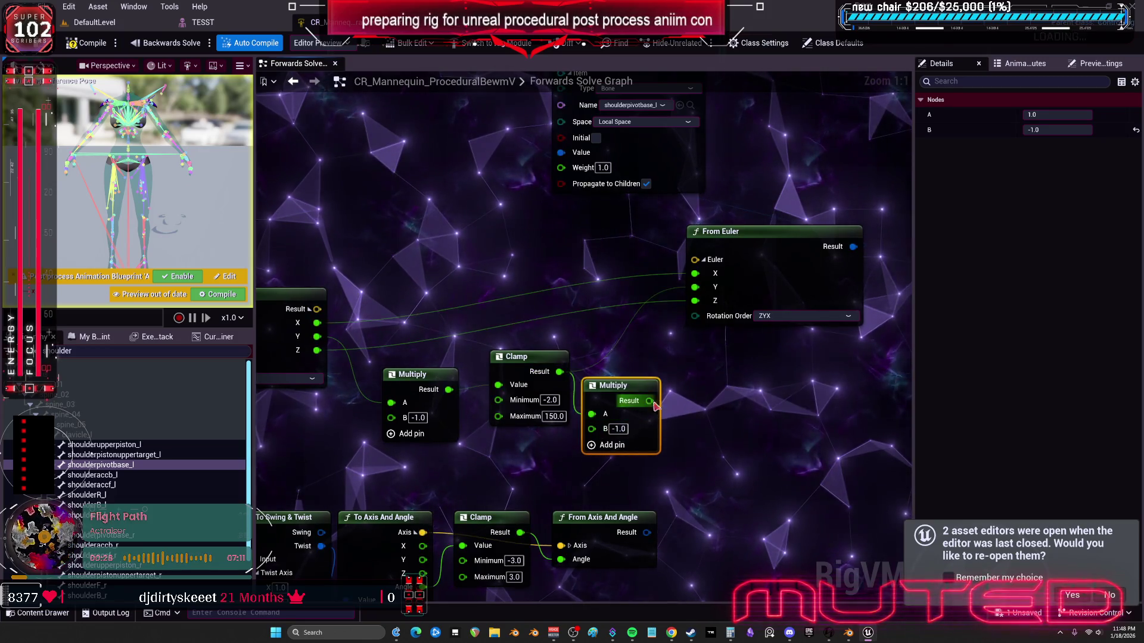
{"action": "left_click_drag", "start_coordinate": [650, 401], "coordinate": [696, 287]}
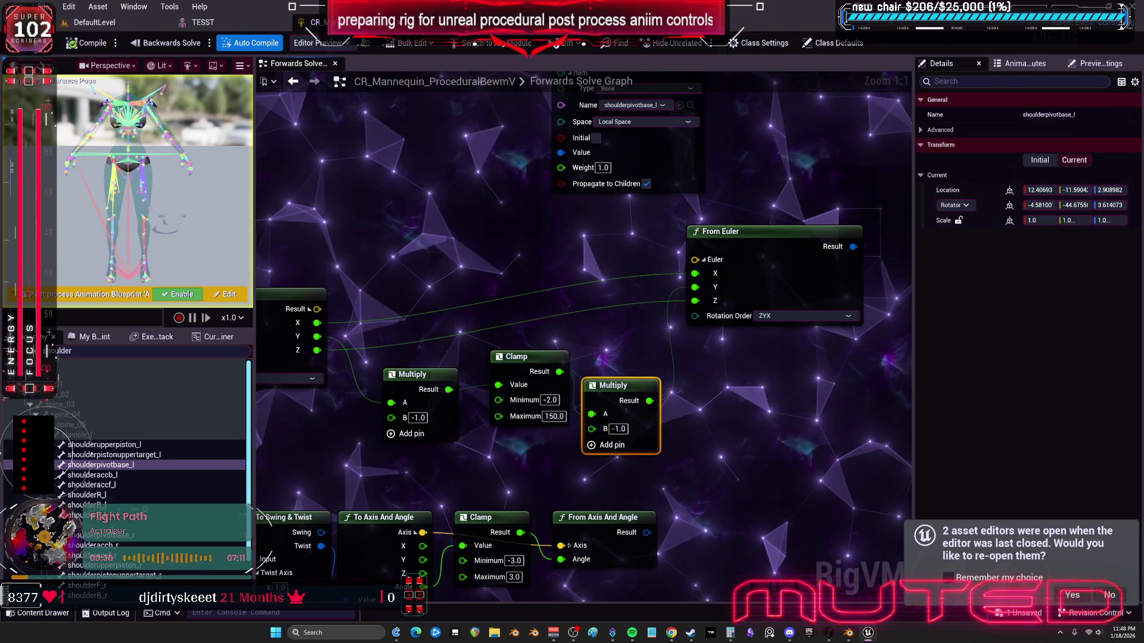
{"action": "key", "text": "ctrl+s"}
{"action": "left_click", "coordinate": [201, 22]}
Step: Test the rig by swinging the left upper arm up, out to the right, and back down
{"action": "mouse_move", "coordinate": [515, 279]}
{"action": "left_mouse_down"}
{"action": "mouse_move", "coordinate": [522, 325]}
{"action": "mouse_move", "coordinate": [508, 346]}
{"action": "mouse_move", "coordinate": [488, 343]}
{"action": "mouse_move", "coordinate": [496, 345]}
{"action": "mouse_move", "coordinate": [539, 324]}
{"action": "mouse_move", "coordinate": [534, 337]}
{"action": "mouse_move", "coordinate": [516, 276]}
{"action": "mouse_move", "coordinate": [518, 287]}
{"action": "mouse_move", "coordinate": [498, 262]}
{"action": "mouse_move", "coordinate": [499, 235]}
{"action": "mouse_move", "coordinate": [499, 322]}
{"action": "mouse_move", "coordinate": [494, 275]}
{"action": "left_mouse_up"}
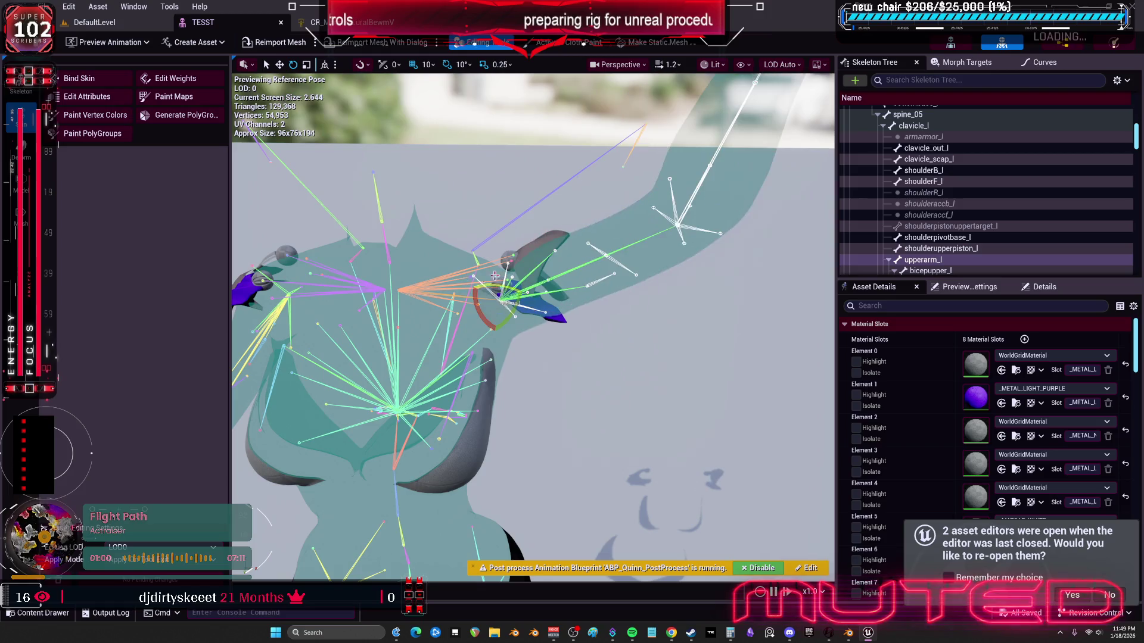
{"action": "mouse_move", "coordinate": [492, 319]}
{"action": "left_mouse_down"}
{"action": "mouse_move", "coordinate": [482, 309]}
{"action": "mouse_move", "coordinate": [520, 295]}
{"action": "mouse_move", "coordinate": [504, 270]}
{"action": "left_mouse_up"}
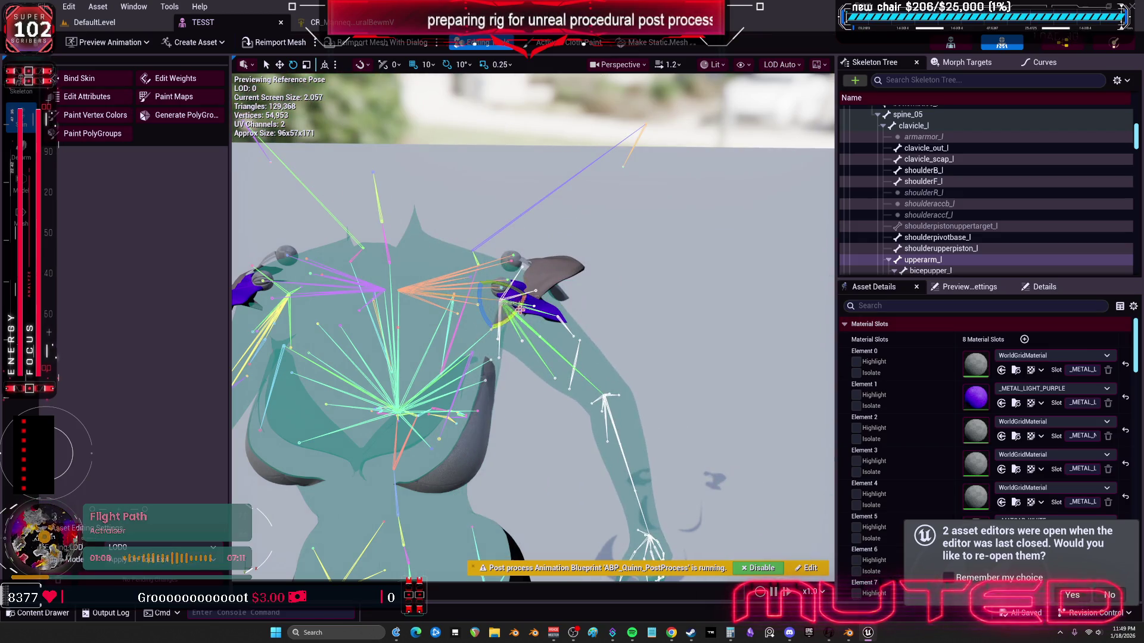
{"action": "mouse_move", "coordinate": [521, 309]}
{"action": "left_mouse_down"}
{"action": "mouse_move", "coordinate": [489, 307]}
{"action": "mouse_move", "coordinate": [526, 299]}
{"action": "mouse_move", "coordinate": [519, 280]}
{"action": "mouse_move", "coordinate": [502, 307]}
{"action": "mouse_move", "coordinate": [521, 275]}
{"action": "mouse_move", "coordinate": [535, 293]}
{"action": "left_mouse_up"}
Step: Wire To Euler Y directly into the Clamp value, compile, and check the TESST preview
{"action": "key", "text": "ctrl+Tab"}
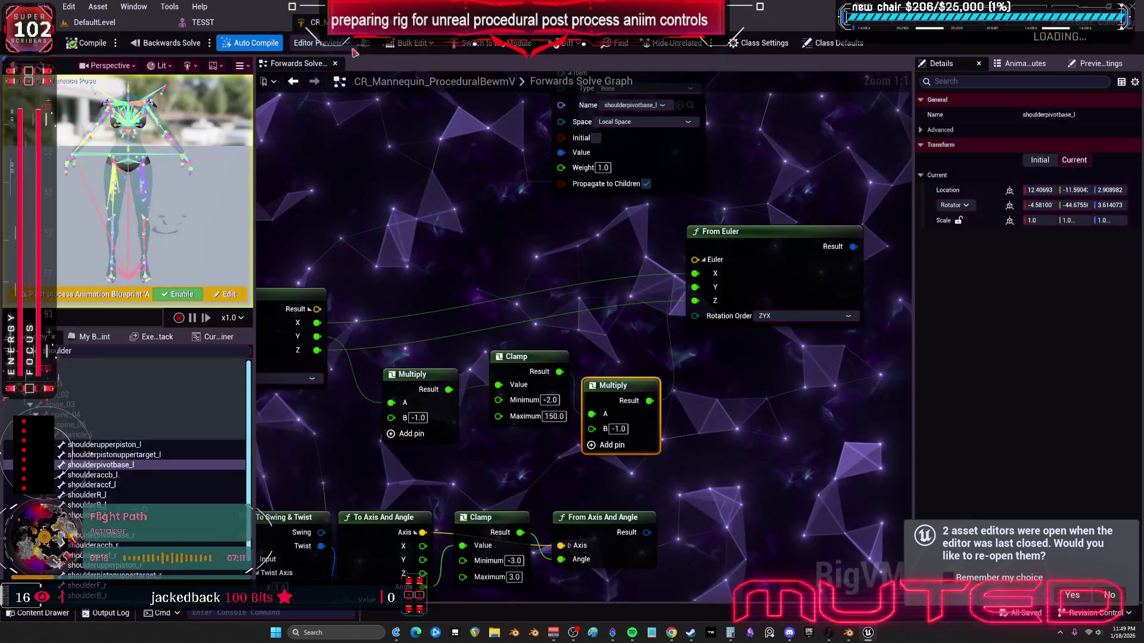
{"action": "mouse_move", "coordinate": [664, 308]}
{"action": "left_mouse_down"}
{"action": "mouse_move", "coordinate": [632, 217]}
{"action": "mouse_move", "coordinate": [697, 252]}
{"action": "left_mouse_up"}
{"action": "mouse_move", "coordinate": [335, 250]}
{"action": "left_mouse_down"}
{"action": "mouse_move", "coordinate": [521, 302]}
{"action": "mouse_move", "coordinate": [637, 217]}
{"action": "mouse_move", "coordinate": [712, 200]}
{"action": "left_mouse_up"}
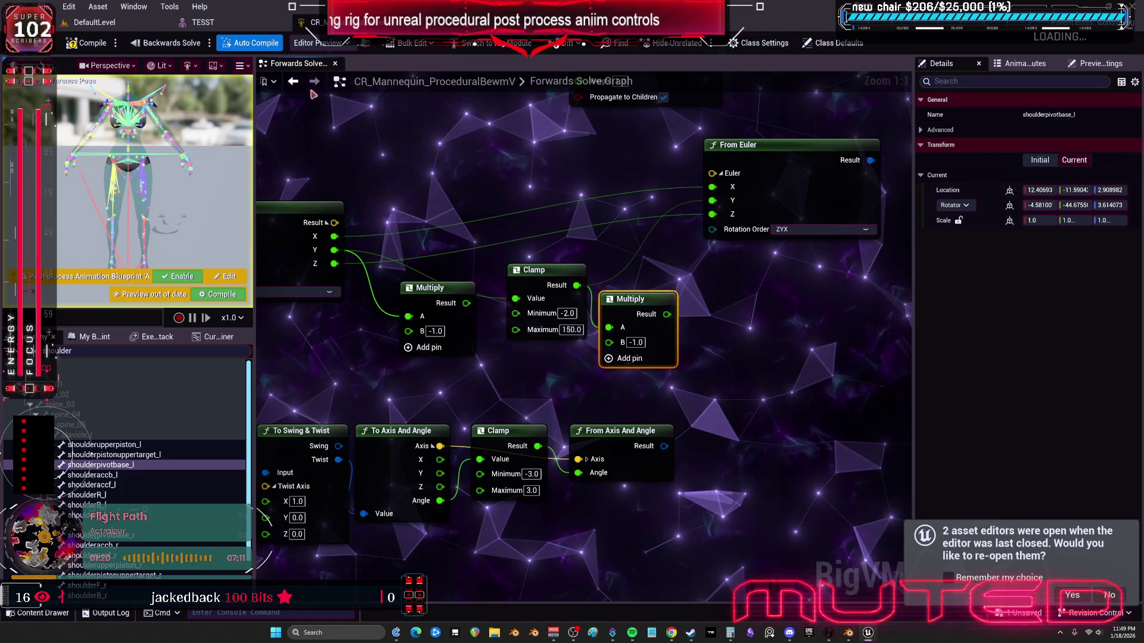
{"action": "left_click", "coordinate": [87, 42]}
{"action": "key", "text": "ctrl+Tab"}
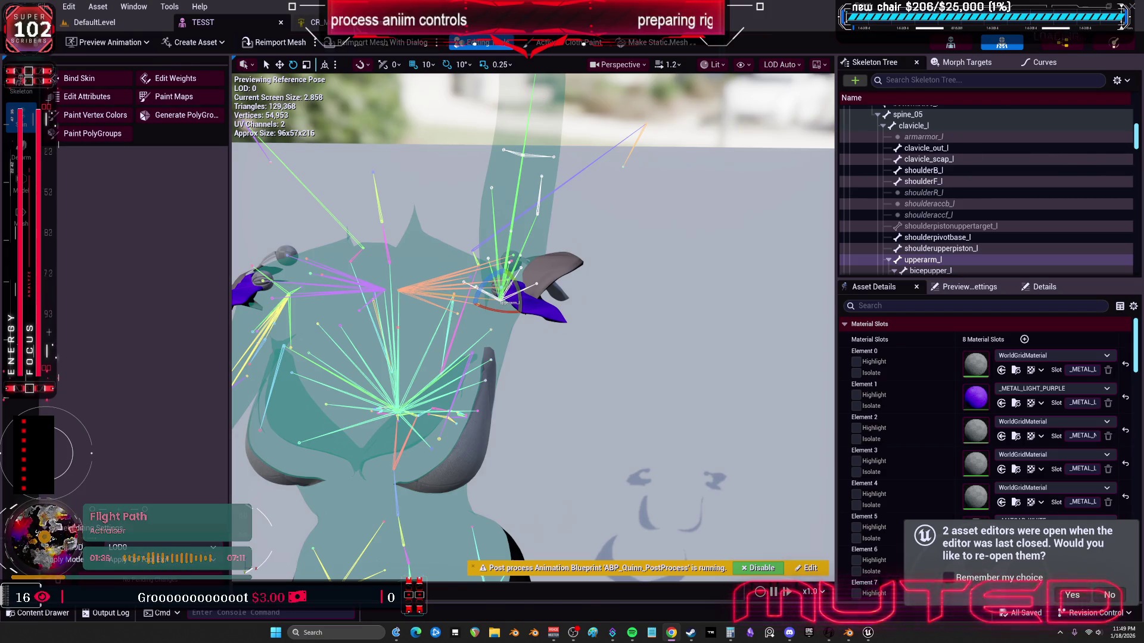
{"action": "left_click", "coordinate": [313, 22]}
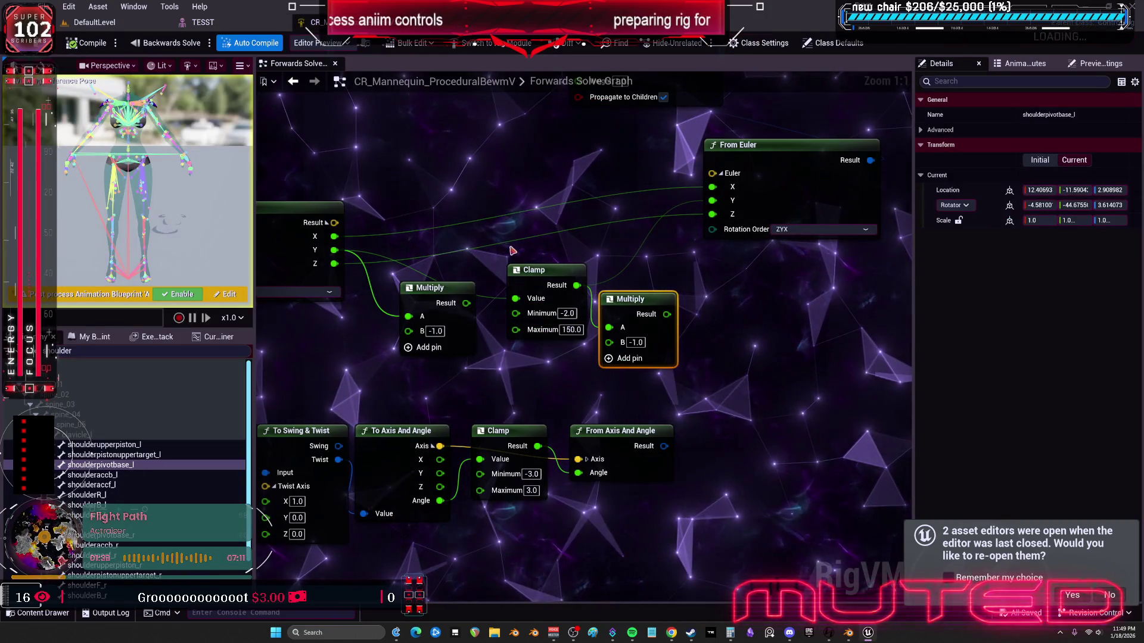
Step: Delete both Multiply nodes and nudge the Clamp node into place
{"action": "left_click_drag", "start_coordinate": [429, 288], "coordinate": [412, 314]}
{"action": "left_click", "coordinate": [637, 299]}
{"action": "key", "text": "Delete"}
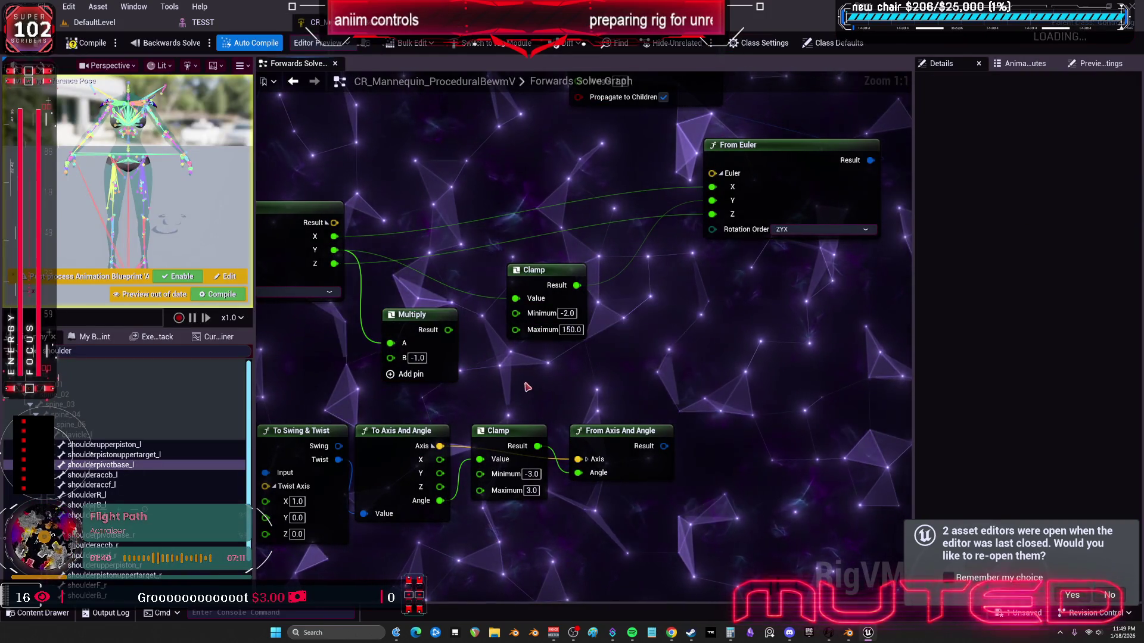
{"action": "left_click", "coordinate": [417, 315]}
{"action": "key", "text": "Delete"}
{"action": "left_click", "coordinate": [534, 270]}
{"action": "left_click_drag", "start_coordinate": [533, 270], "coordinate": [525, 279]}
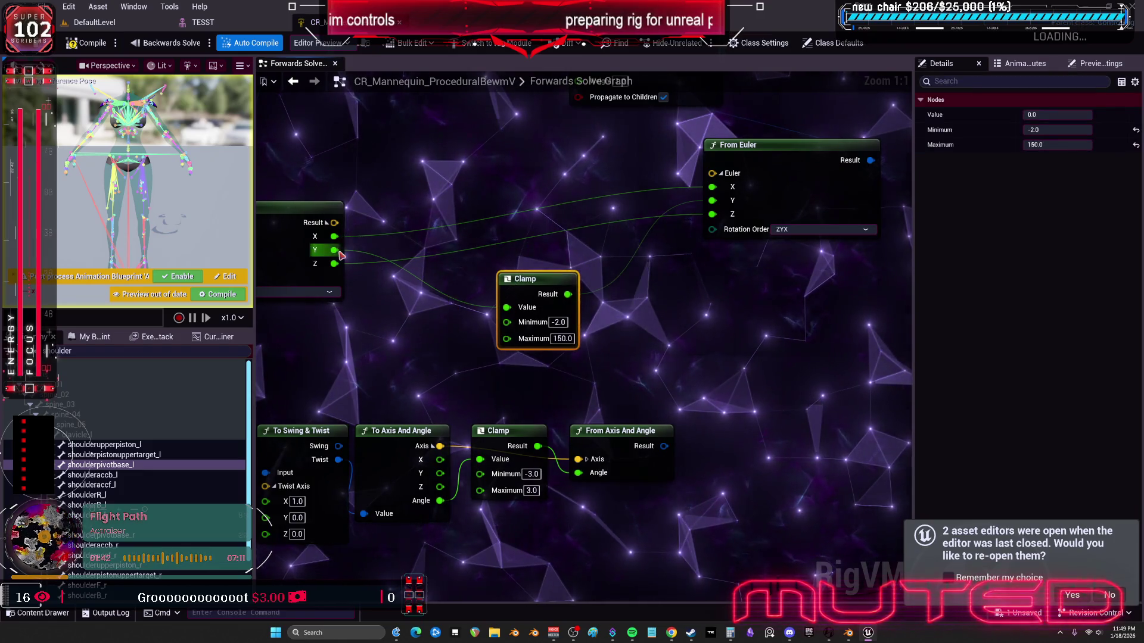
Step: Add a Less node fed by Y and a Select node fed by Clamp's Result
{"action": "left_click_drag", "start_coordinate": [334, 250], "coordinate": [393, 328]}
{"action": "type", "text": "le"}
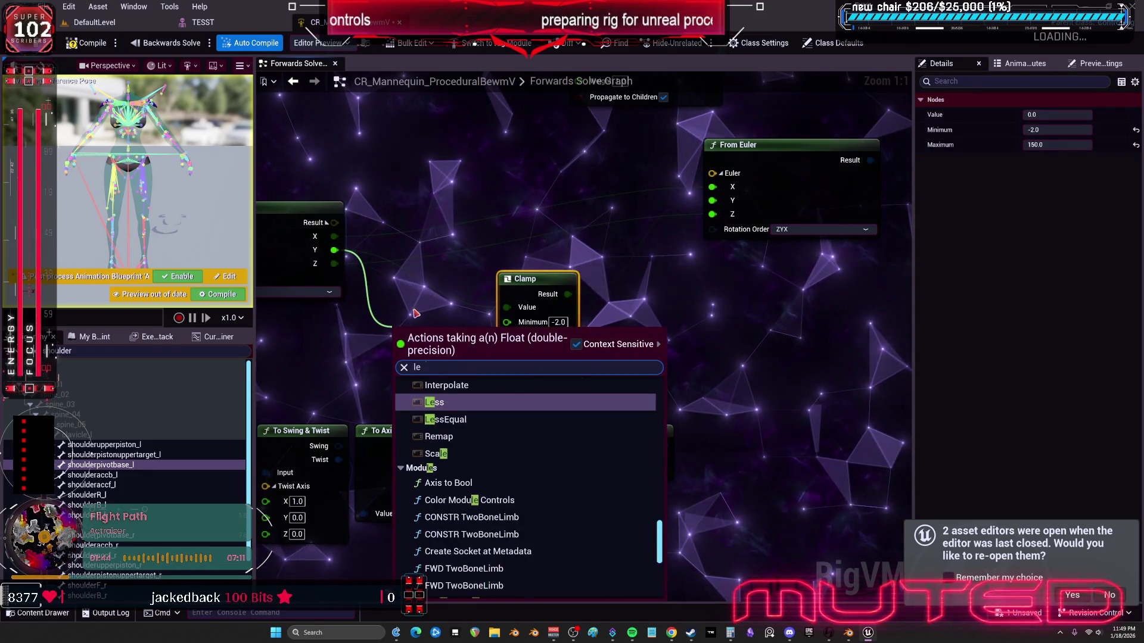
{"action": "type", "text": "s"}
{"action": "left_click", "coordinate": [508, 425]}
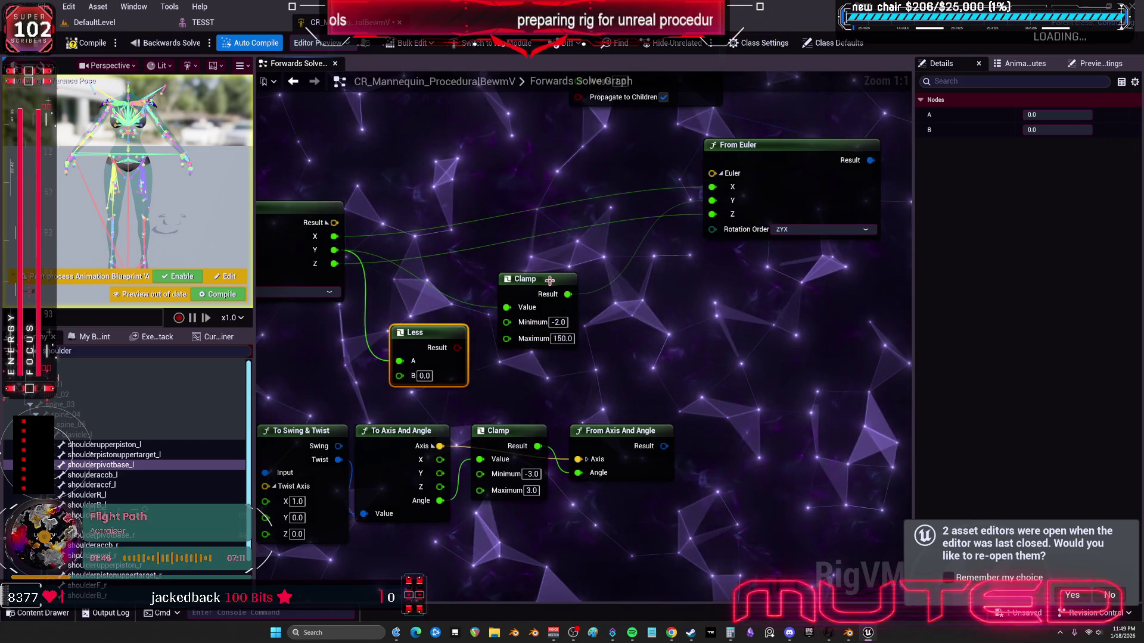
{"action": "left_click_drag", "start_coordinate": [541, 302], "coordinate": [549, 284]}
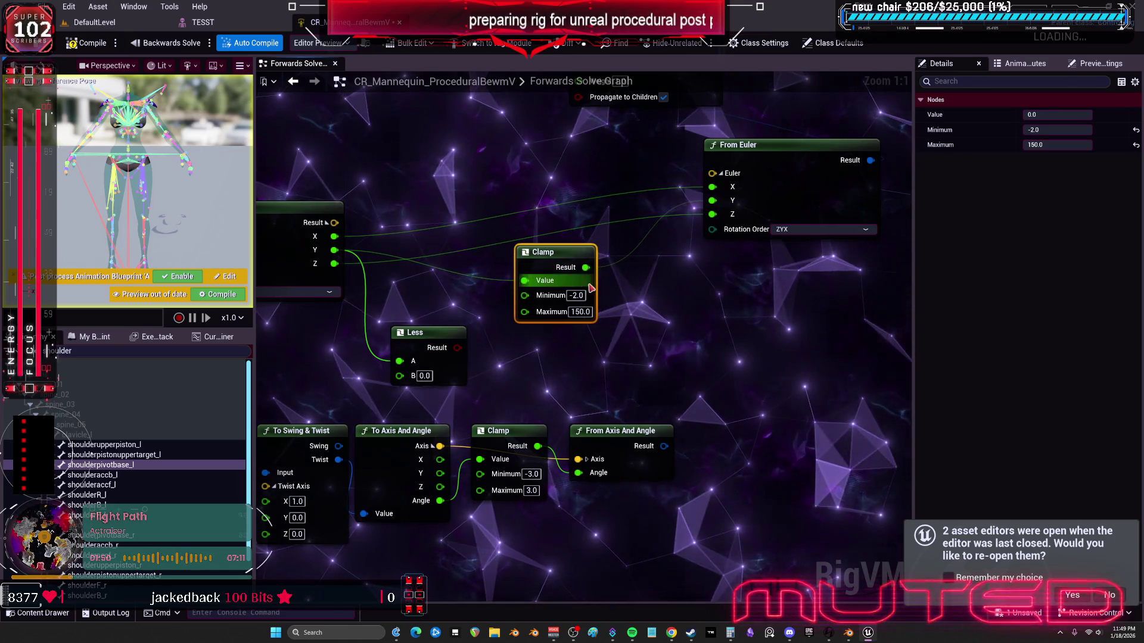
{"action": "left_click_drag", "start_coordinate": [587, 272], "coordinate": [651, 321]}
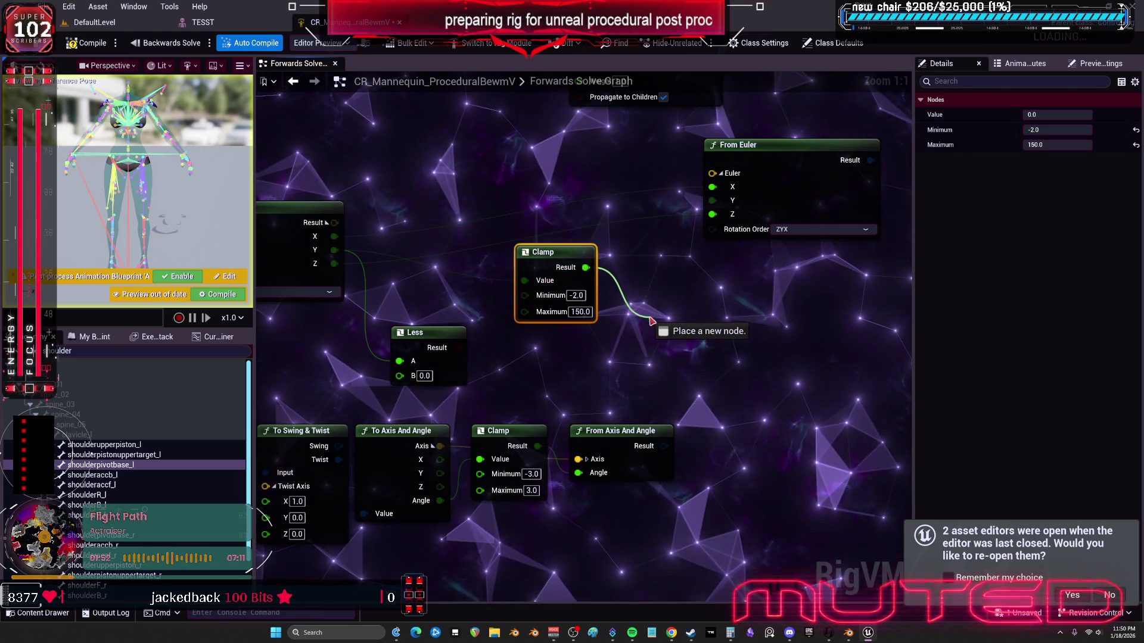
{"action": "type", "text": "select"}
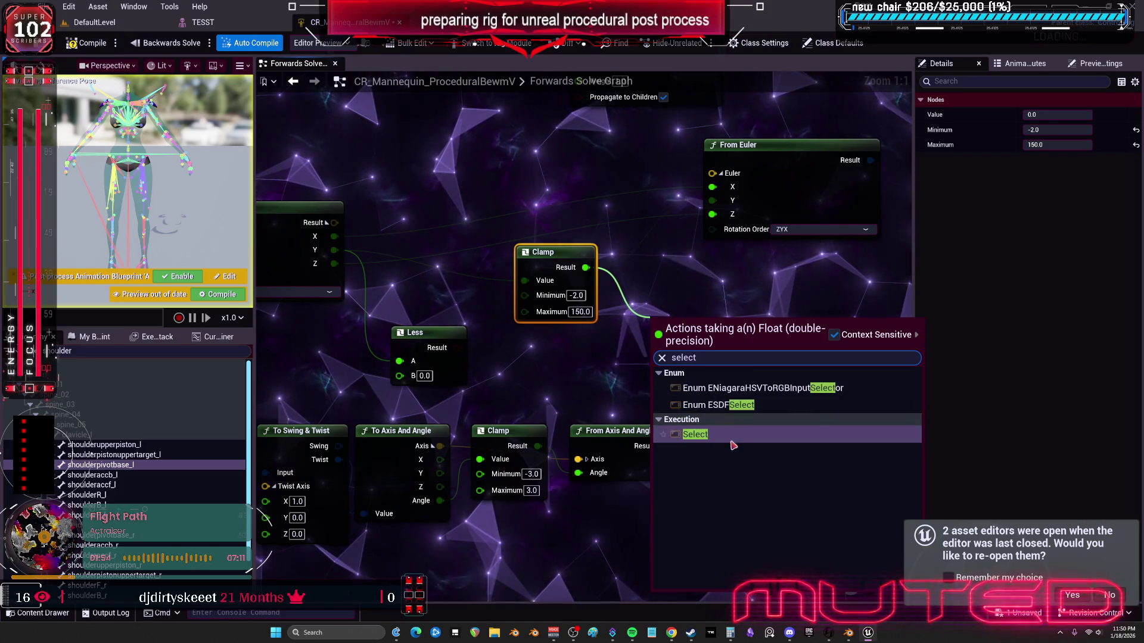
{"action": "left_click", "coordinate": [691, 433]}
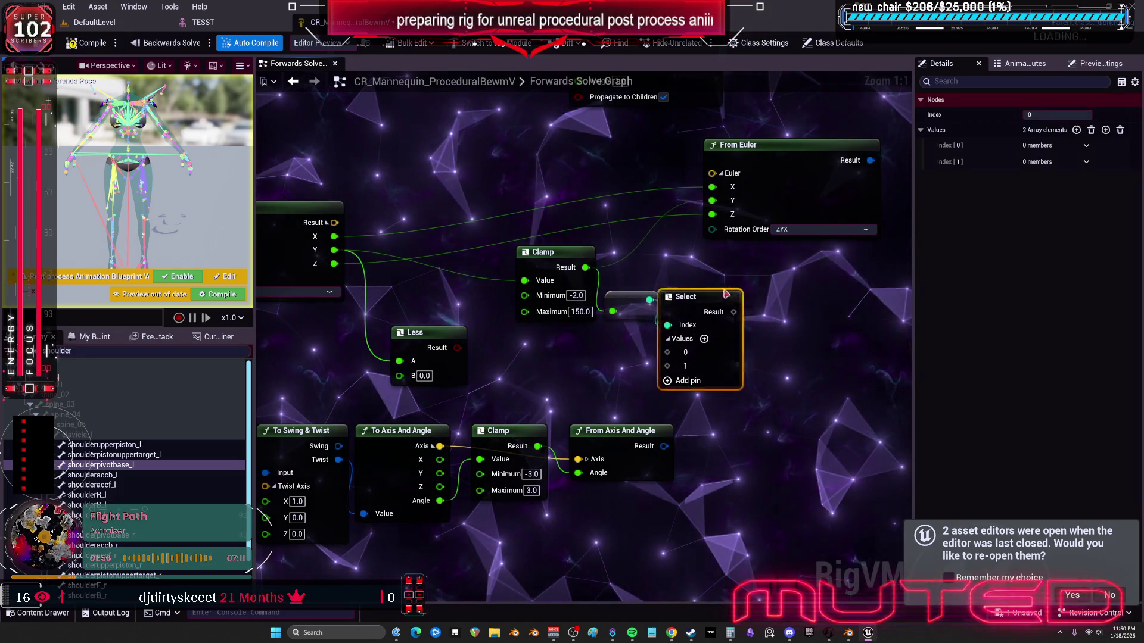
Step: Wire Less Result into Select's Index and Clamp Result into Select value 0, then edit Less's B
{"action": "left_click_drag", "start_coordinate": [364, 374], "coordinate": [501, 395]}
{"action": "left_click", "coordinate": [500, 395]}
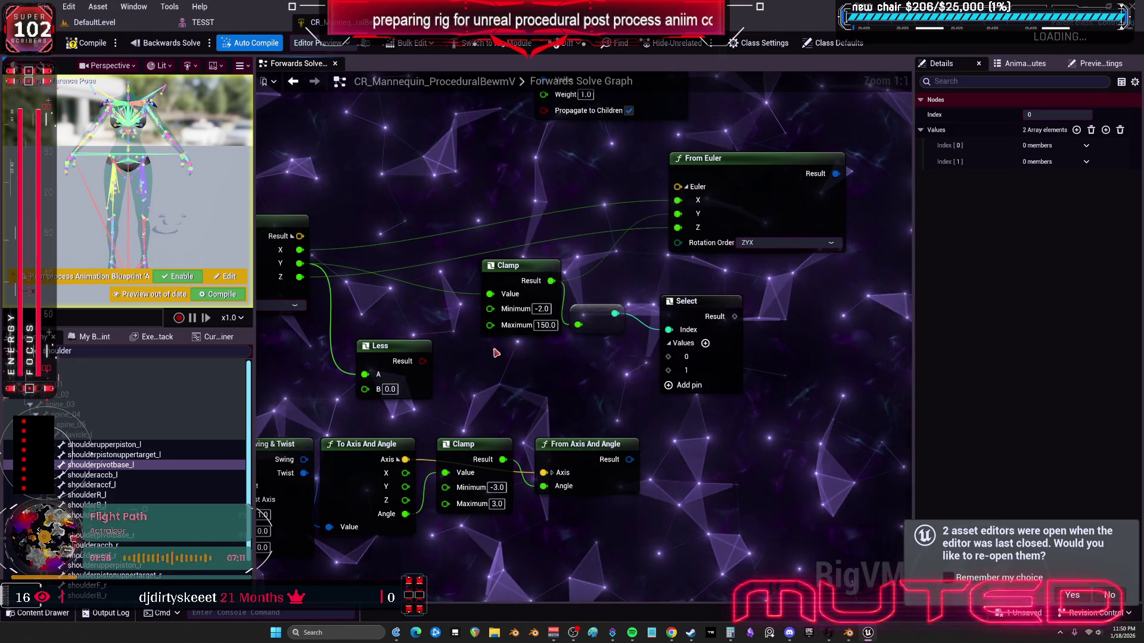
{"action": "left_click_drag", "start_coordinate": [422, 361], "coordinate": [421, 362]}
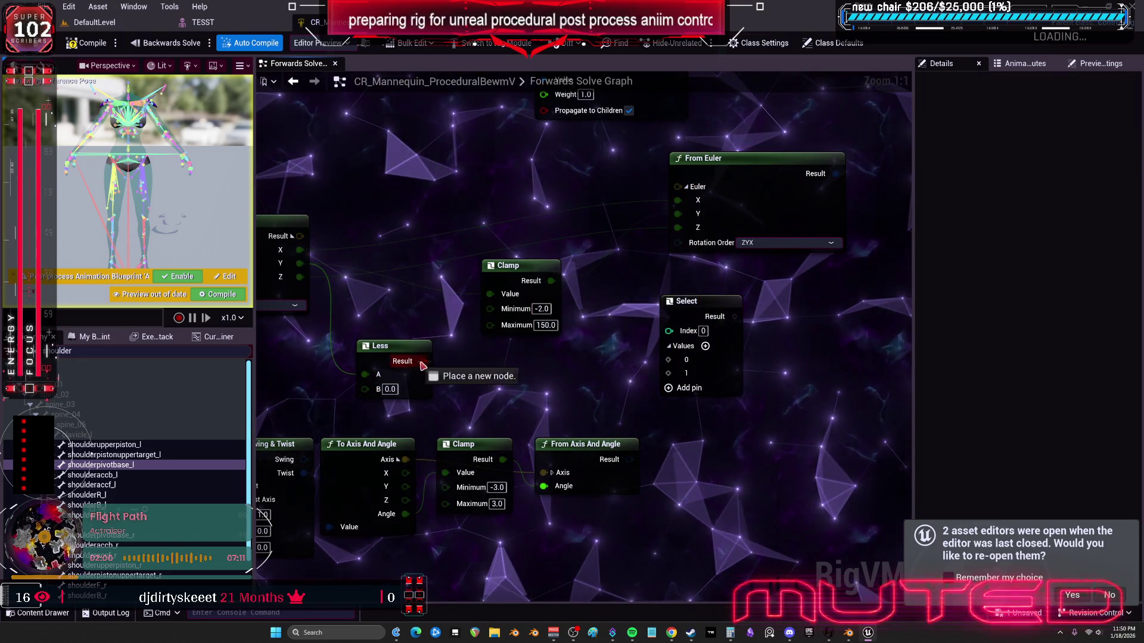
{"action": "left_click_drag", "start_coordinate": [671, 338], "coordinate": [638, 292]}
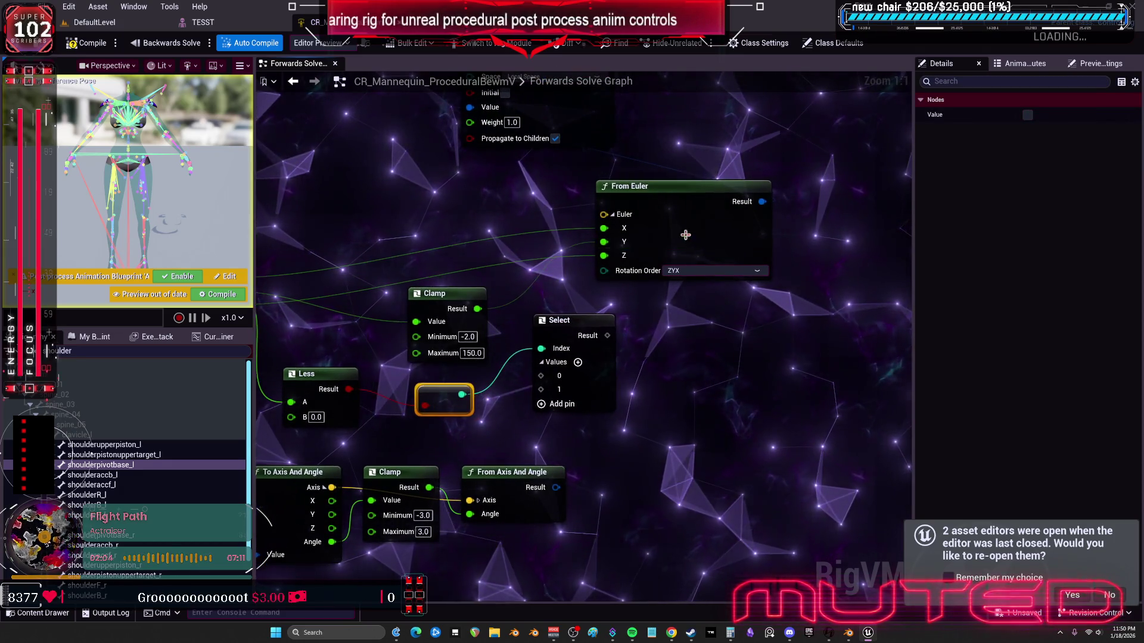
{"action": "left_click_drag", "start_coordinate": [604, 229], "coordinate": [769, 228]}
{"action": "left_click", "coordinate": [594, 300]}
{"action": "left_click_drag", "start_coordinate": [507, 301], "coordinate": [629, 286]}
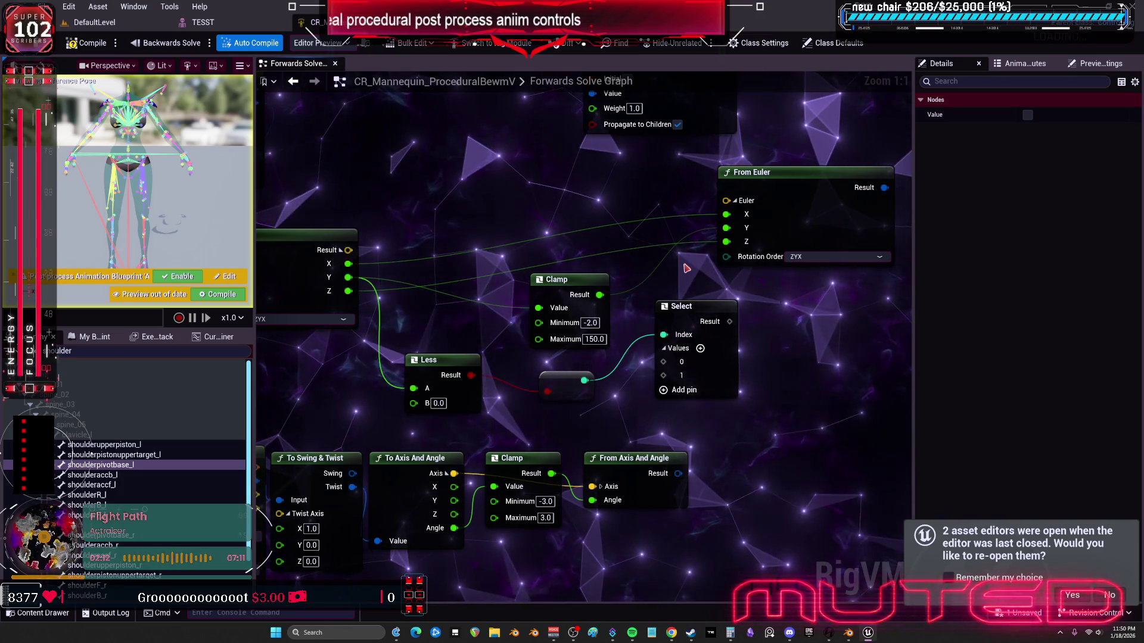
{"action": "left_click_drag", "start_coordinate": [600, 294], "coordinate": [674, 368]}
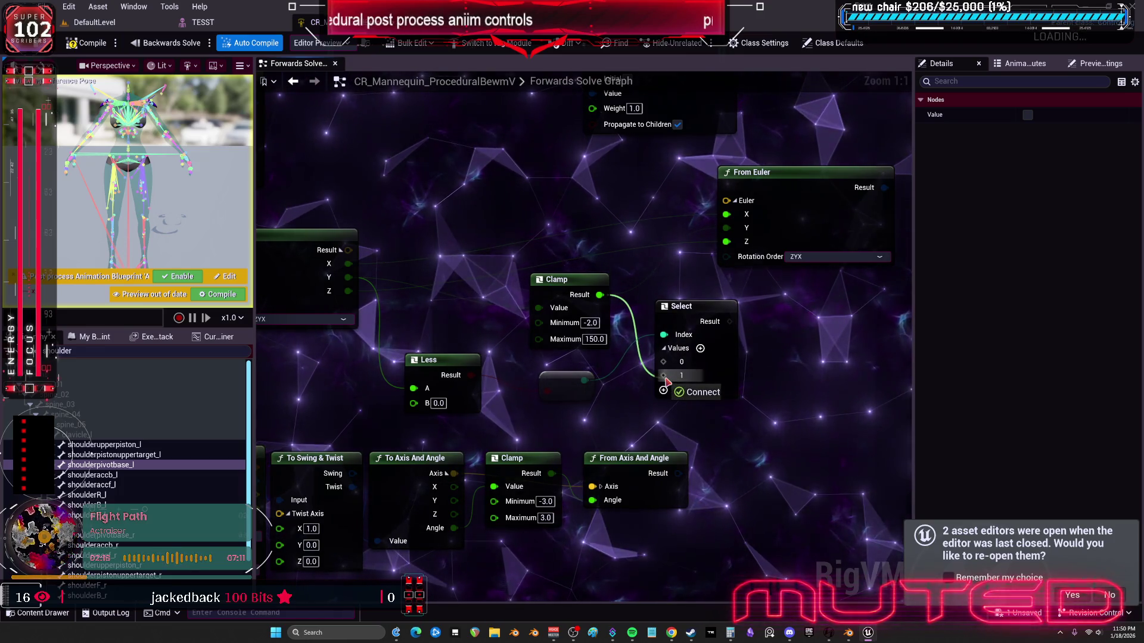
{"action": "left_click_drag", "start_coordinate": [666, 366], "coordinate": [675, 371]}
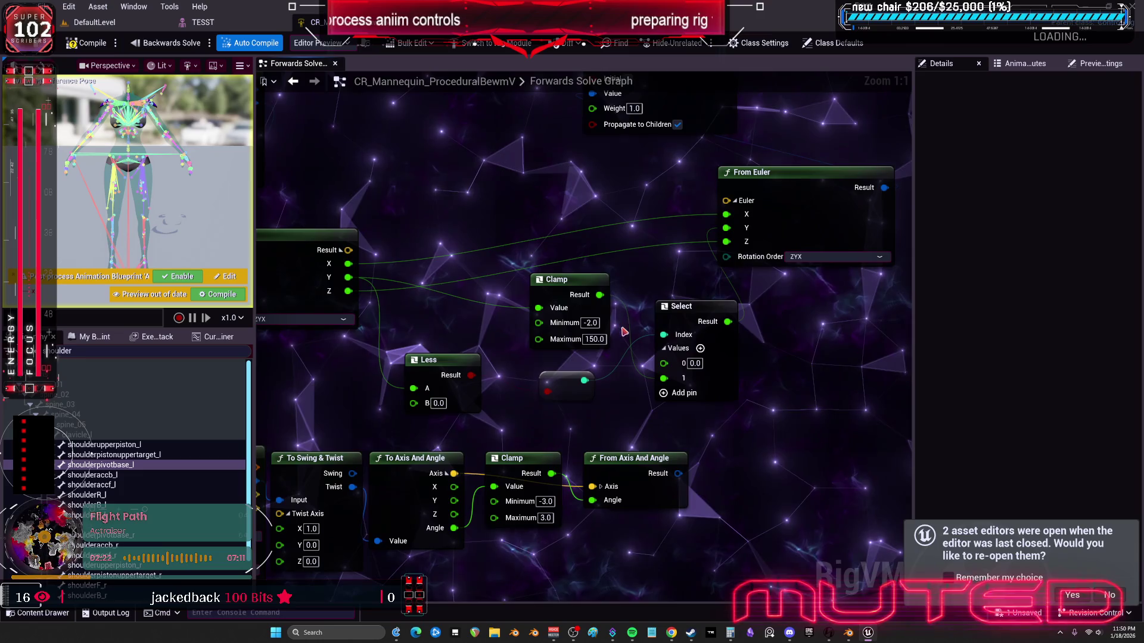
{"action": "left_click", "coordinate": [442, 404]}
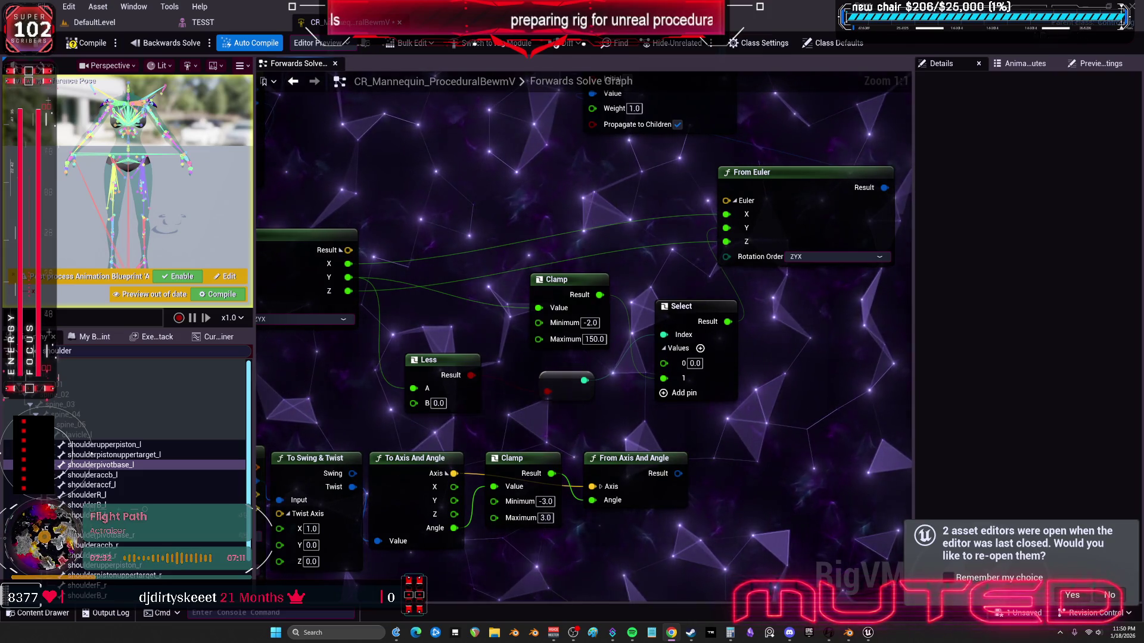
Step: Add a Minimum node and a Maximum node to the Forwards Solve graph
{"action": "scroll", "coordinate": [744, 244], "scroll_direction": "down", "scroll_amount": 2}
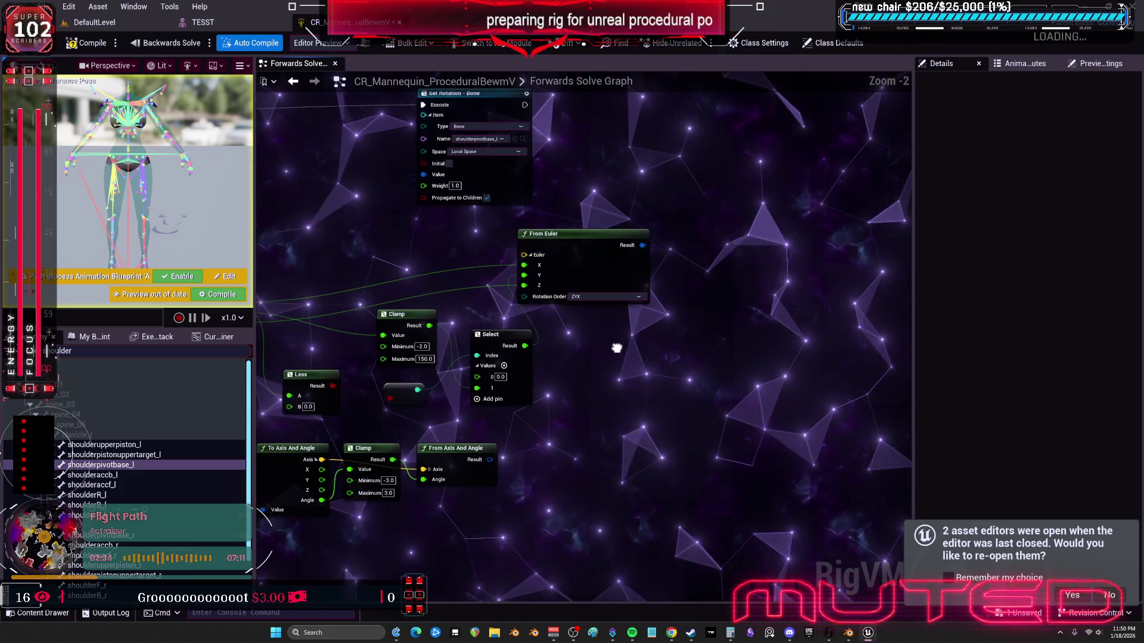
{"action": "right_click", "coordinate": [618, 356]}
{"action": "type", "text": "min"}
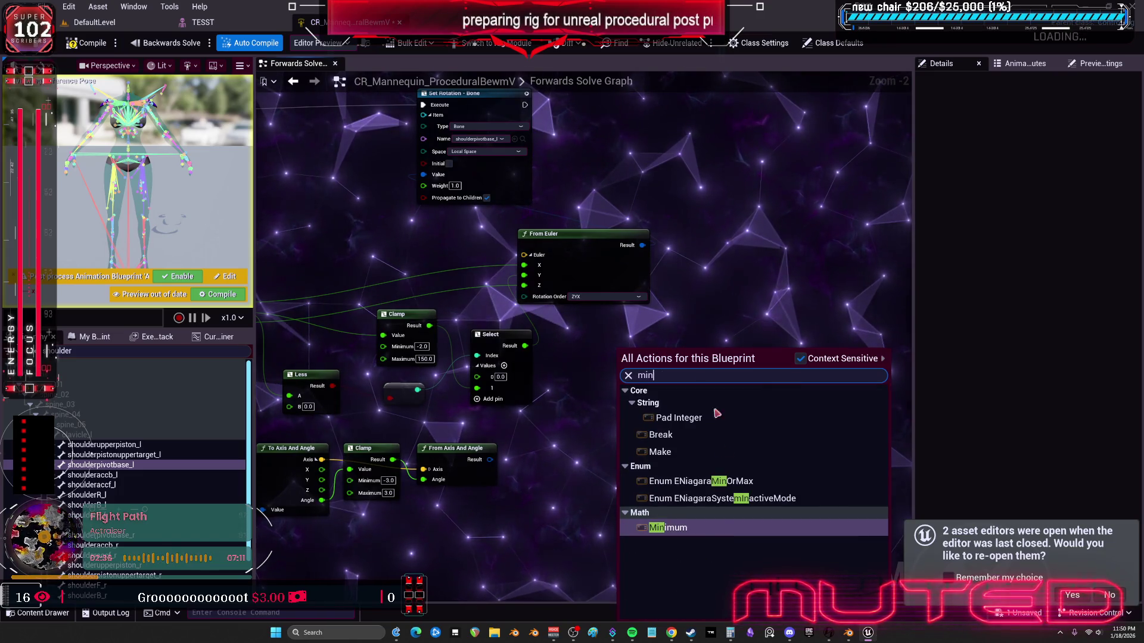
{"action": "left_click", "coordinate": [701, 524]}
{"action": "right_click", "coordinate": [625, 438]}
{"action": "type", "text": "max"}
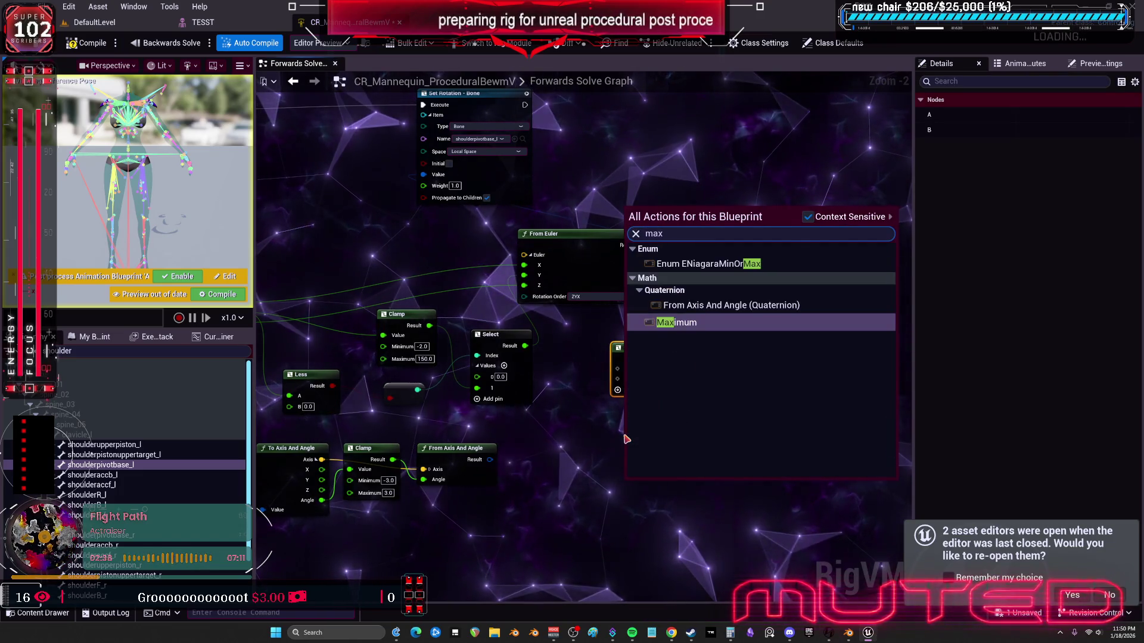
{"action": "key", "text": "Return"}
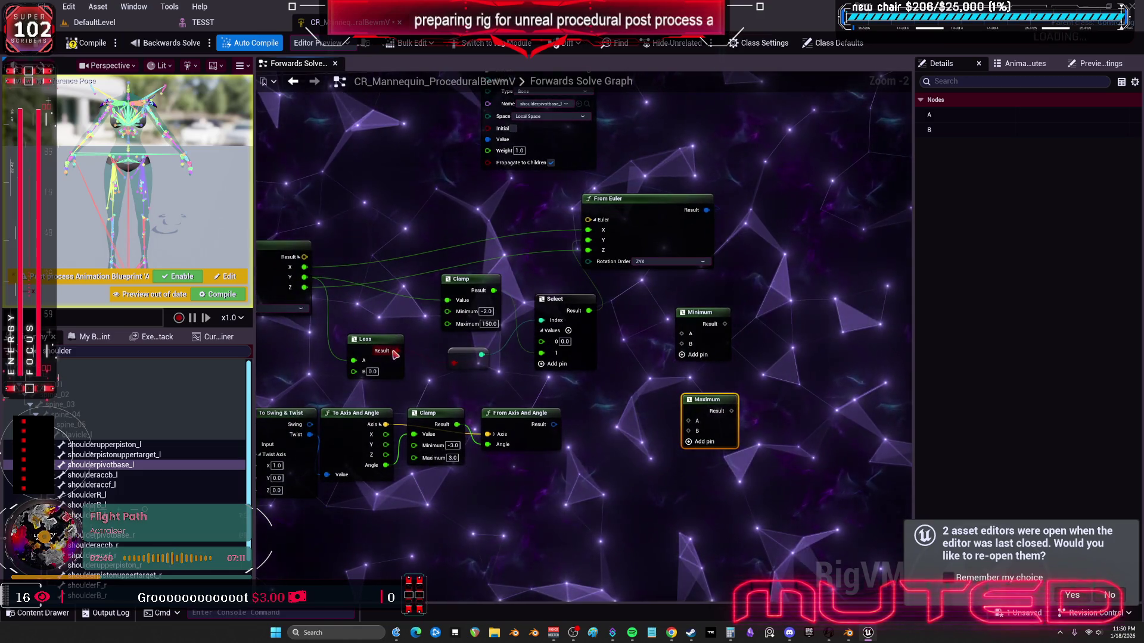
Step: Move the Less and Select nodes aside into a comment, and wire Clamp Result into From Euler Y
{"action": "left_click_drag", "start_coordinate": [304, 278], "coordinate": [356, 361]}
{"action": "key", "text": "ctrl+z"}
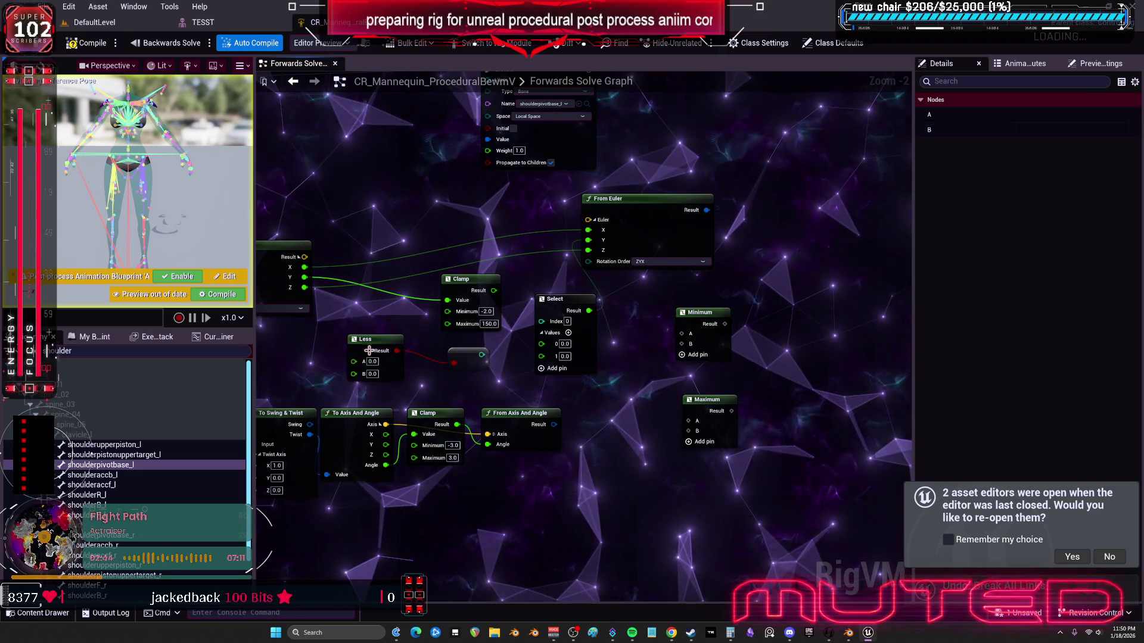
{"action": "left_click_drag", "start_coordinate": [370, 351], "coordinate": [702, 464]}
{"action": "left_click", "coordinate": [468, 359], "text": "ctrl"}
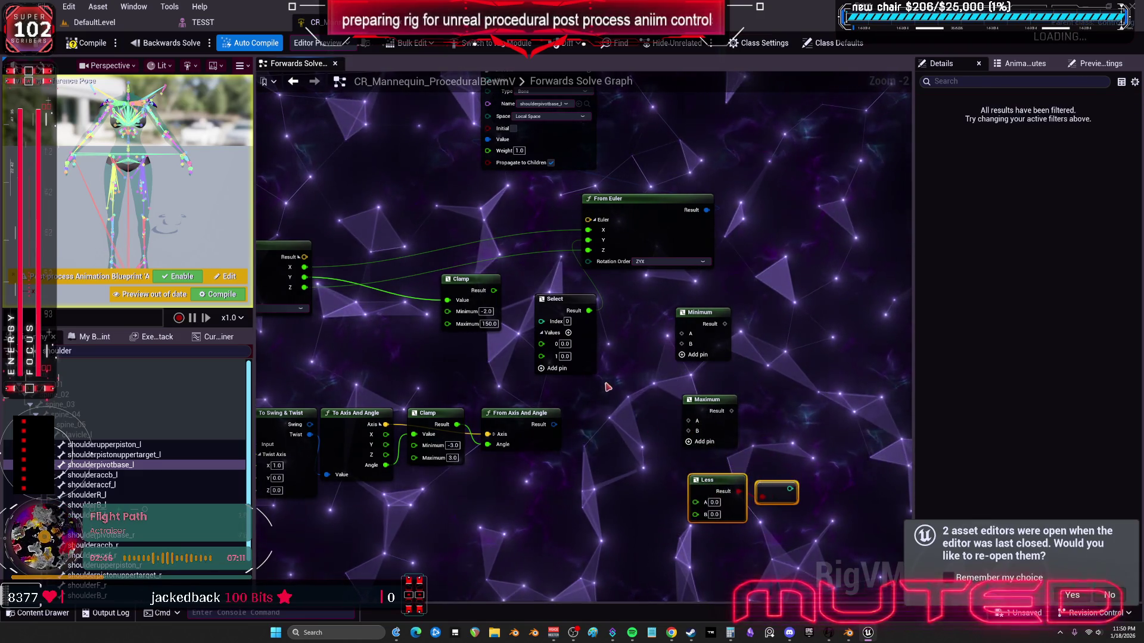
{"action": "mouse_move", "coordinate": [555, 299]}
{"action": "left_mouse_down"}
{"action": "mouse_move", "coordinate": [625, 340]}
{"action": "mouse_move", "coordinate": [761, 323]}
{"action": "left_mouse_up"}
{"action": "mouse_move", "coordinate": [850, 508]}
{"action": "left_mouse_down"}
{"action": "mouse_move", "coordinate": [767, 453]}
{"action": "mouse_move", "coordinate": [587, 254]}
{"action": "mouse_move", "coordinate": [649, 306]}
{"action": "mouse_move", "coordinate": [789, 186]}
{"action": "left_mouse_up"}
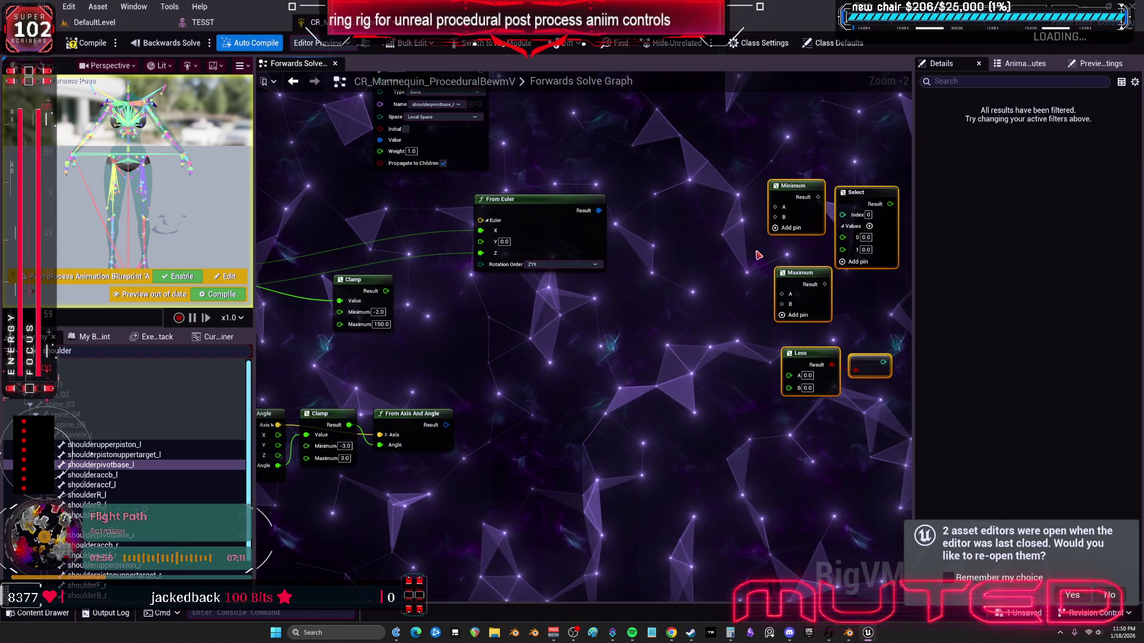
{"action": "type", "text": "cbs"}
{"action": "scroll", "coordinate": [623, 302], "scroll_direction": "up", "scroll_amount": 2}
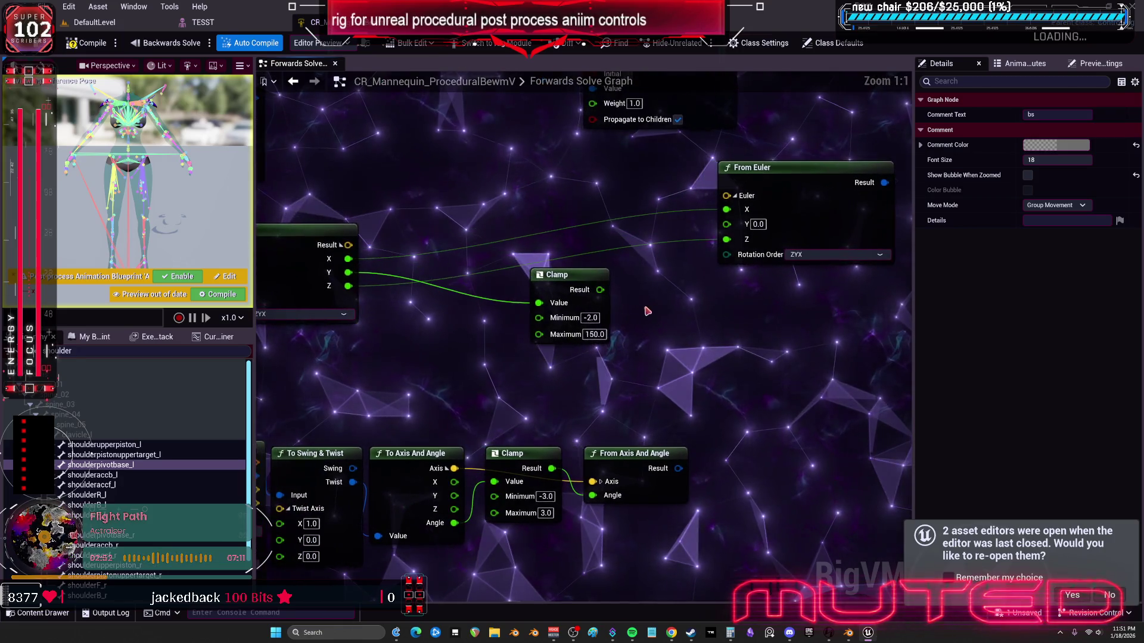
{"action": "left_click_drag", "start_coordinate": [599, 290], "coordinate": [727, 224]}
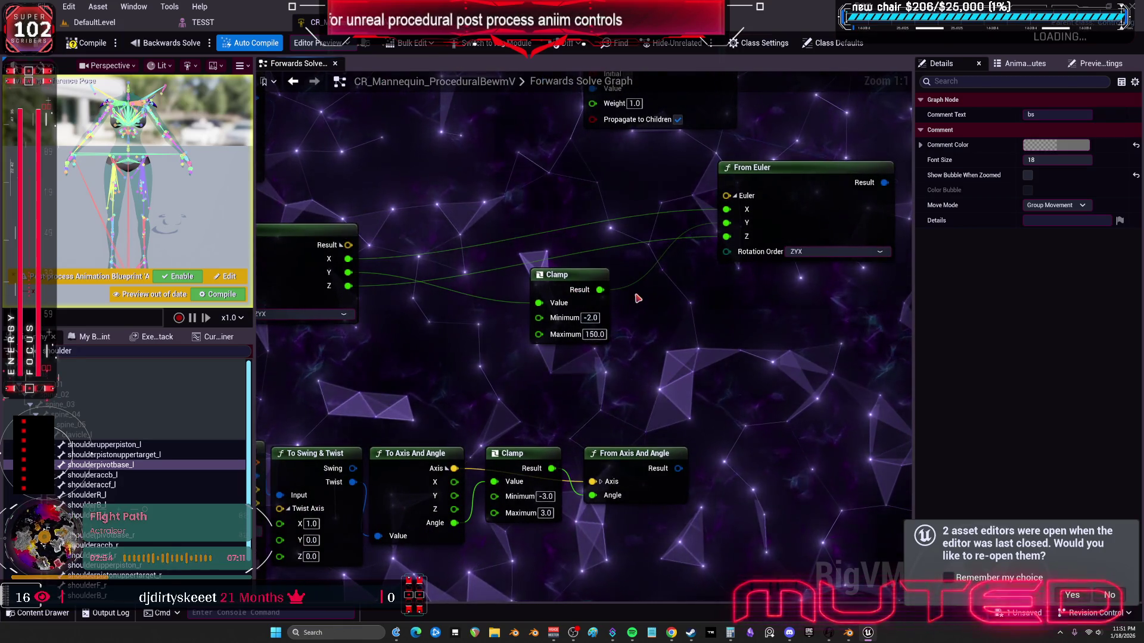
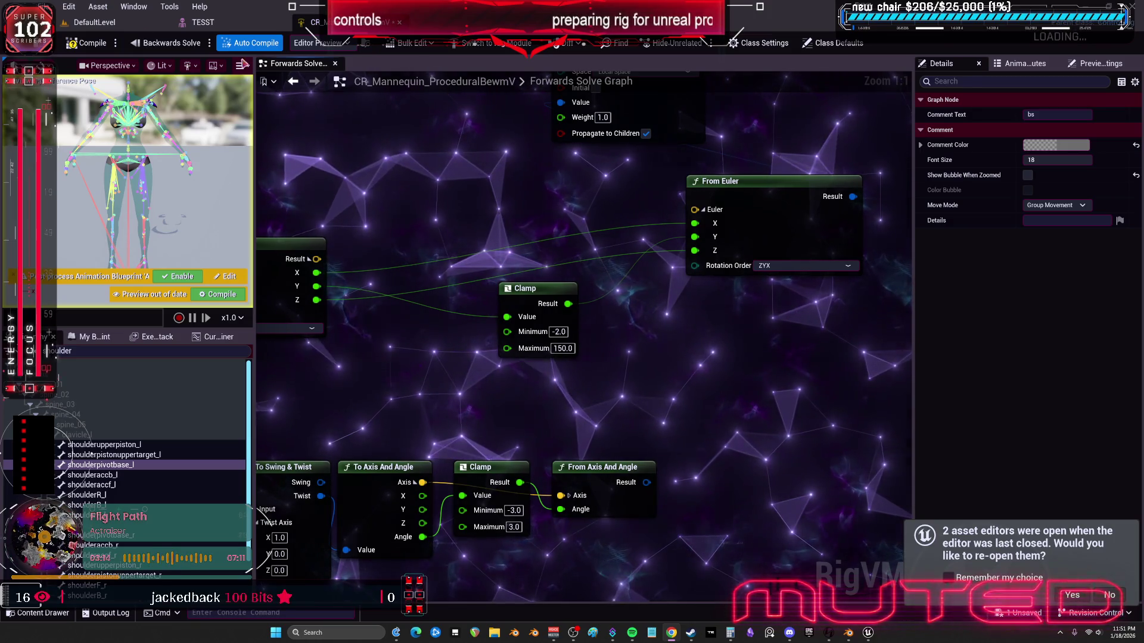
Step: Reposition the Clamp and From Euler nodes and wire the X, Y and Z values into From Euler
{"action": "left_click_drag", "start_coordinate": [523, 295], "coordinate": [514, 295]}
{"action": "mouse_move", "coordinate": [744, 190]}
{"action": "left_mouse_down"}
{"action": "mouse_move", "coordinate": [645, 254]}
{"action": "mouse_move", "coordinate": [600, 235]}
{"action": "left_mouse_up"}
{"action": "left_click_drag", "start_coordinate": [625, 282], "coordinate": [624, 281]}
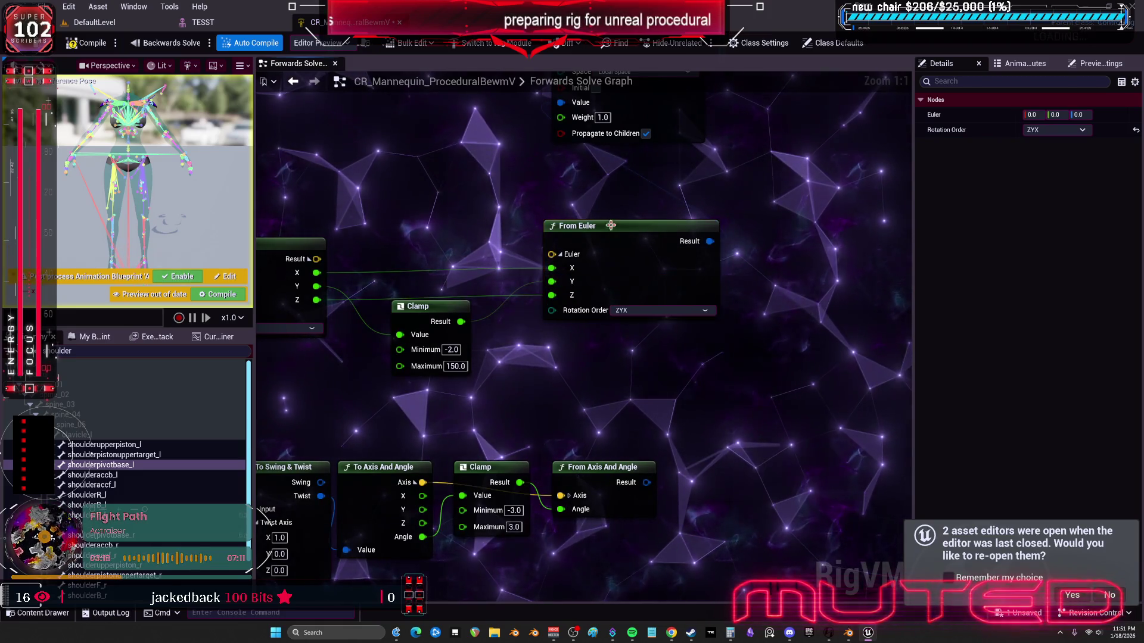
{"action": "left_click_drag", "start_coordinate": [596, 226], "coordinate": [596, 235]}
{"action": "left_click_drag", "start_coordinate": [429, 306], "coordinate": [428, 315]}
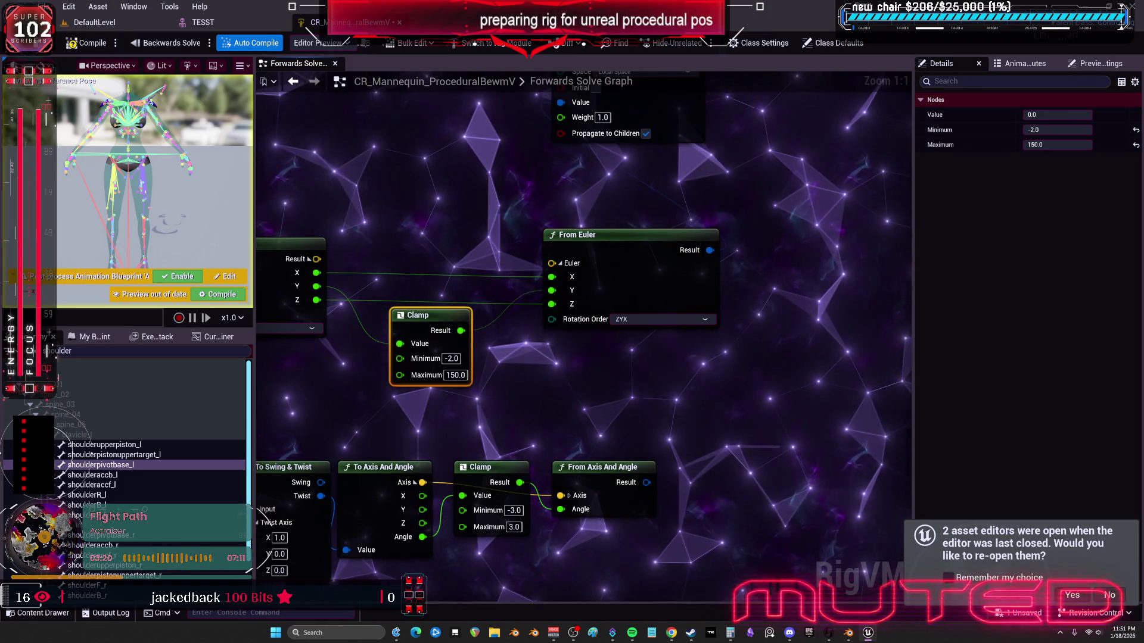
Step: Compile, set the Clamp node's Maximum to 180, and save the Control Rig
{"action": "left_click", "coordinate": [86, 43]}
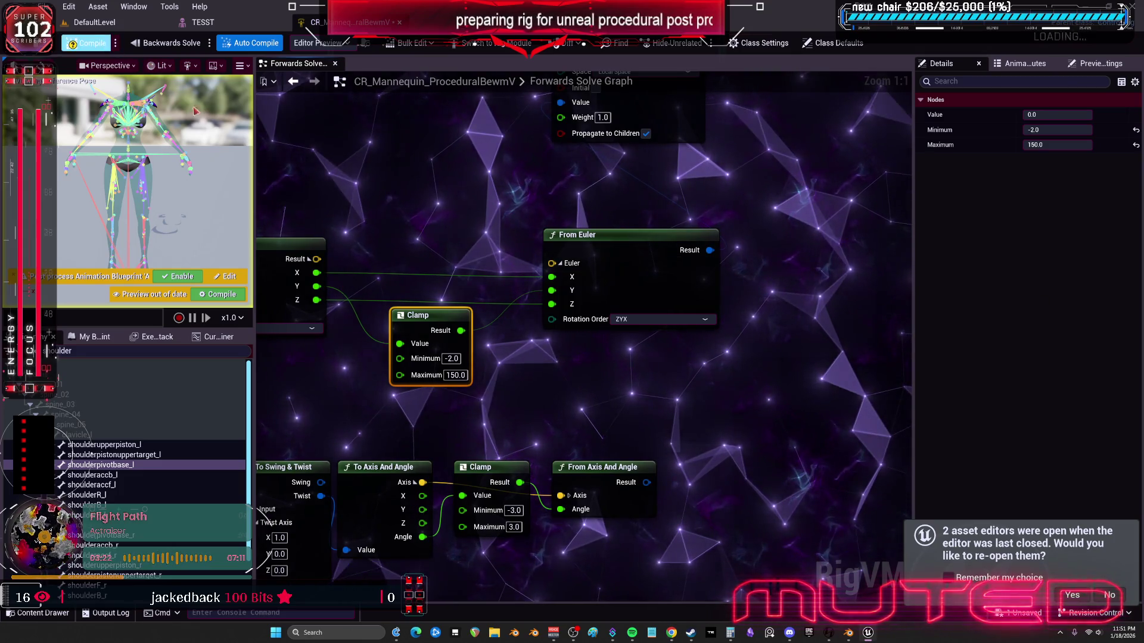
{"action": "left_click", "coordinate": [456, 376]}
{"action": "type", "text": "180"}
{"action": "key", "text": "Return"}
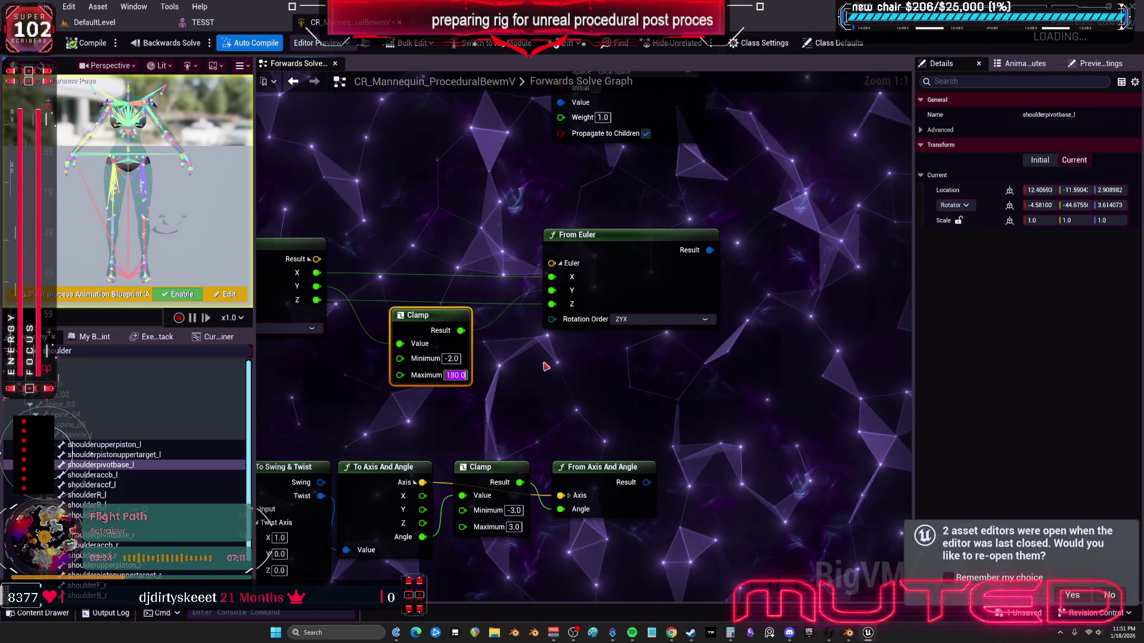
{"action": "key", "text": "ctrl+s"}
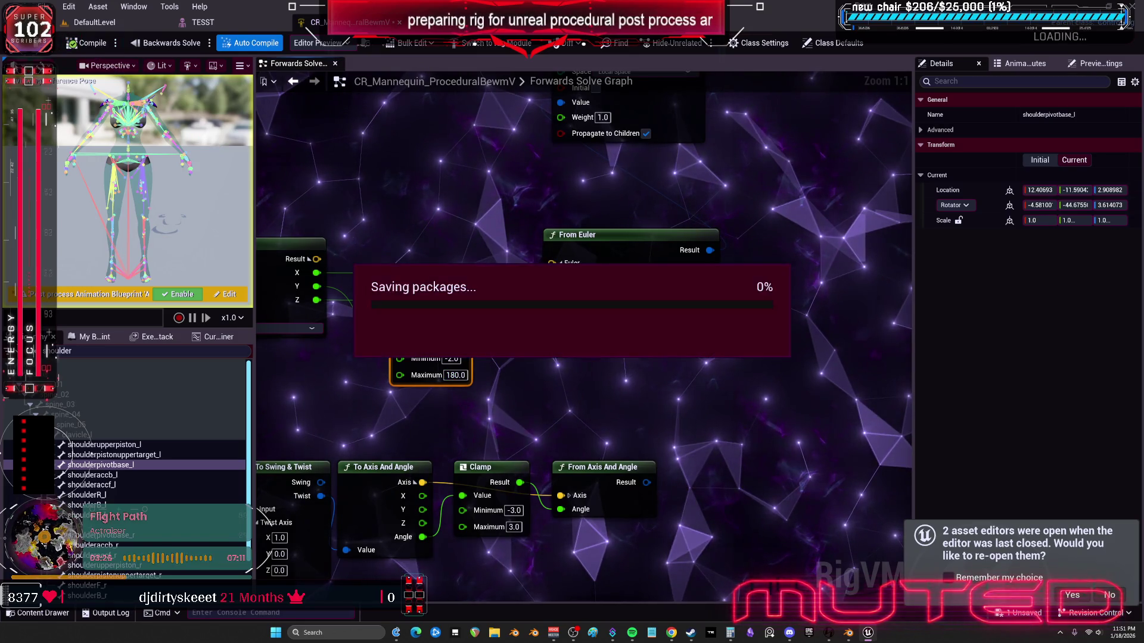
{"action": "key", "text": "ctrl+Tab"}
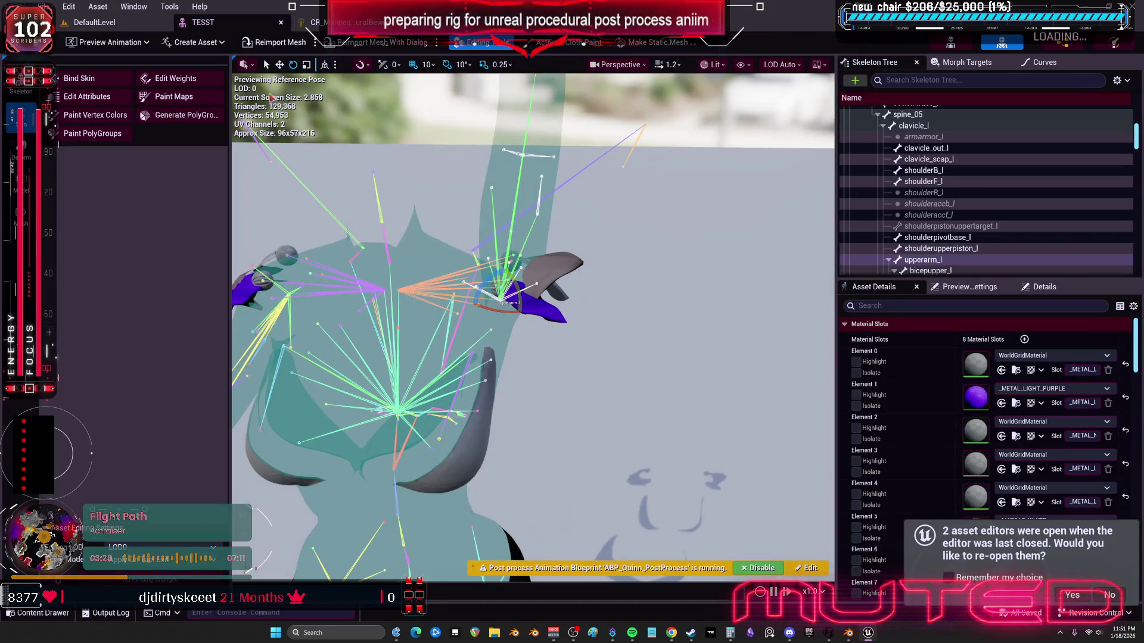
Step: Close the TESST editor and keep the name NewMaterial1 for the new material
{"action": "left_click", "coordinate": [281, 22]}
{"action": "left_click", "coordinate": [94, 22]}
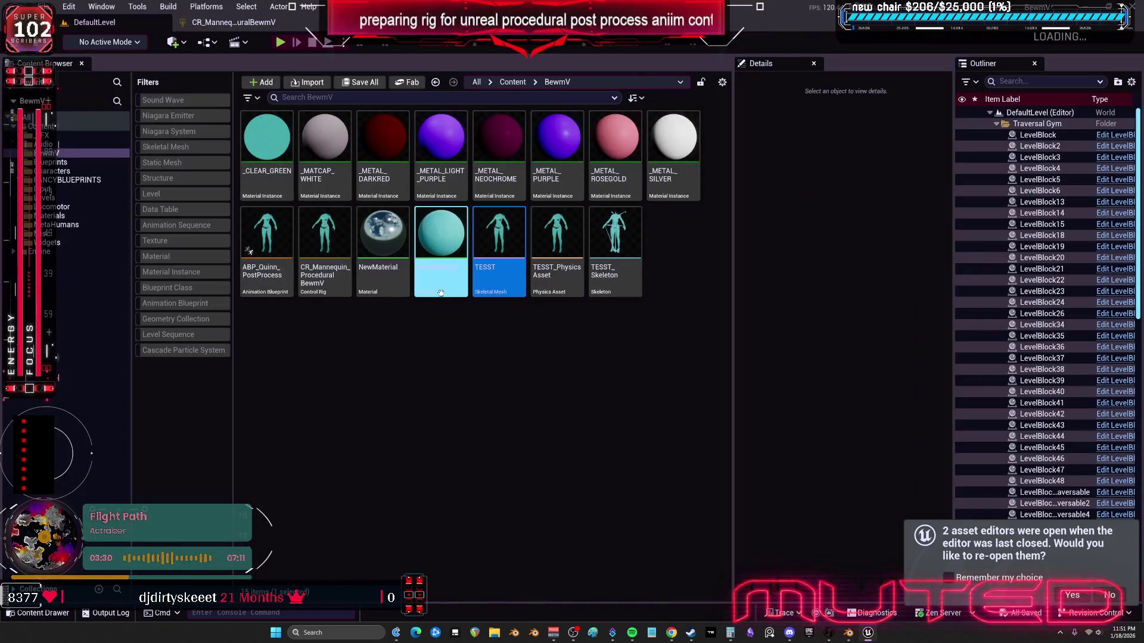
{"action": "left_click", "coordinate": [500, 233]}
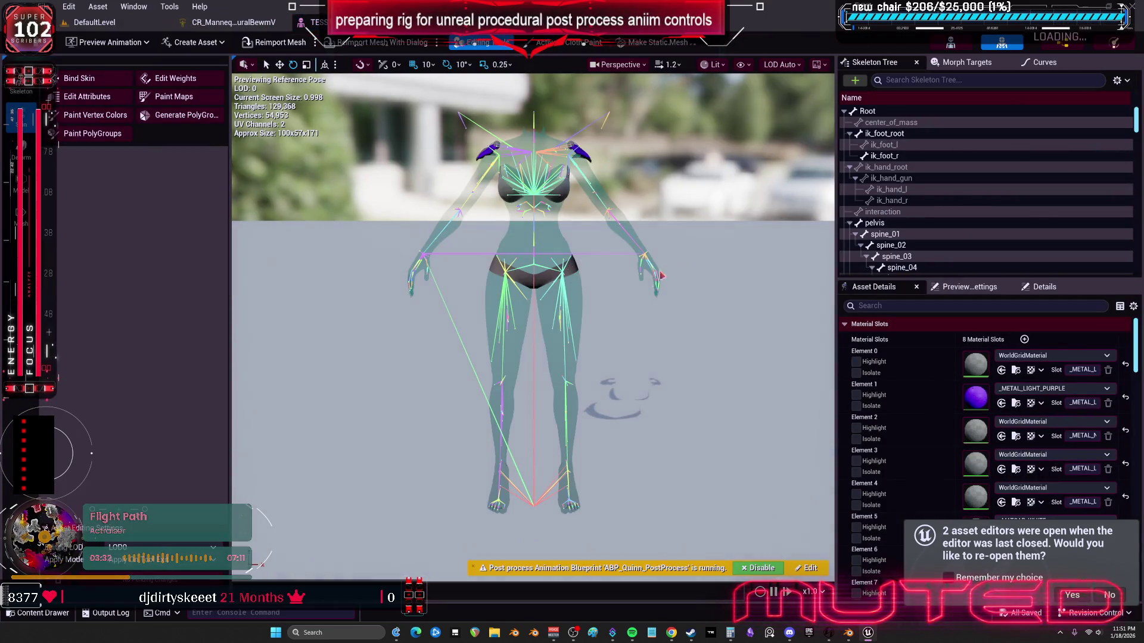
Step: Select upperarm_l on TESST and rotate the left upper arm up to horizontal
{"action": "scroll", "coordinate": [661, 275], "scroll_direction": "up", "scroll_amount": 5}
{"action": "left_click", "coordinate": [608, 390]}
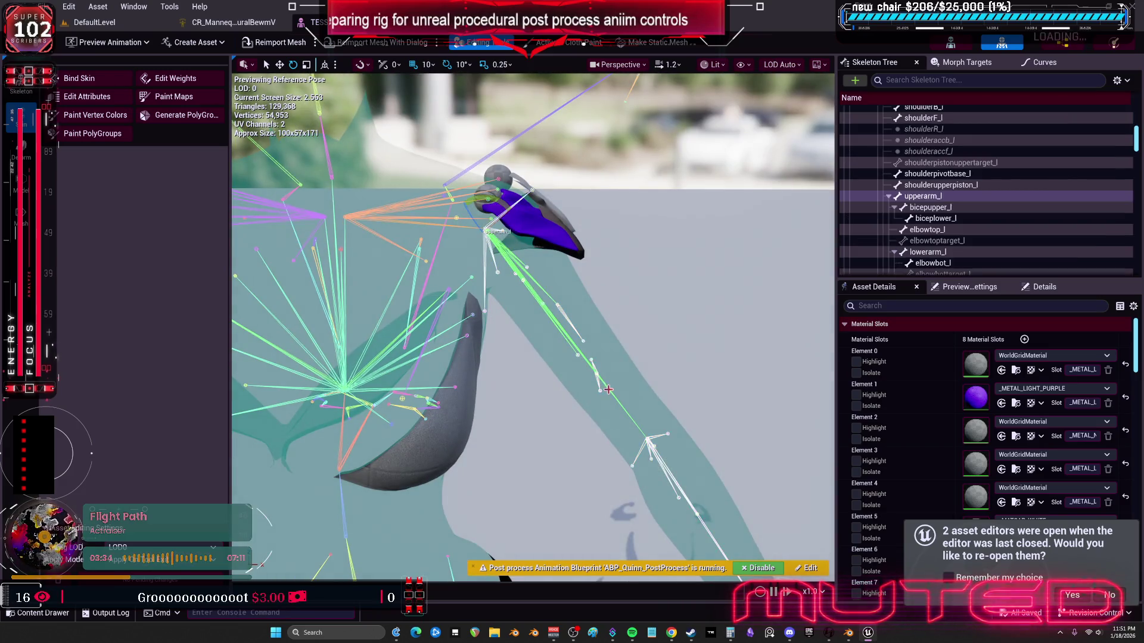
{"action": "left_click_drag", "start_coordinate": [499, 203], "coordinate": [511, 295]}
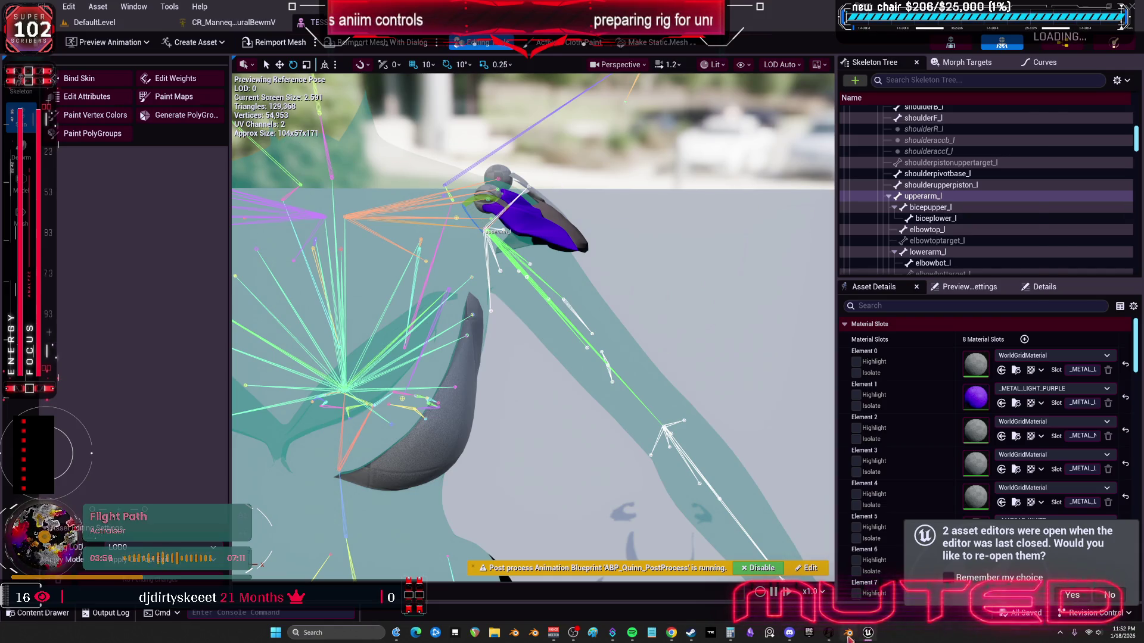
{"action": "key", "text": "alt+Tab"}
Step: Zoom in on the shoulder, enter Edit Mode and select the shoulderpivotbase.l bone
{"action": "key", "text": "shift+alt+z"}
{"action": "scroll", "coordinate": [578, 318], "scroll_direction": "up", "scroll_amount": 3}
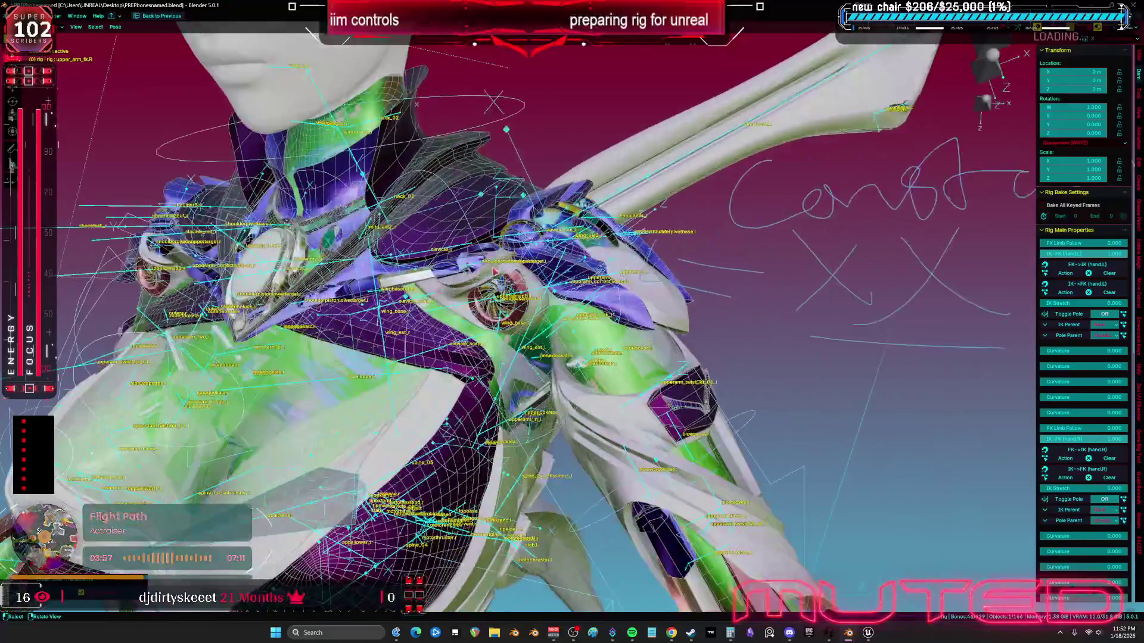
{"action": "left_click", "coordinate": [577, 310]}
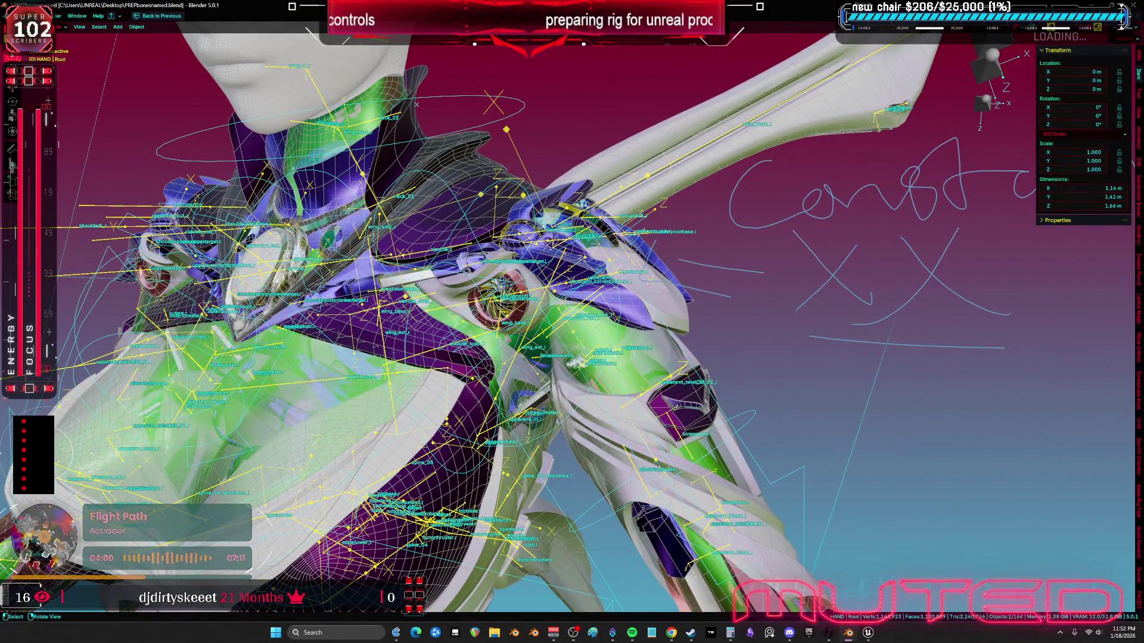
{"action": "key", "text": "Tab"}
{"action": "mouse_move", "coordinate": [576, 310]}
{"action": "left_mouse_down"}
{"action": "mouse_move", "coordinate": [565, 269]}
{"action": "mouse_move", "coordinate": [575, 289]}
{"action": "left_mouse_up"}
{"action": "left_click", "coordinate": [566, 275]}
{"action": "scroll", "coordinate": [568, 286], "scroll_direction": "up", "scroll_amount": 3}
Step: Rotate shoulderpivotbase.l 180° about Z and return to object mode
{"action": "type", "text": "rz"}
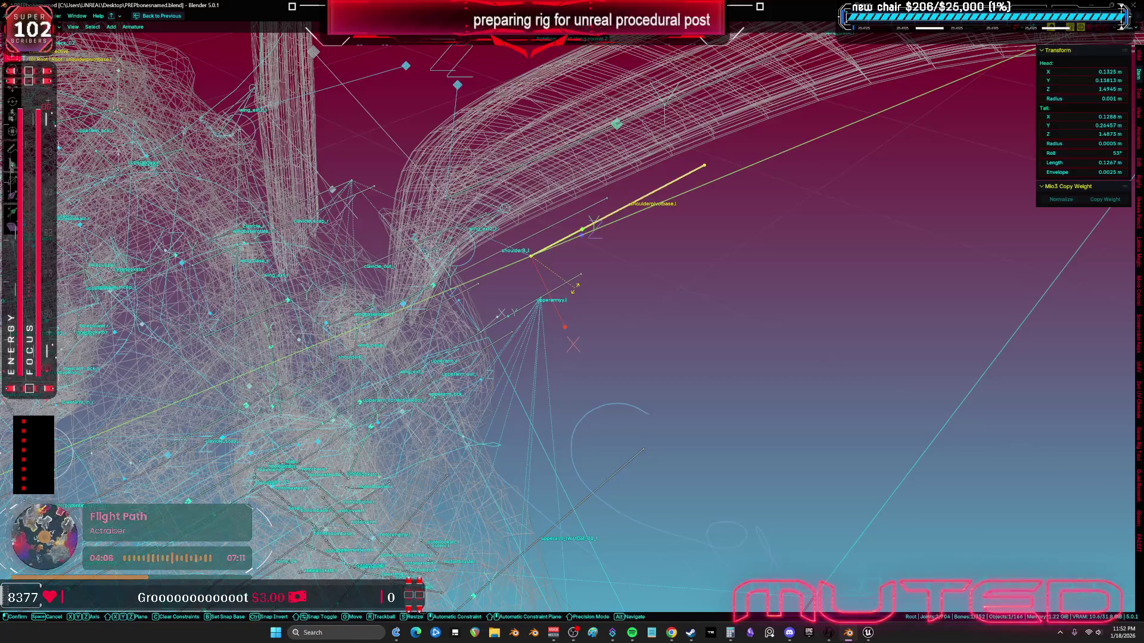
{"action": "type", "text": "11"}
{"action": "key", "text": "BackSpace"}
{"action": "key", "text": "BackSpace"}
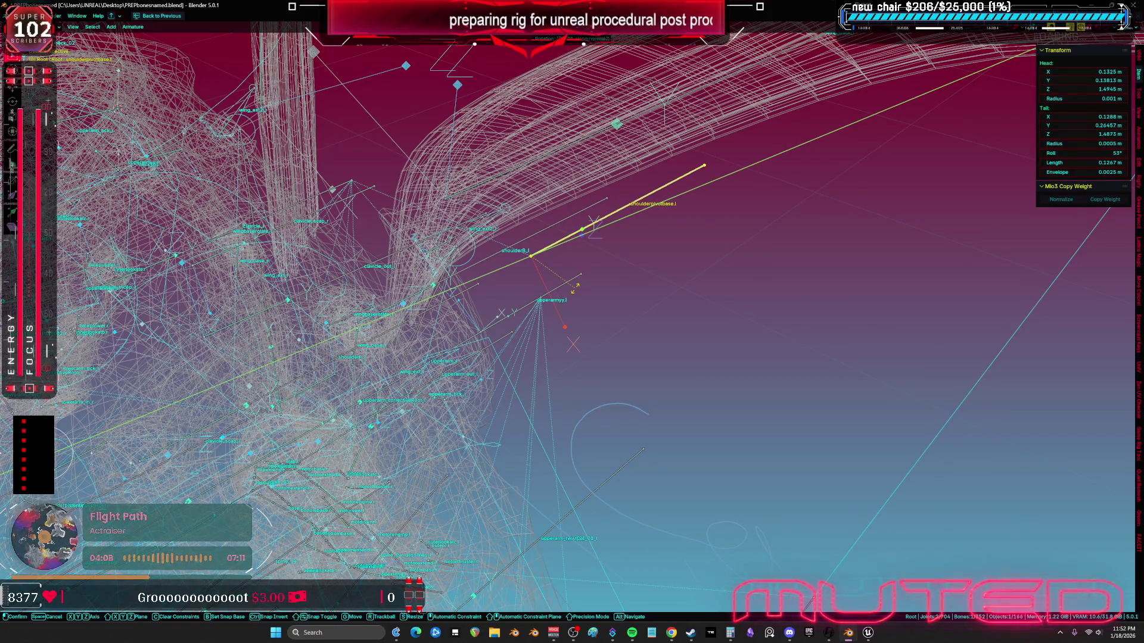
{"action": "type", "text": "180"}
{"action": "key", "text": "Return"}
{"action": "mouse_move", "coordinate": [574, 287]}
{"action": "left_mouse_down"}
{"action": "mouse_move", "coordinate": [602, 283]}
{"action": "mouse_move", "coordinate": [620, 257]}
{"action": "mouse_move", "coordinate": [595, 302]}
{"action": "left_mouse_up"}
{"action": "key", "text": "Tab"}
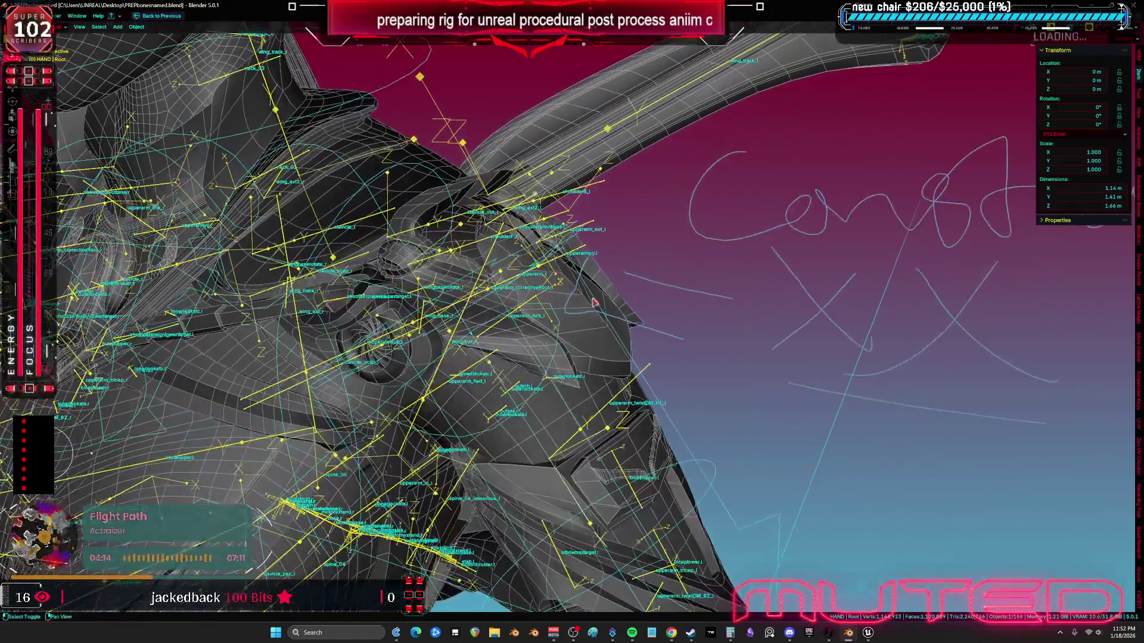
Step: Select the SKM_BewmV4.002 body mesh and the rig's Root for export
{"action": "key", "text": "ctrl+Tab"}
{"action": "left_click", "coordinate": [574, 371]}
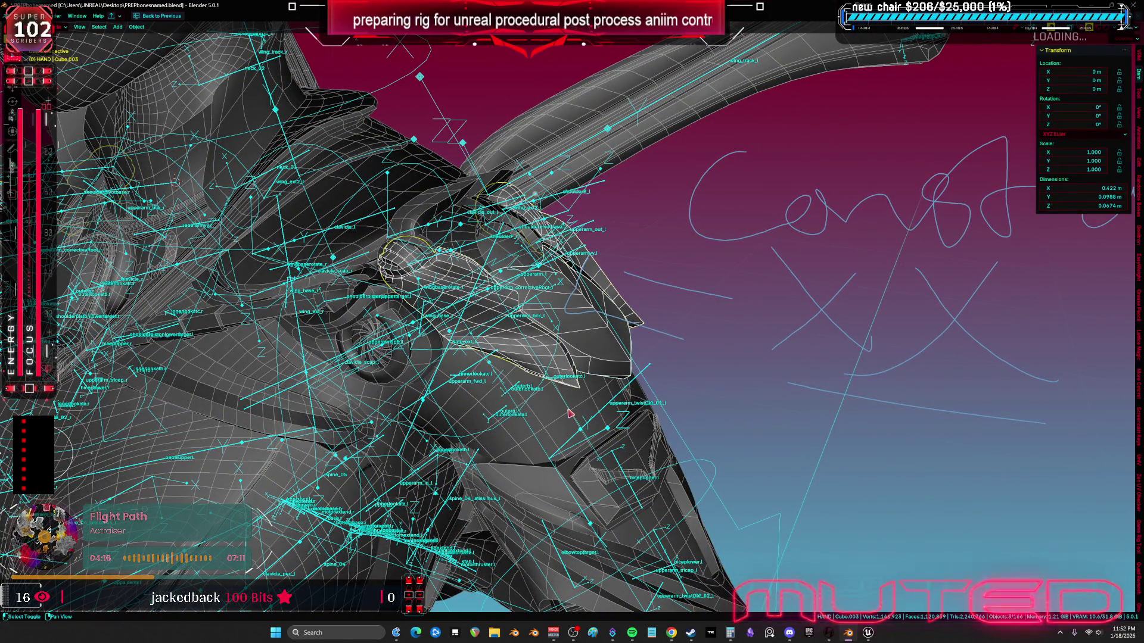
{"action": "left_click", "coordinate": [587, 365]}
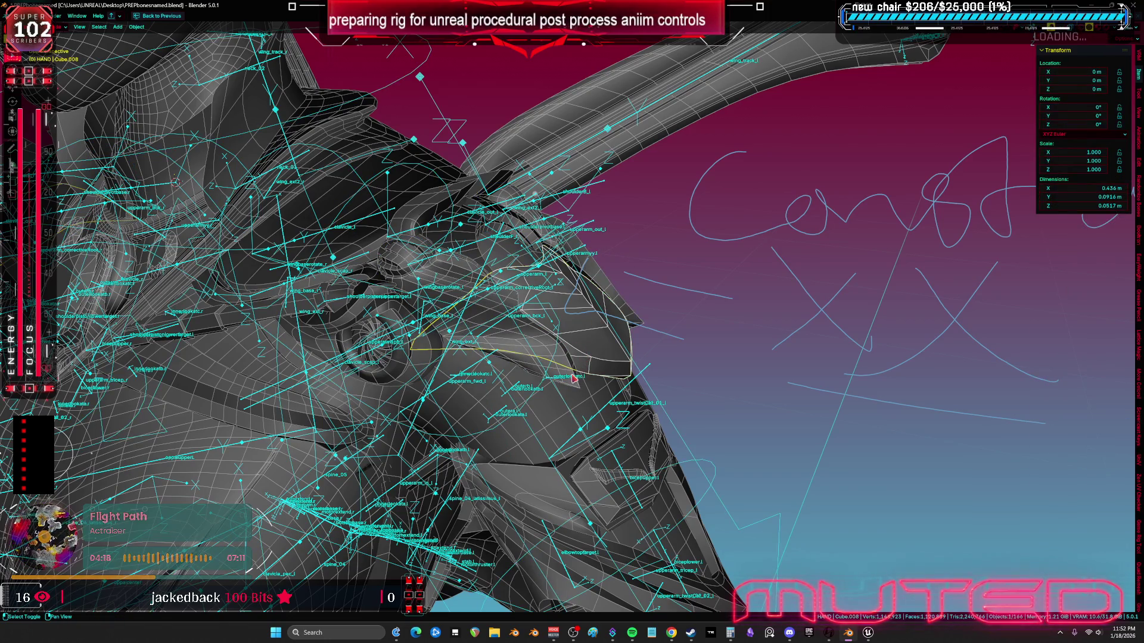
{"action": "key", "text": "ctrl+z"}
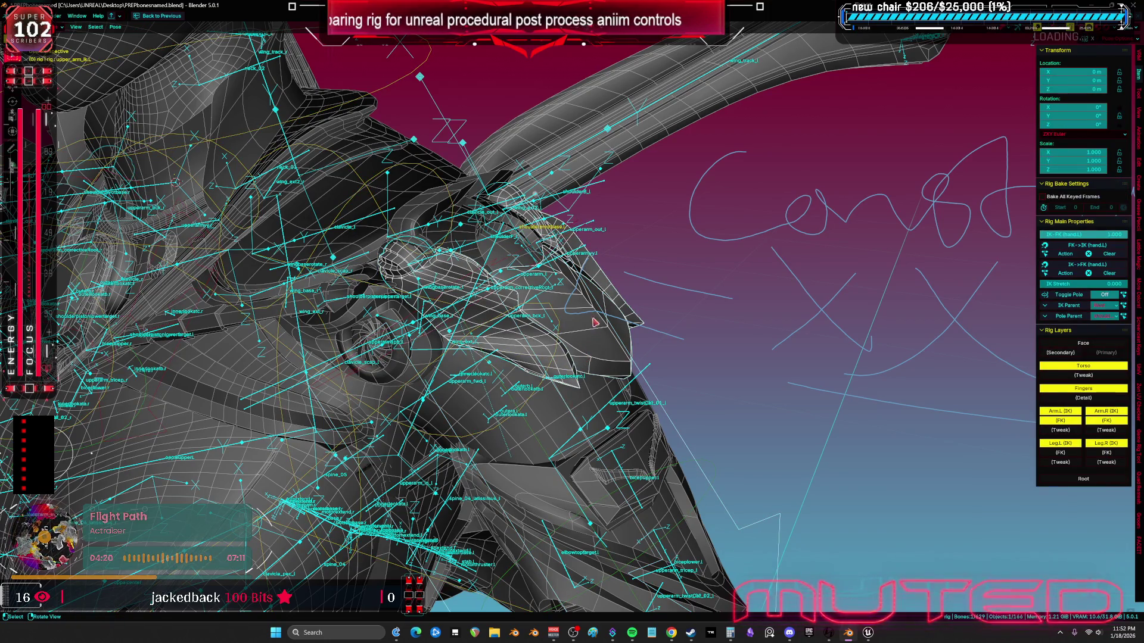
{"action": "left_click", "coordinate": [557, 426]}
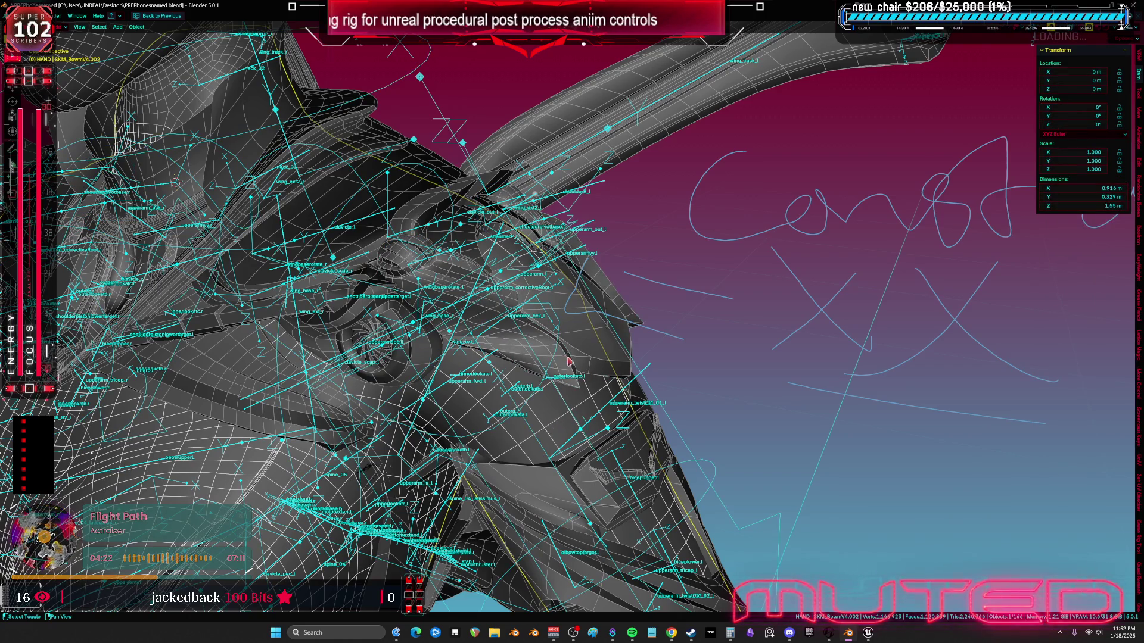
{"action": "left_click", "coordinate": [596, 224]}
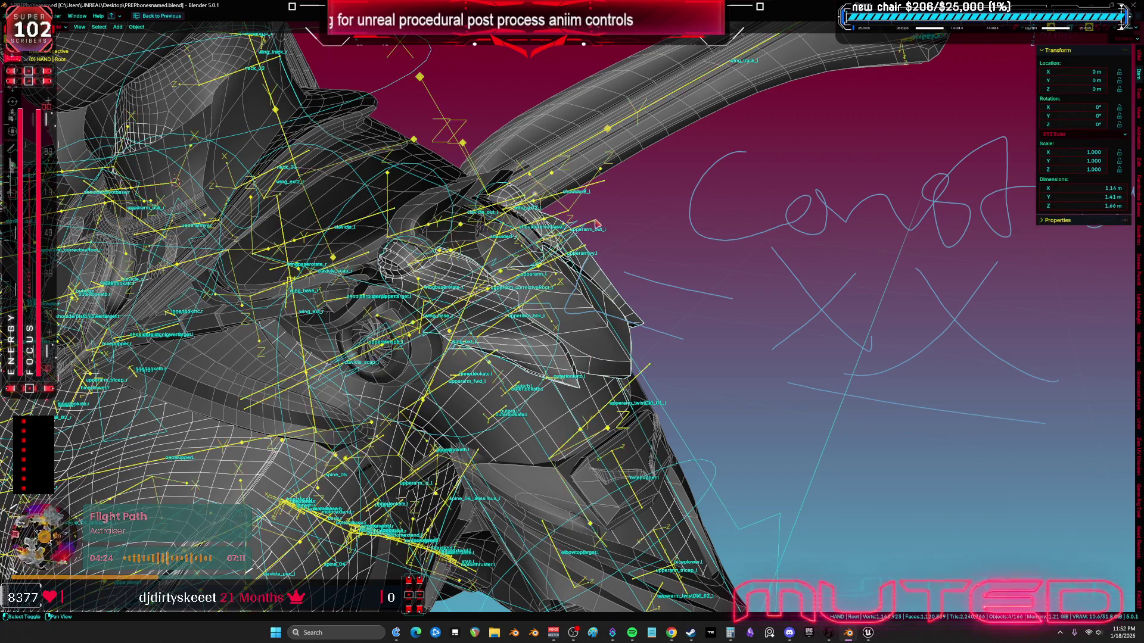
Step: Export the rig as FBX to TESST.fbx
{"action": "left_click", "coordinate": [18, 15]}
{"action": "mouse_move", "coordinate": [71, 146]}
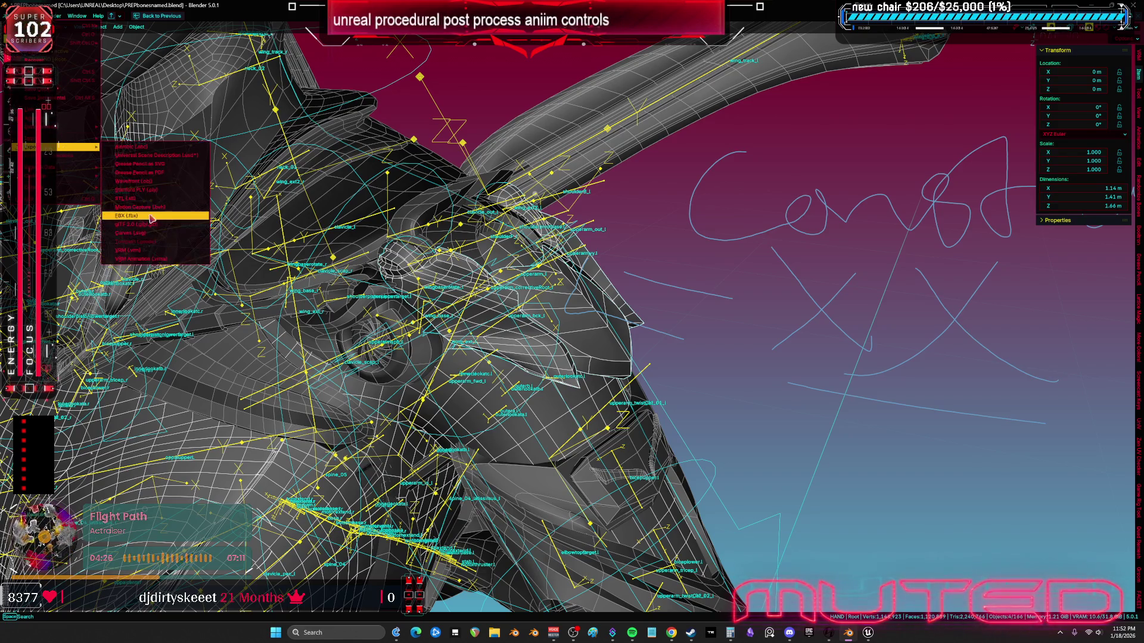
{"action": "left_click", "coordinate": [151, 218]}
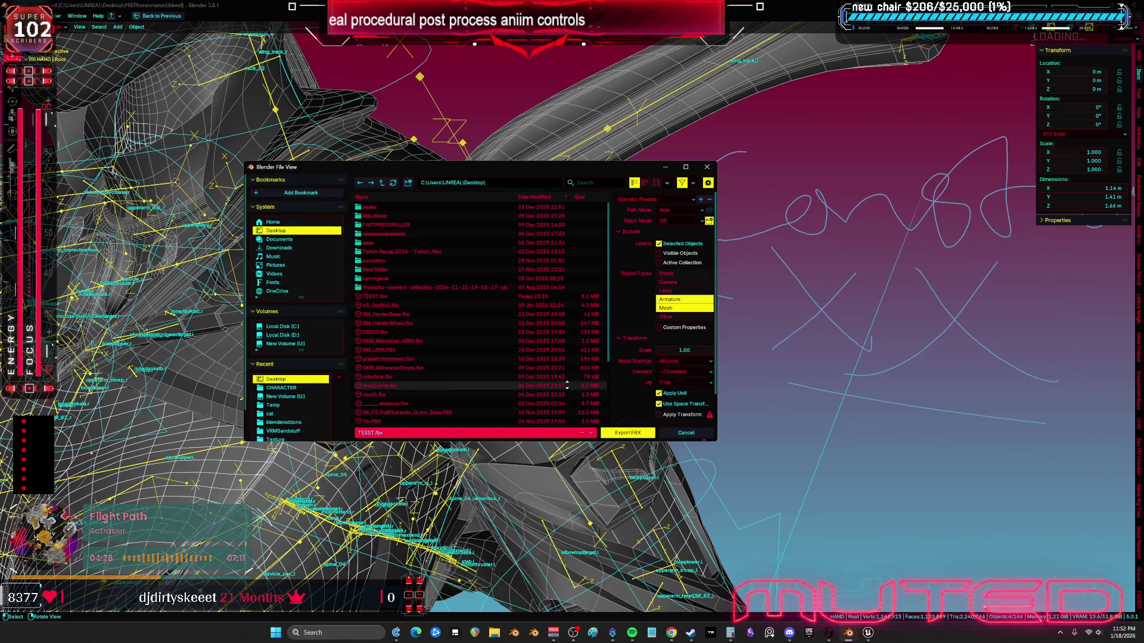
{"action": "left_click", "coordinate": [628, 433]}
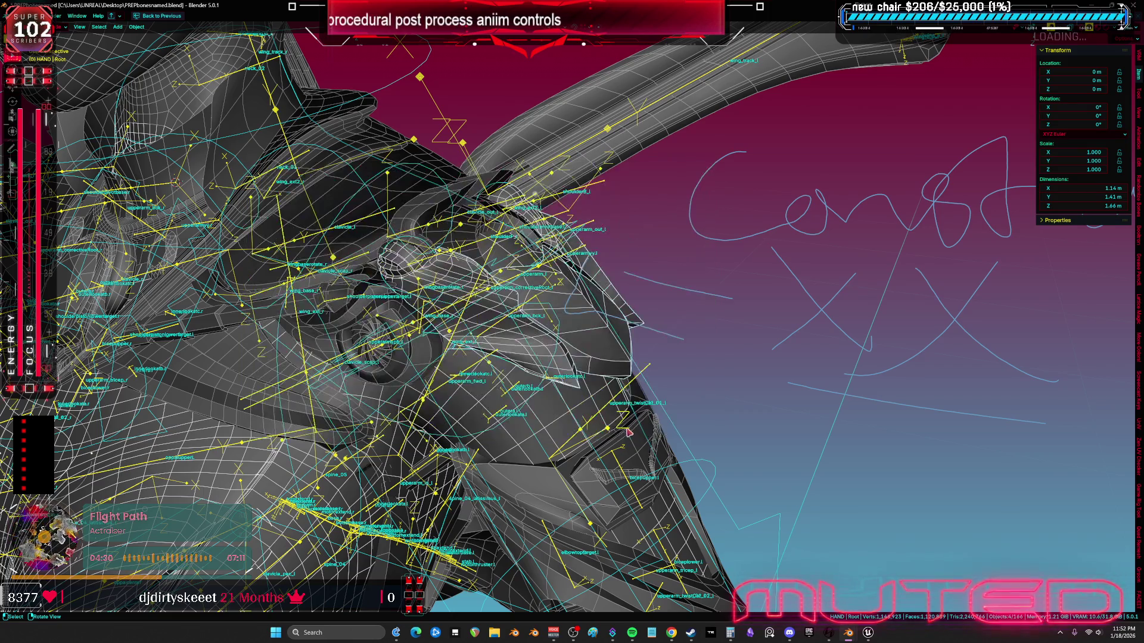
{"action": "scroll", "coordinate": [631, 405], "scroll_direction": "down", "scroll_amount": 3}
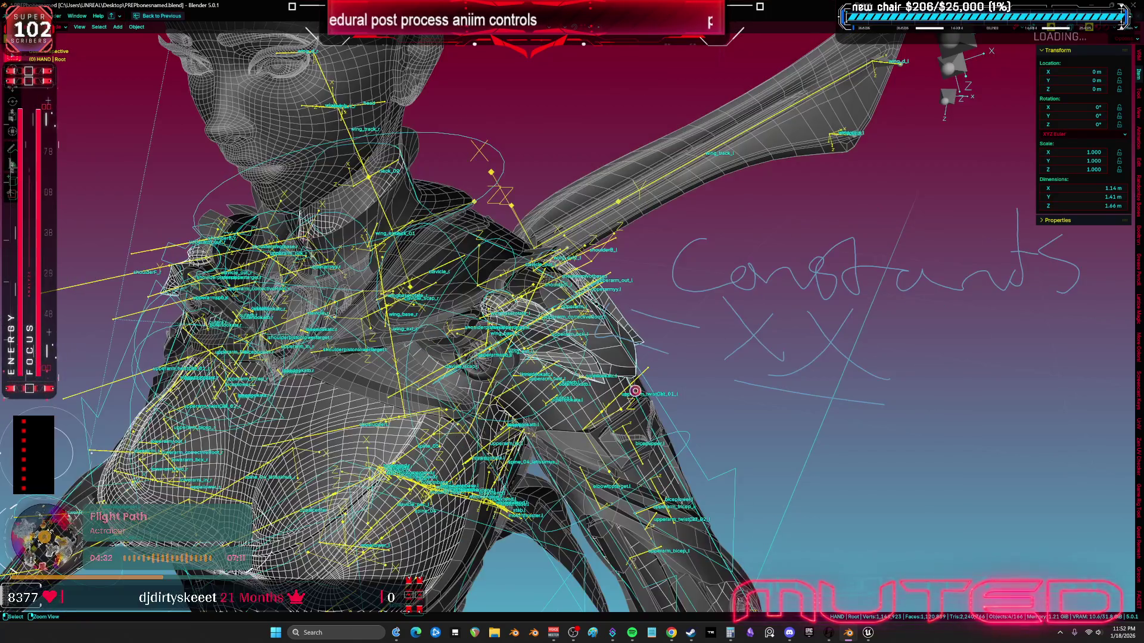
{"action": "key", "text": "alt+Tab"}
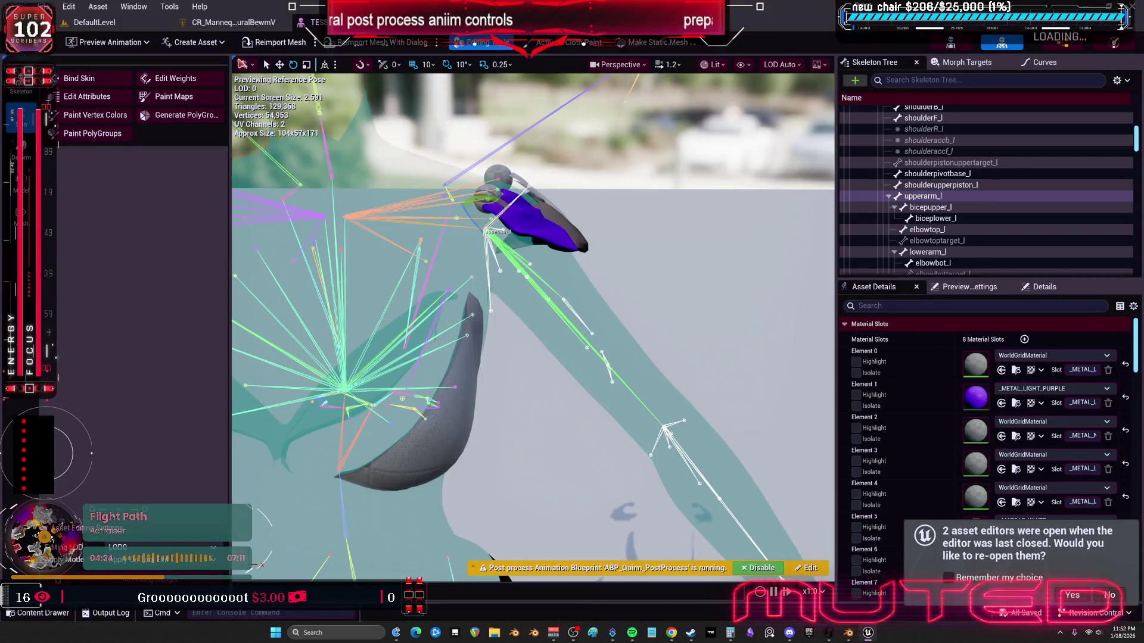
Step: Reimport TESST from the updated FBX, then reopen the CR_Mannequin_ProceduralBewmV Control Rig
{"action": "left_click", "coordinate": [198, 24]}
{"action": "left_click", "coordinate": [93, 24]}
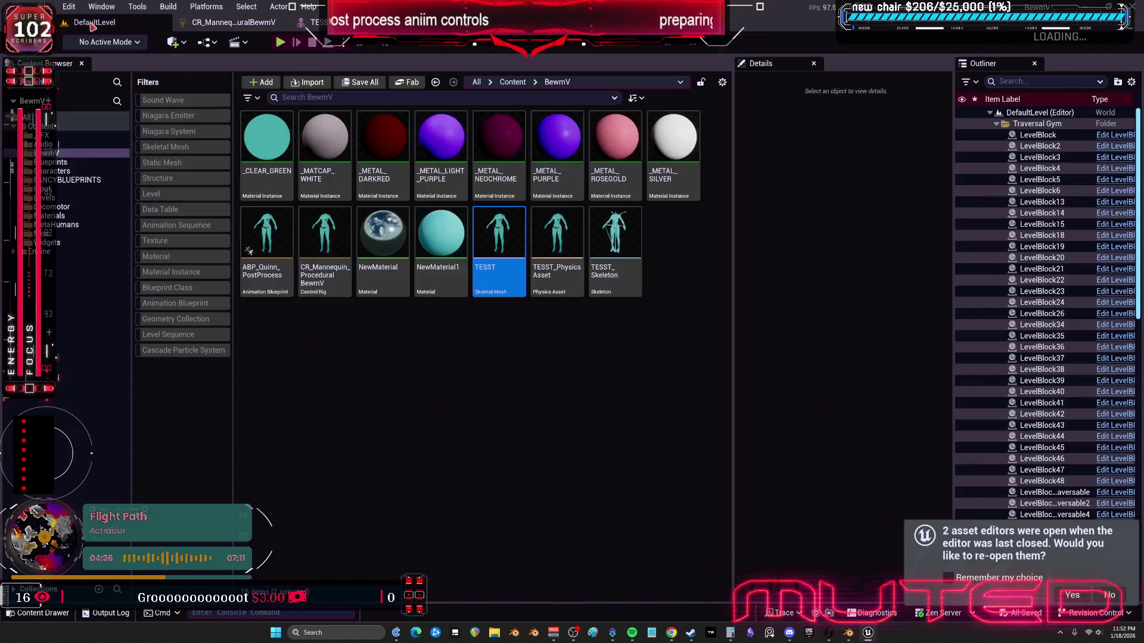
{"action": "right_click", "coordinate": [503, 225]}
{"action": "left_click", "coordinate": [581, 284]}
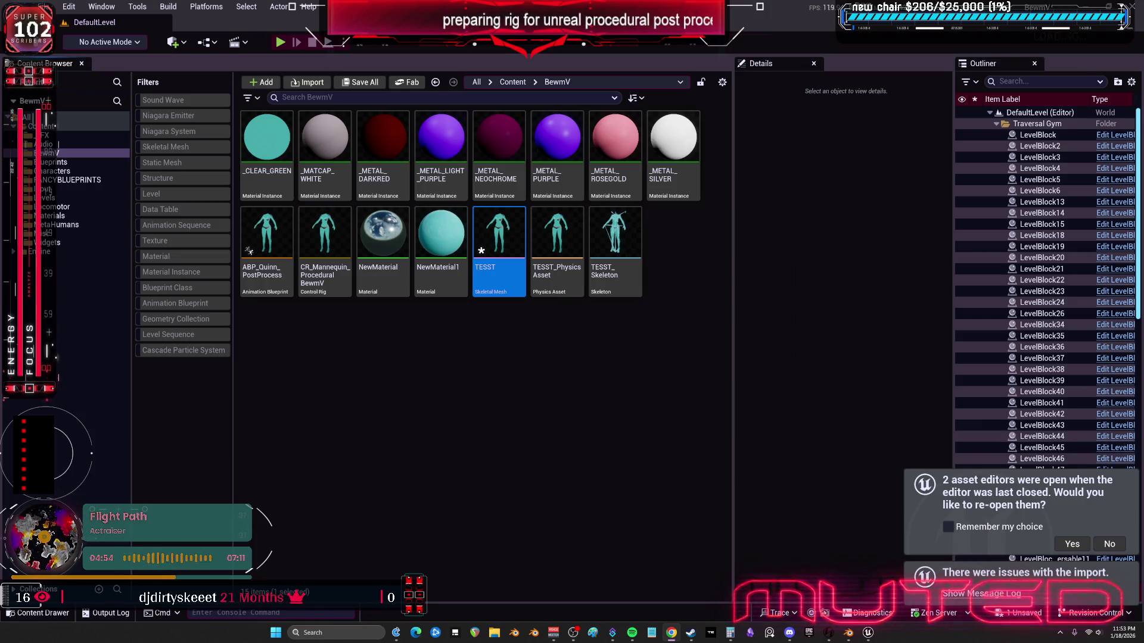
{"action": "left_click", "coordinate": [1072, 544]}
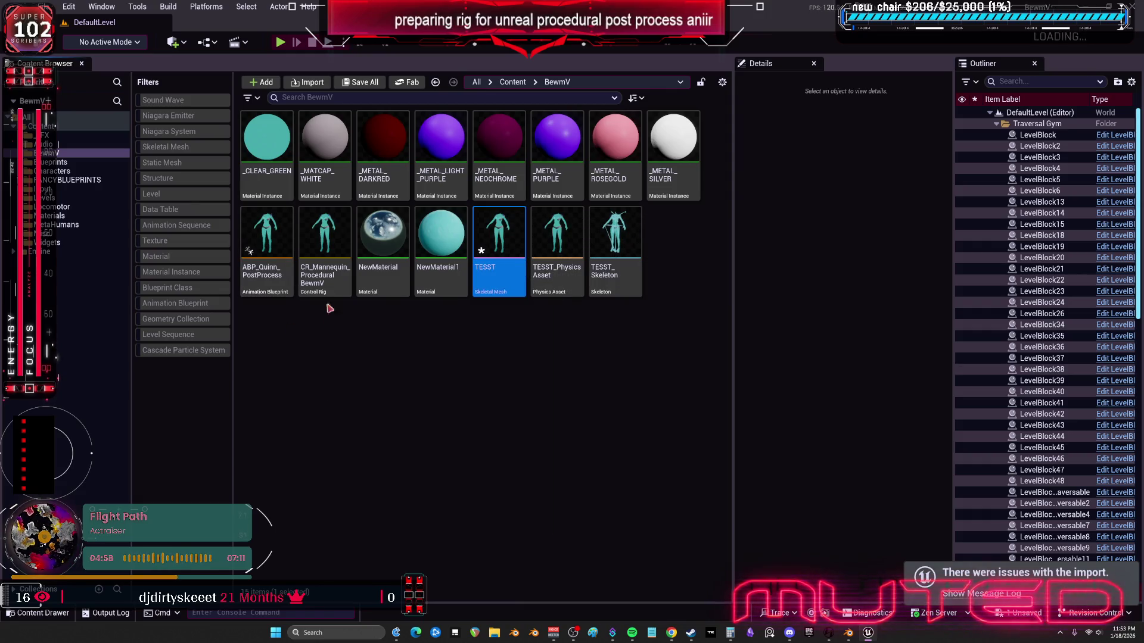
{"action": "double_click", "coordinate": [330, 279]}
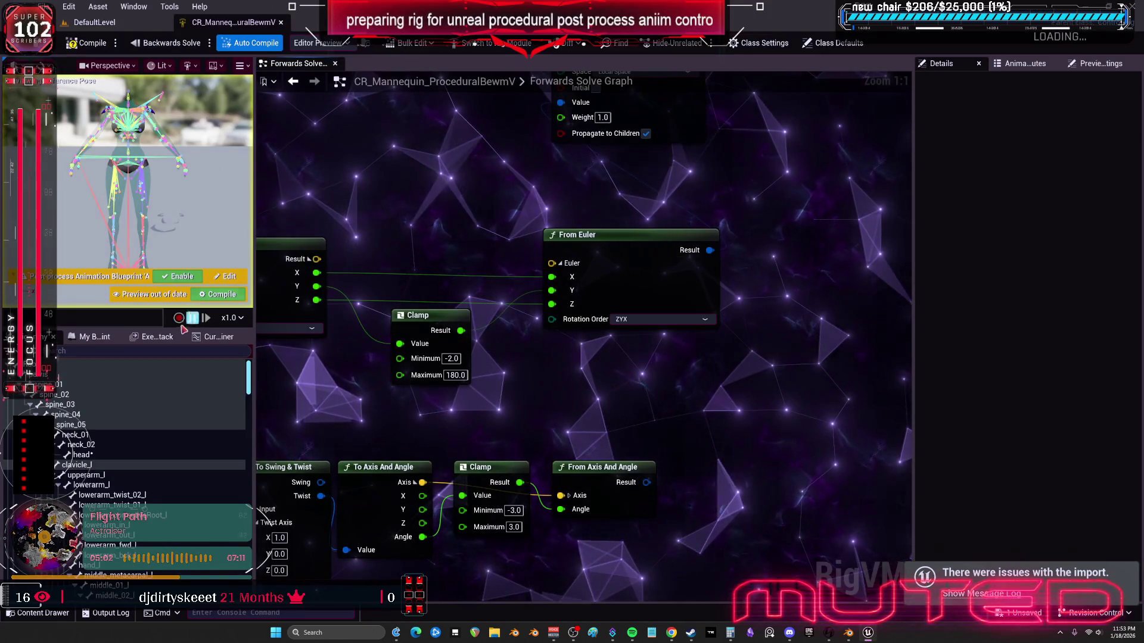
Step: Decline reparenting spine_02 and delete every bone from the rig hierarchy
{"action": "left_click_drag", "start_coordinate": [192, 394], "coordinate": [197, 385]}
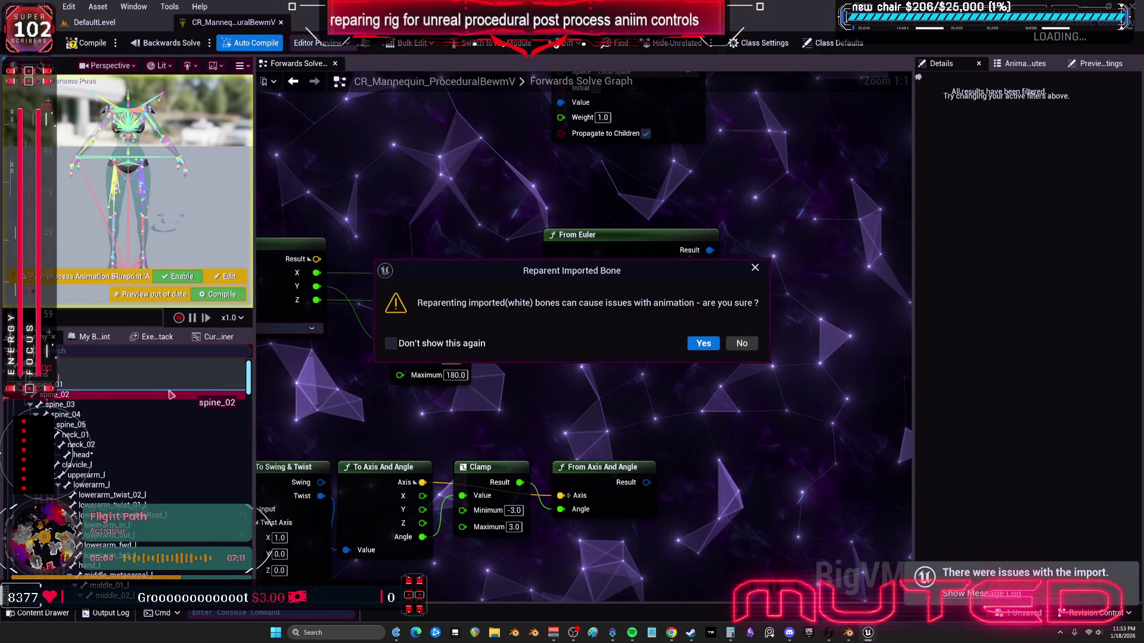
{"action": "left_click", "coordinate": [742, 343]}
{"action": "key", "text": "ctrl+a"}
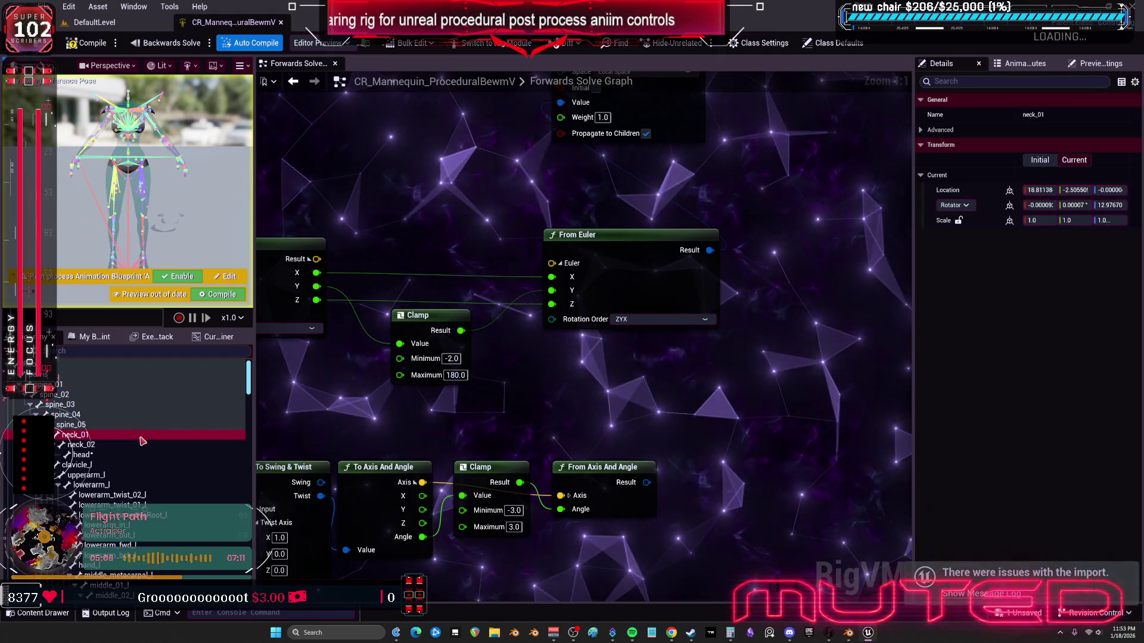
{"action": "key", "text": "Delete"}
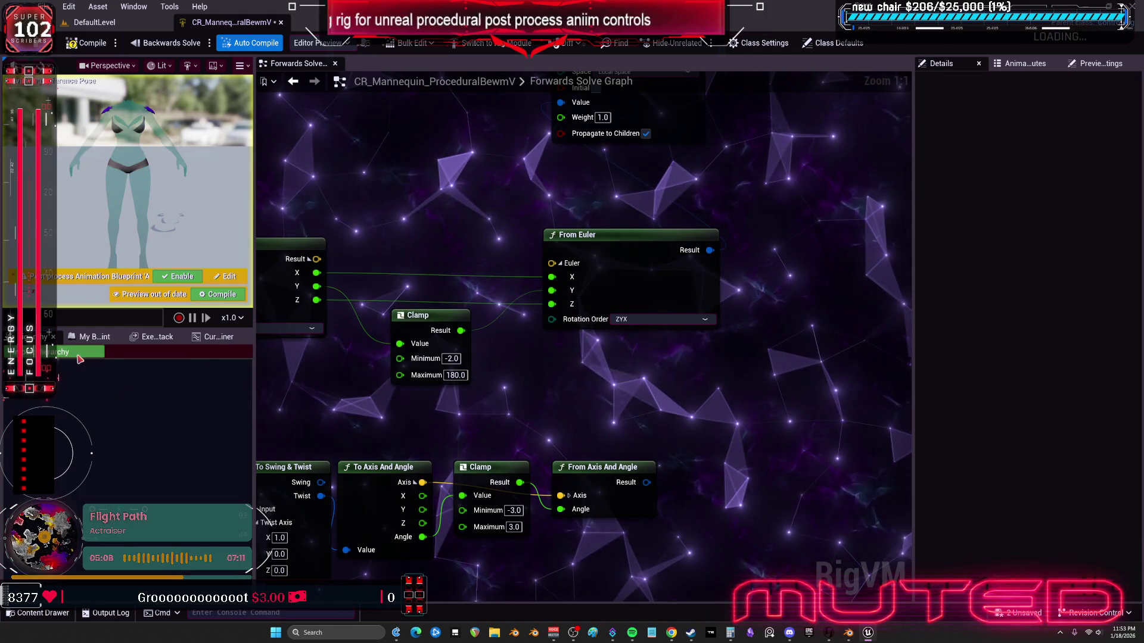
Step: Import the bone hierarchy using TESST as the source mesh
{"action": "left_click", "coordinate": [679, 332]}
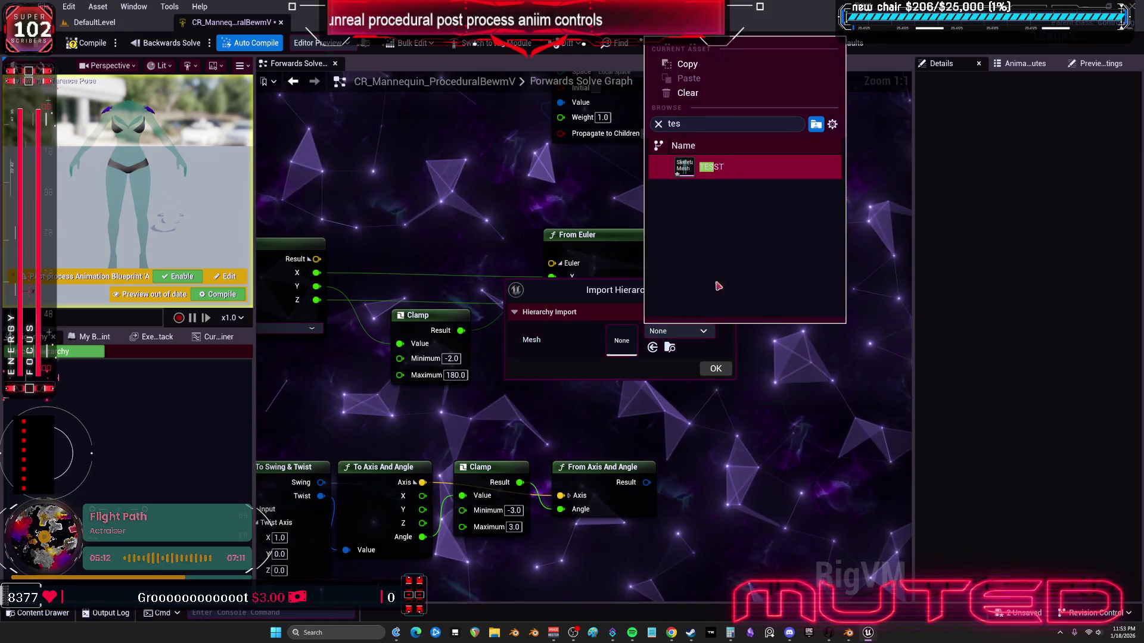
{"action": "left_click", "coordinate": [707, 170]}
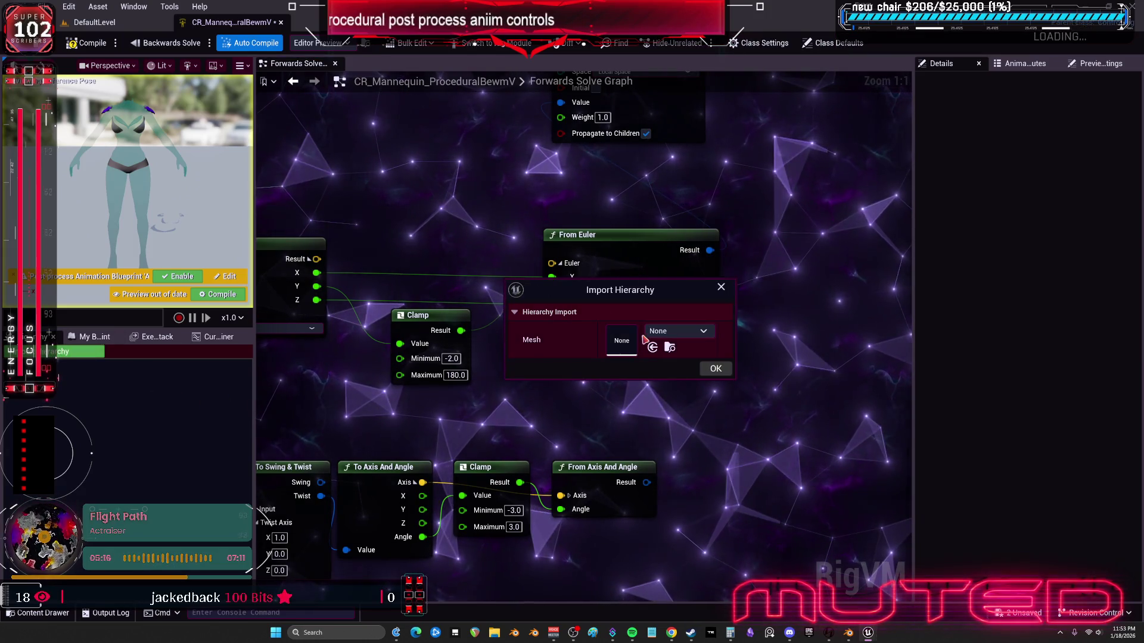
{"action": "left_click", "coordinate": [654, 332]}
{"action": "type", "text": "tess"}
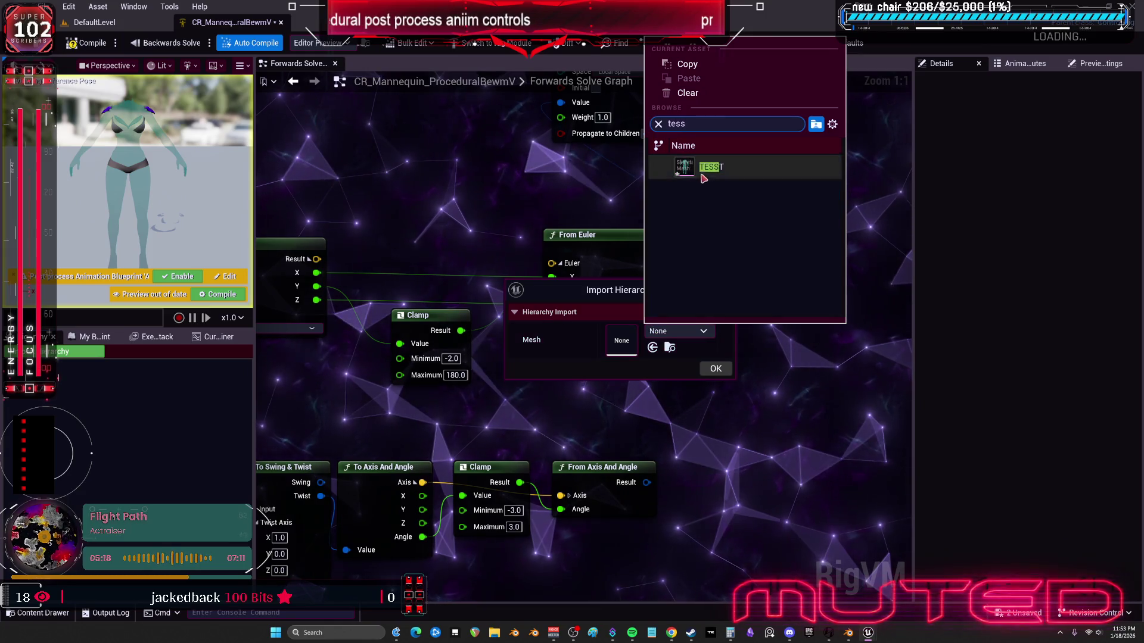
{"action": "left_click", "coordinate": [702, 173]}
{"action": "left_click", "coordinate": [716, 370]}
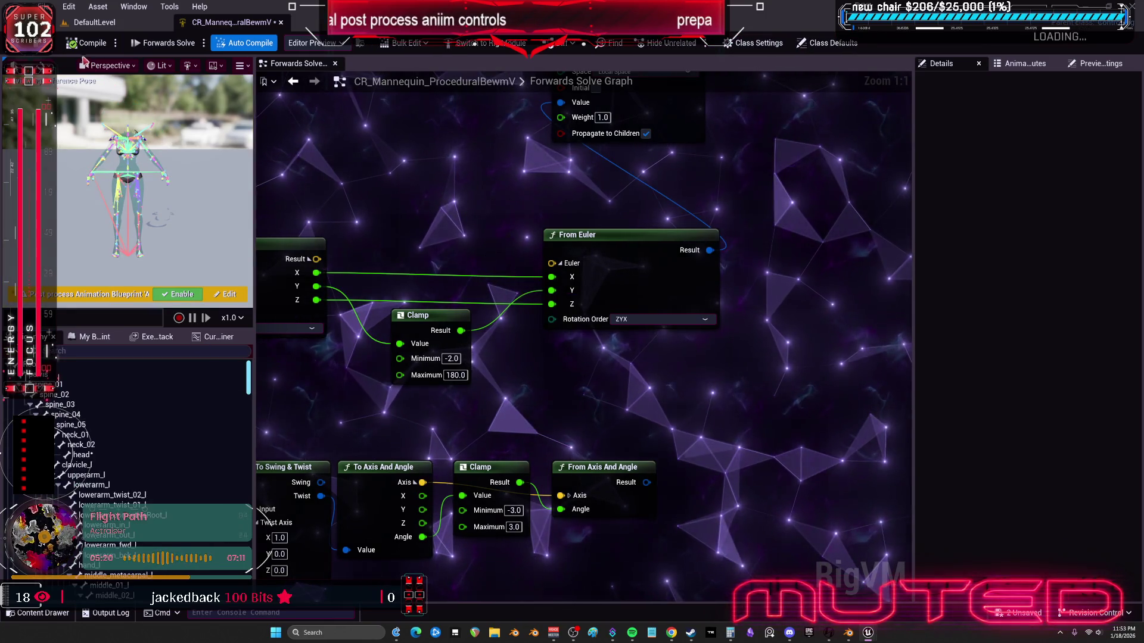
{"action": "scroll", "coordinate": [547, 308], "scroll_direction": "down", "scroll_amount": 3}
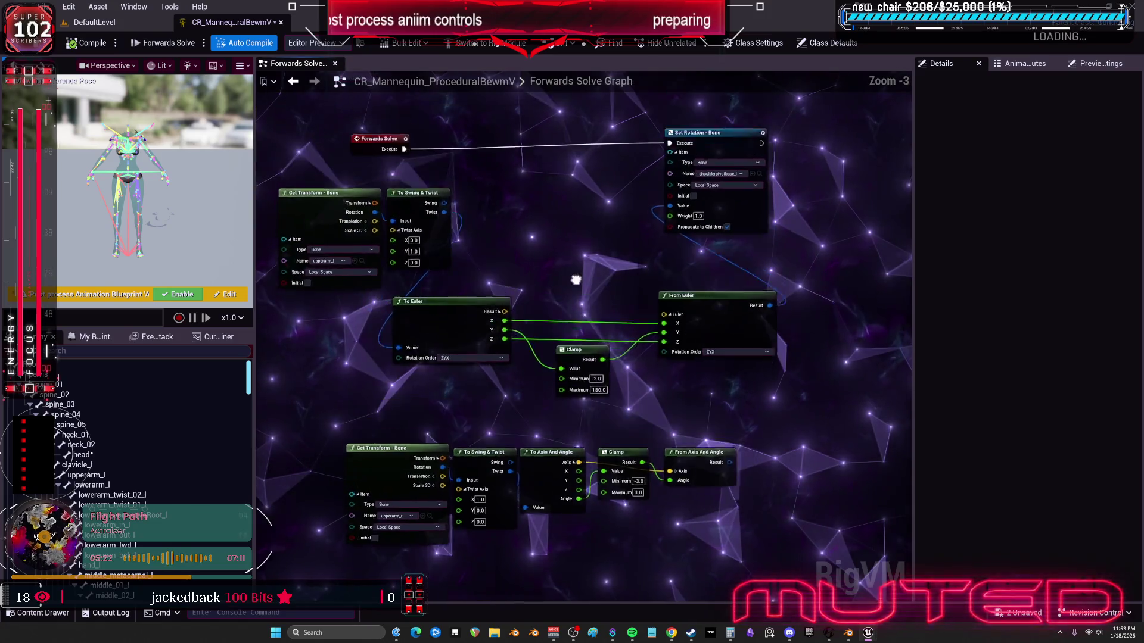
{"action": "scroll", "coordinate": [542, 352], "scroll_direction": "up", "scroll_amount": 1}
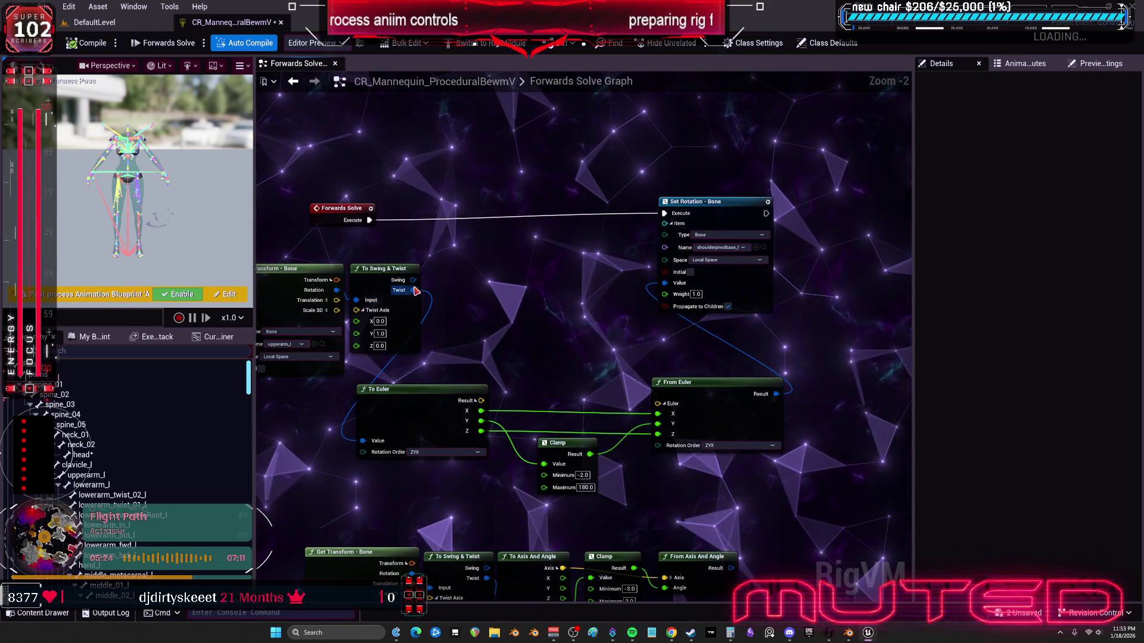
{"action": "left_click_drag", "start_coordinate": [666, 290], "coordinate": [493, 288]}
Step: Change the upper Clamp node's Maximum from 180 to 90
{"action": "left_click", "coordinate": [379, 335]}
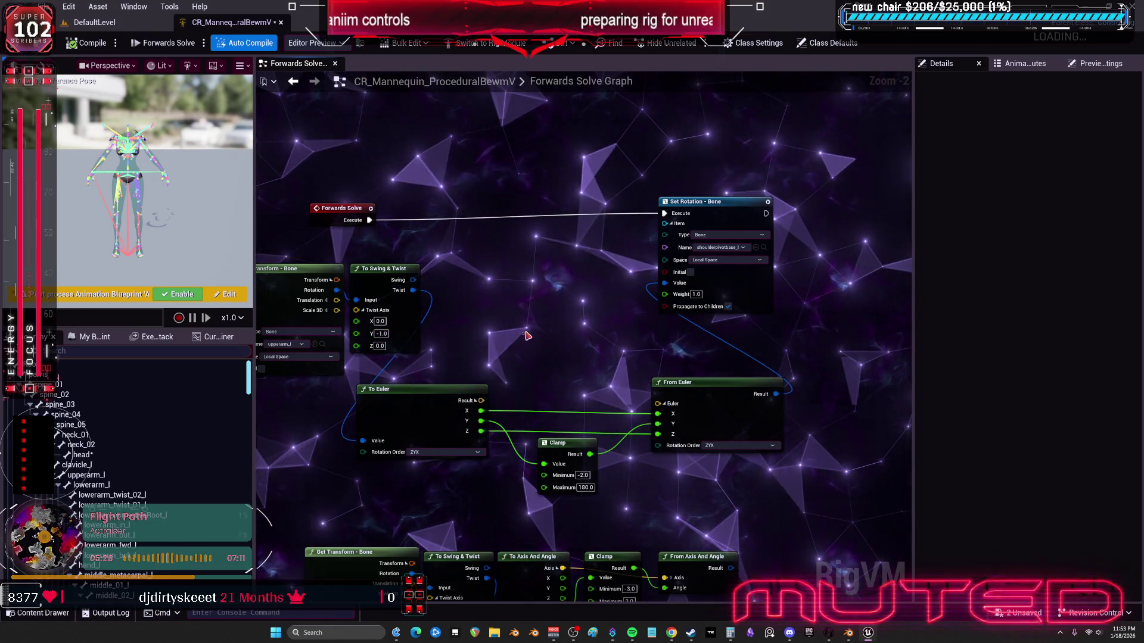
{"action": "left_click_drag", "start_coordinate": [526, 336], "coordinate": [505, 329]}
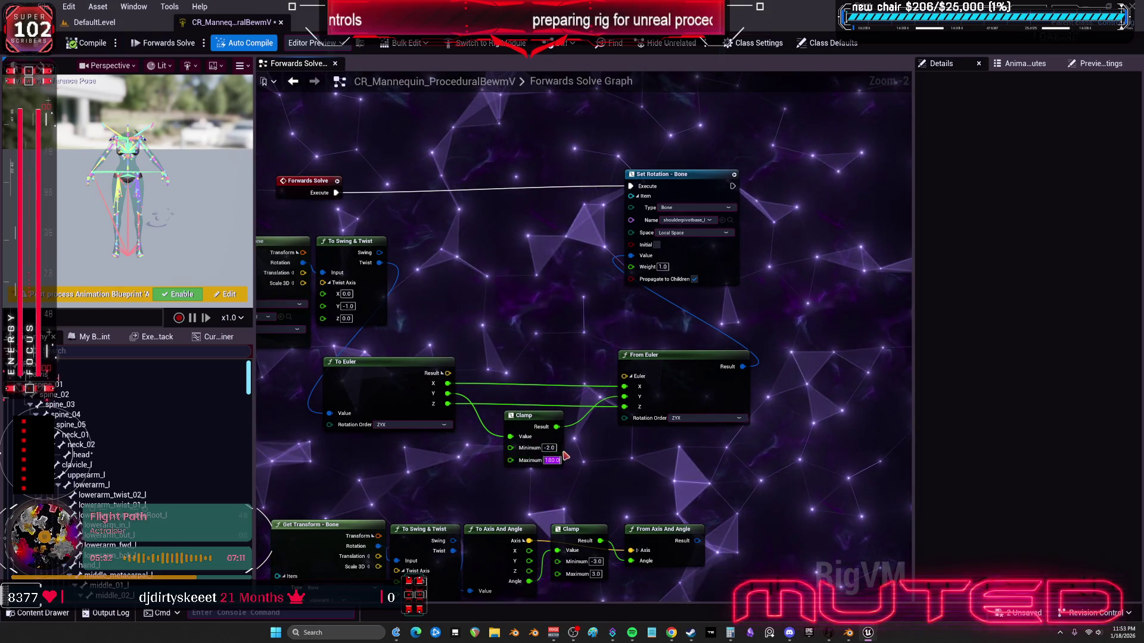
{"action": "type", "text": "90"}
{"action": "key", "text": "Return"}
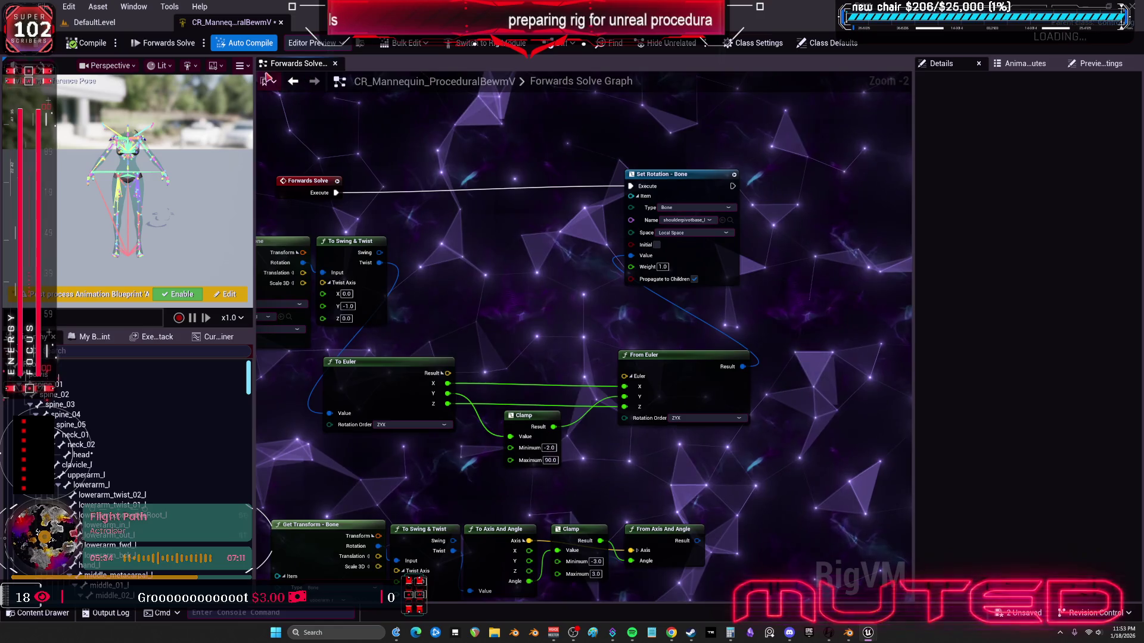
Step: Open TESST, select upperarm_l and rotate it to test the shoulder response
{"action": "key", "text": "ctrl+b"}
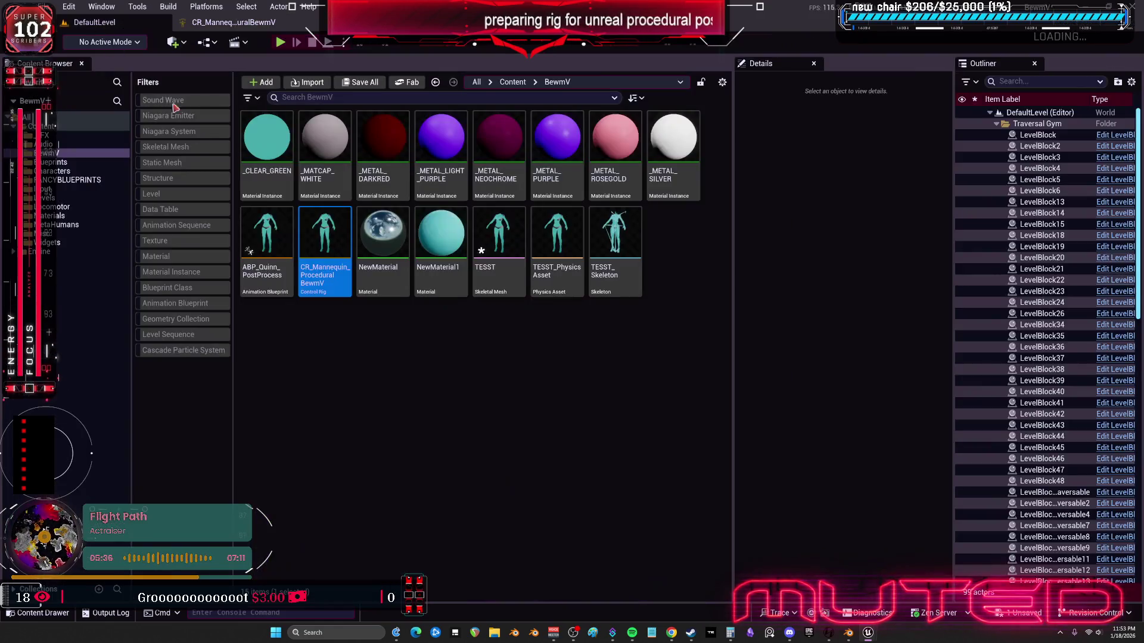
{"action": "double_click", "coordinate": [511, 257]}
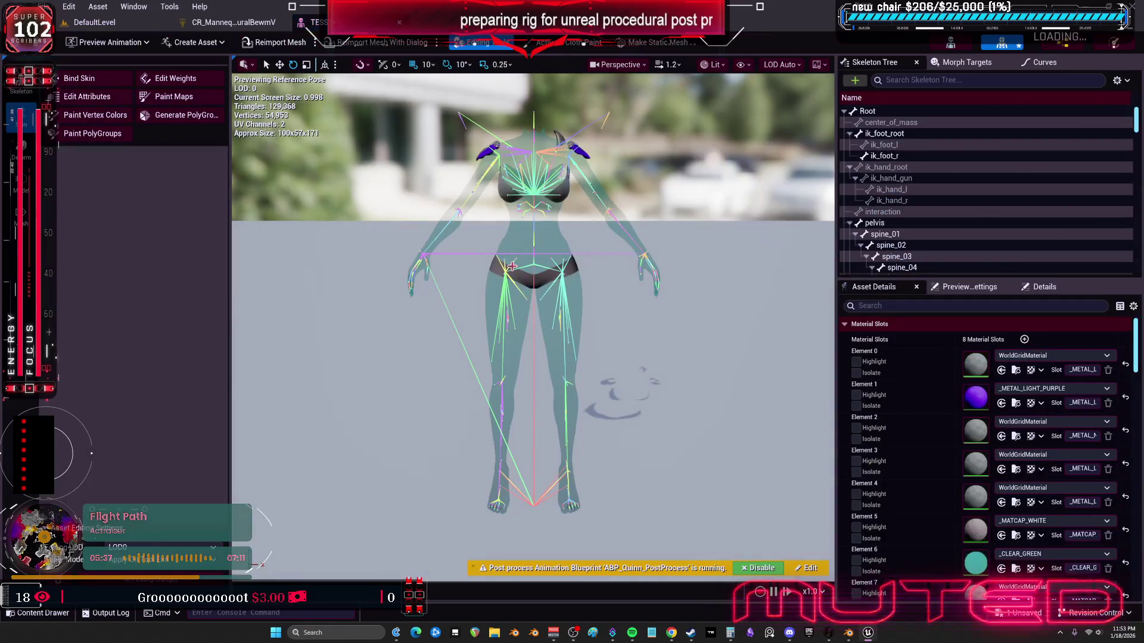
{"action": "scroll", "coordinate": [557, 298], "scroll_direction": "up", "scroll_amount": 5}
{"action": "left_click_drag", "start_coordinate": [604, 273], "coordinate": [603, 273]}
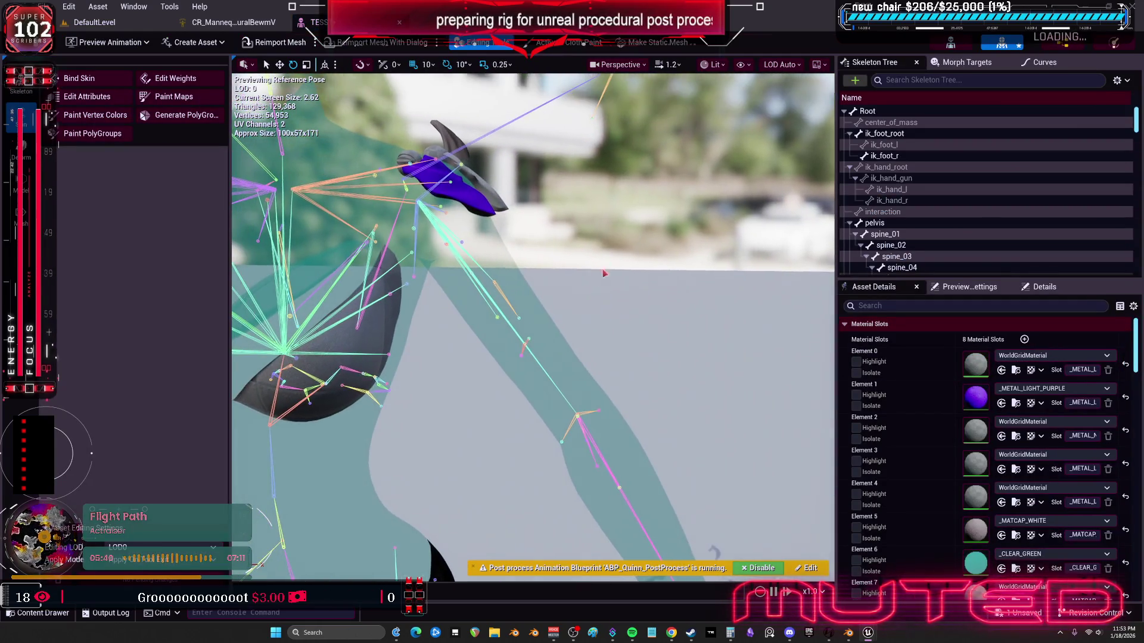
{"action": "left_click", "coordinate": [551, 376]}
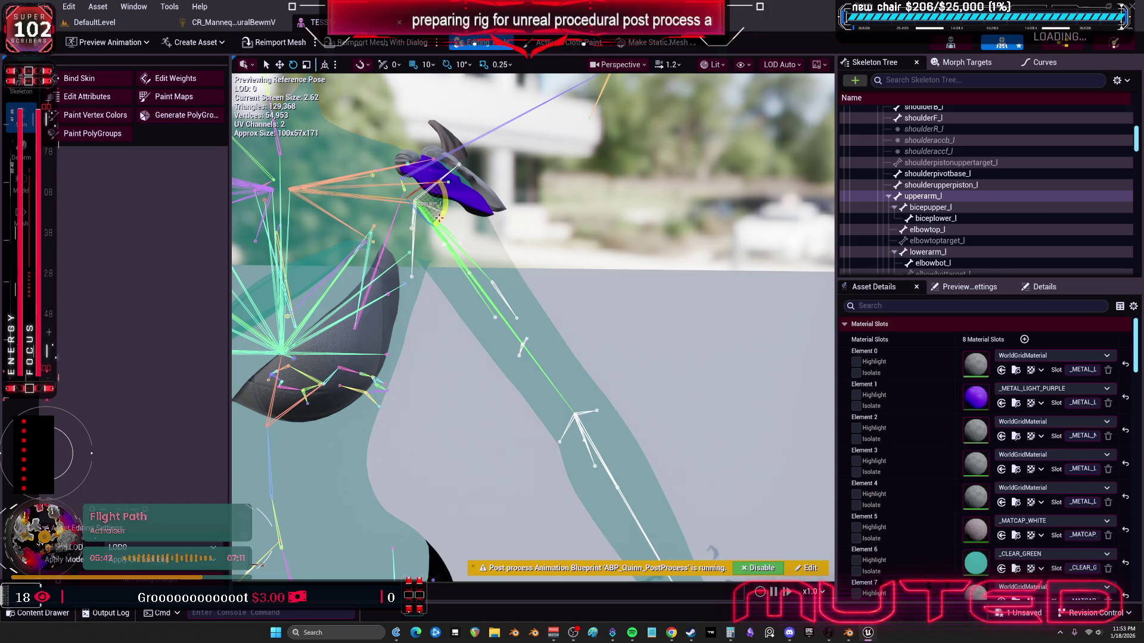
{"action": "mouse_move", "coordinate": [533, 327]}
{"action": "left_mouse_down"}
{"action": "mouse_move", "coordinate": [477, 313]}
{"action": "mouse_move", "coordinate": [438, 321]}
{"action": "left_mouse_up"}
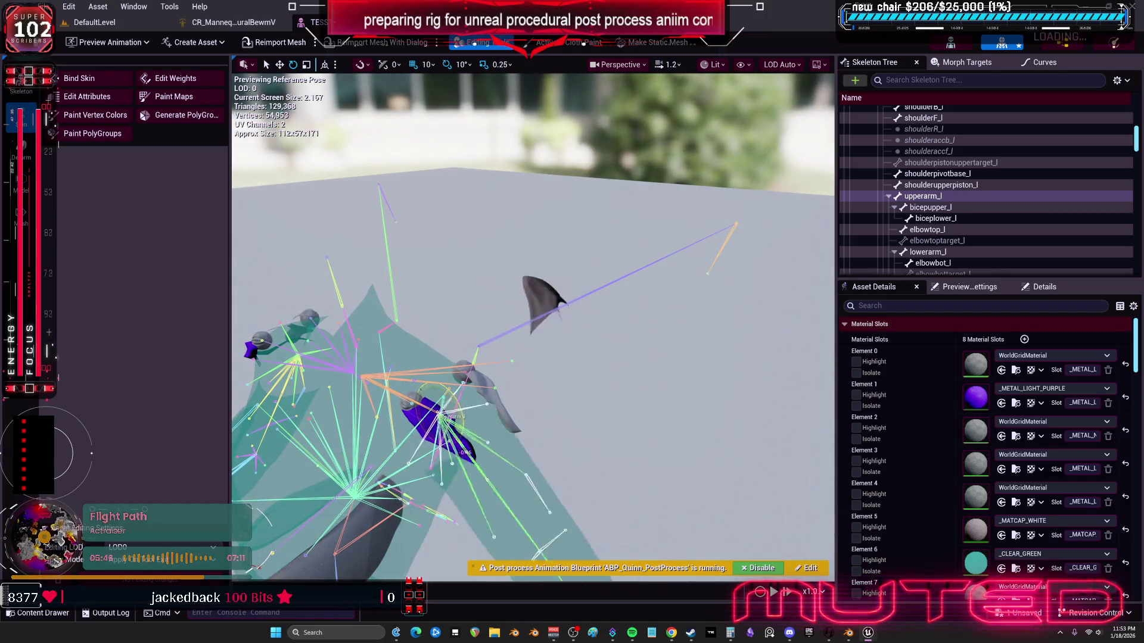
{"action": "mouse_move", "coordinate": [468, 419]}
{"action": "left_mouse_down"}
{"action": "mouse_move", "coordinate": [456, 456]}
{"action": "mouse_move", "coordinate": [474, 428]}
{"action": "mouse_move", "coordinate": [417, 424]}
{"action": "mouse_move", "coordinate": [468, 411]}
{"action": "mouse_move", "coordinate": [483, 425]}
{"action": "left_mouse_up"}
Step: Set the Swing & Twist axis Y value to 1.0
{"action": "left_click", "coordinate": [229, 22]}
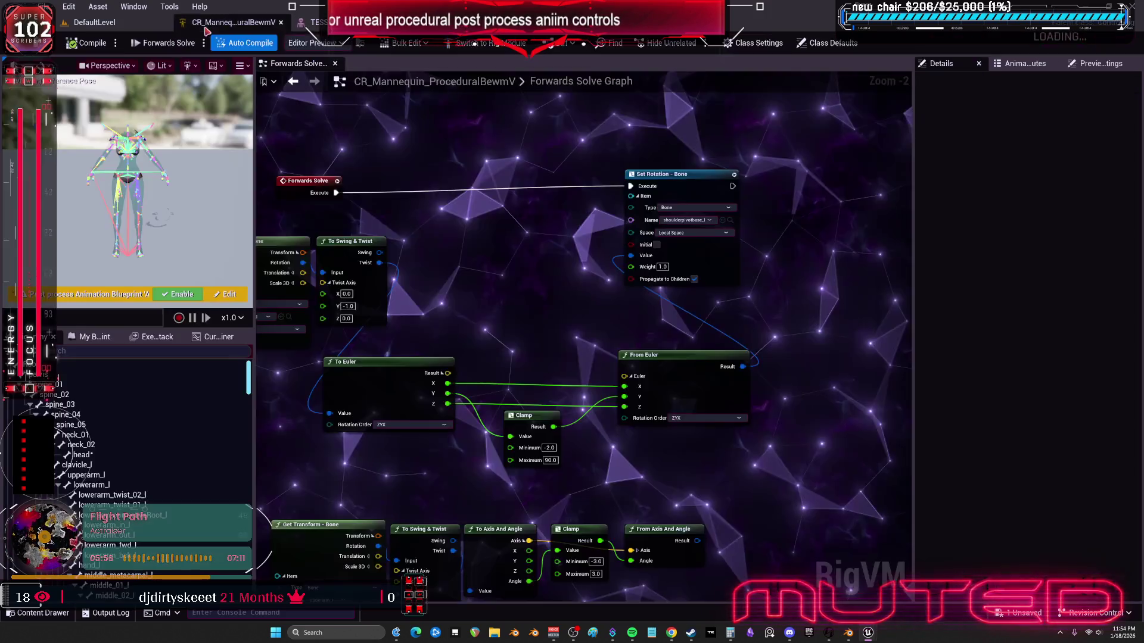
{"action": "scroll", "coordinate": [596, 334], "scroll_direction": "up", "scroll_amount": 2}
{"action": "left_click", "coordinate": [502, 287]}
{"action": "type", "text": "1"}
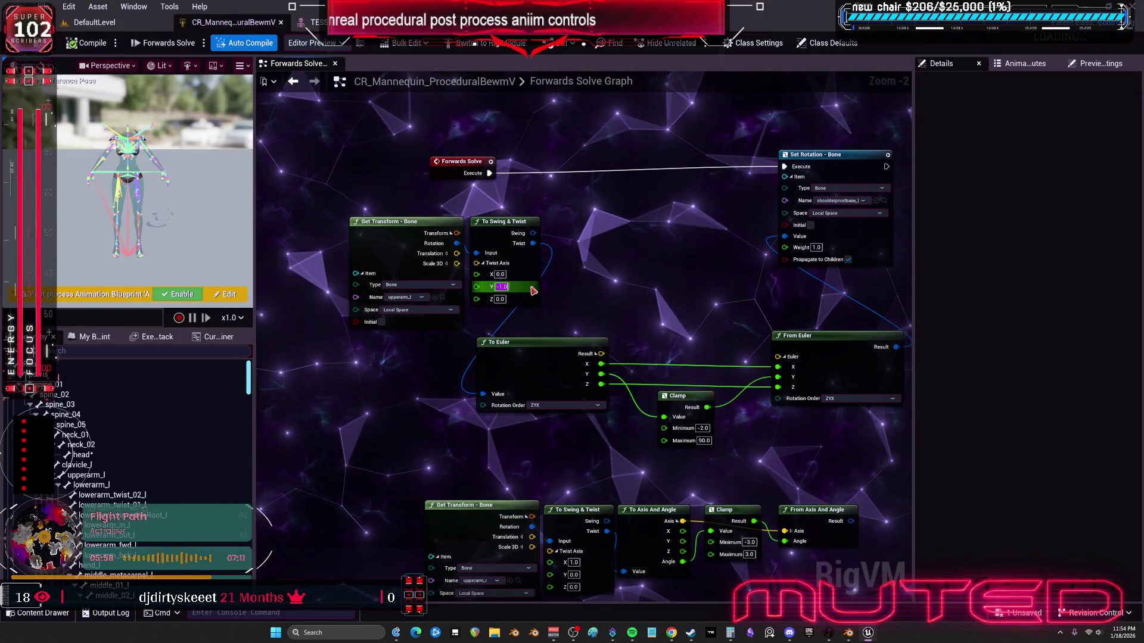
{"action": "key", "text": "Return"}
{"action": "left_click_drag", "start_coordinate": [609, 288], "coordinate": [574, 262]}
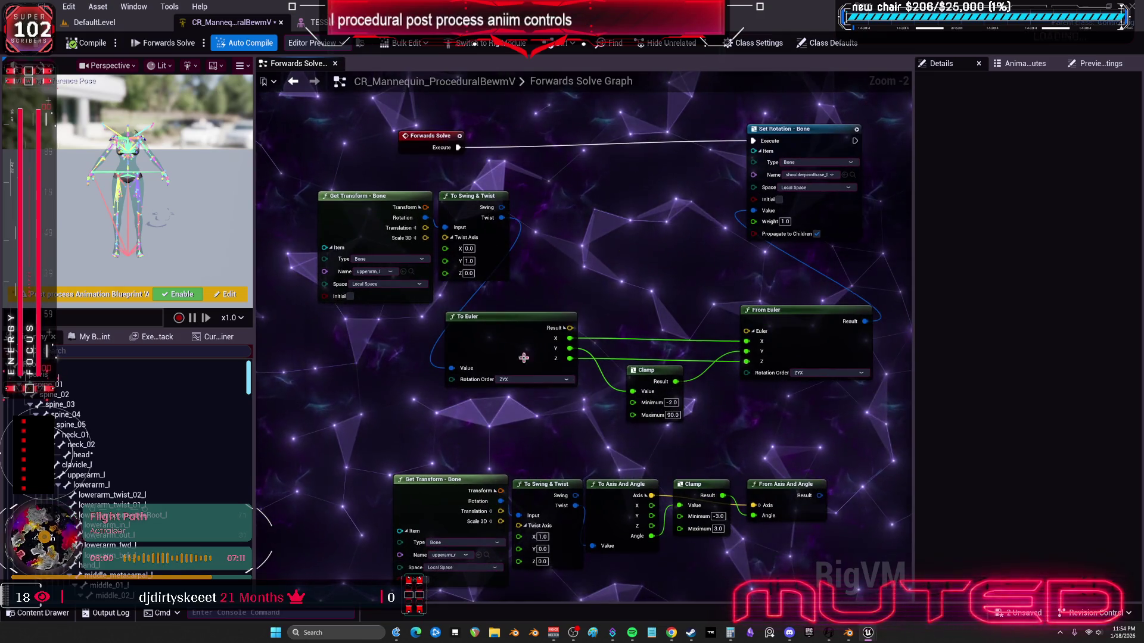
{"action": "mouse_move", "coordinate": [670, 242]}
{"action": "left_mouse_down"}
{"action": "mouse_move", "coordinate": [621, 255]}
{"action": "mouse_move", "coordinate": [652, 281]}
{"action": "left_mouse_up"}
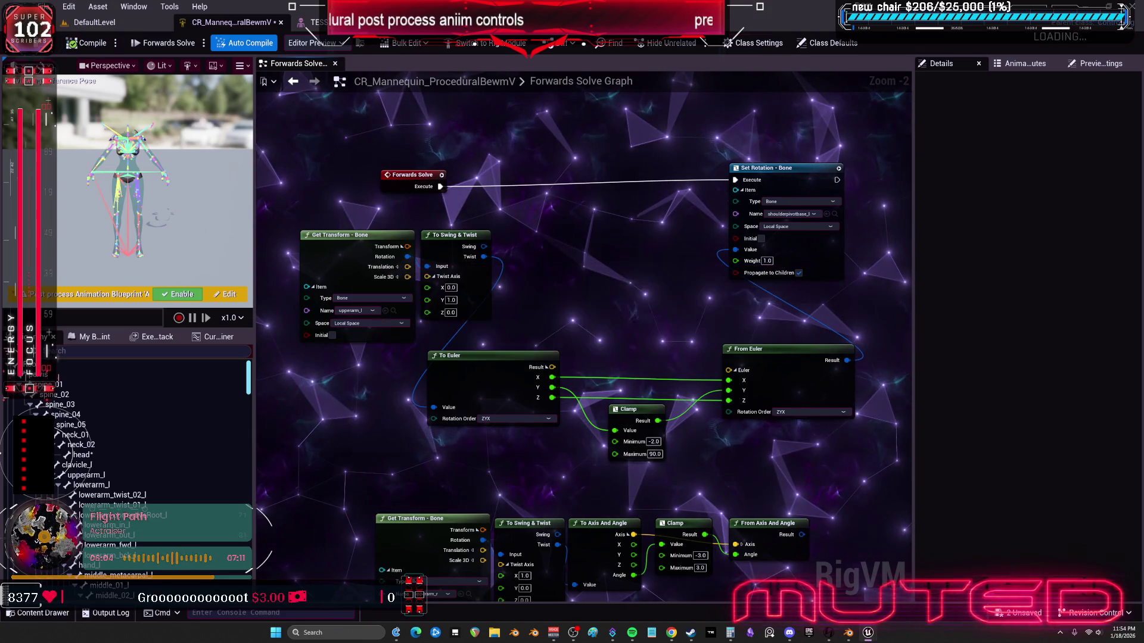
Step: Add an Inverse node on the bone Rotation and feed it into To Swing & Twist
{"action": "left_click", "coordinate": [313, 22]}
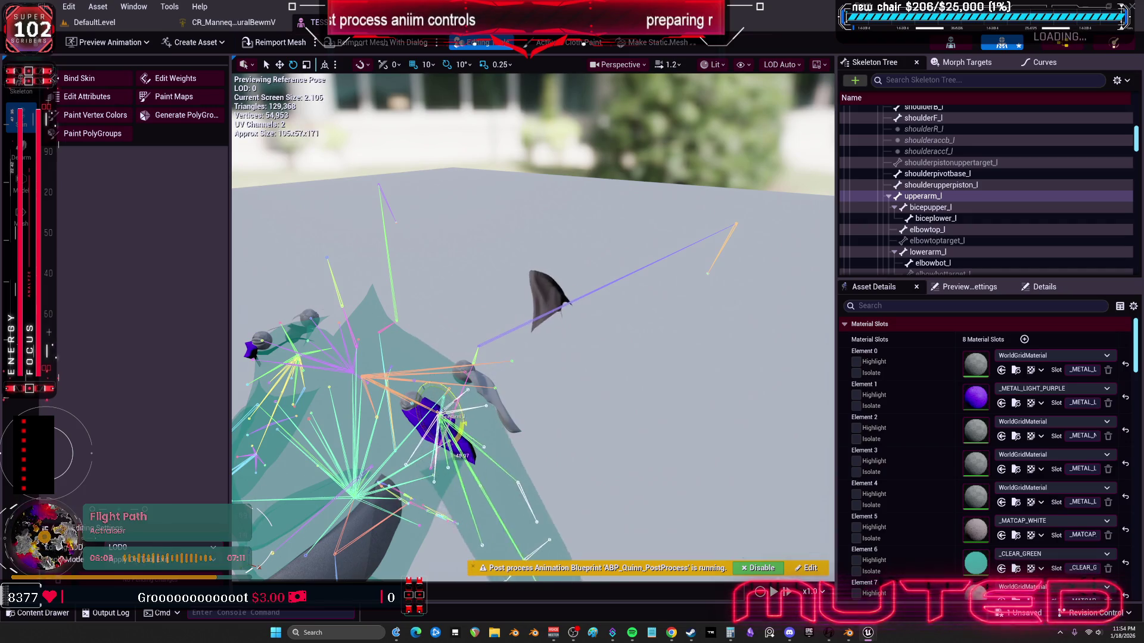
{"action": "left_click", "coordinate": [238, 24]}
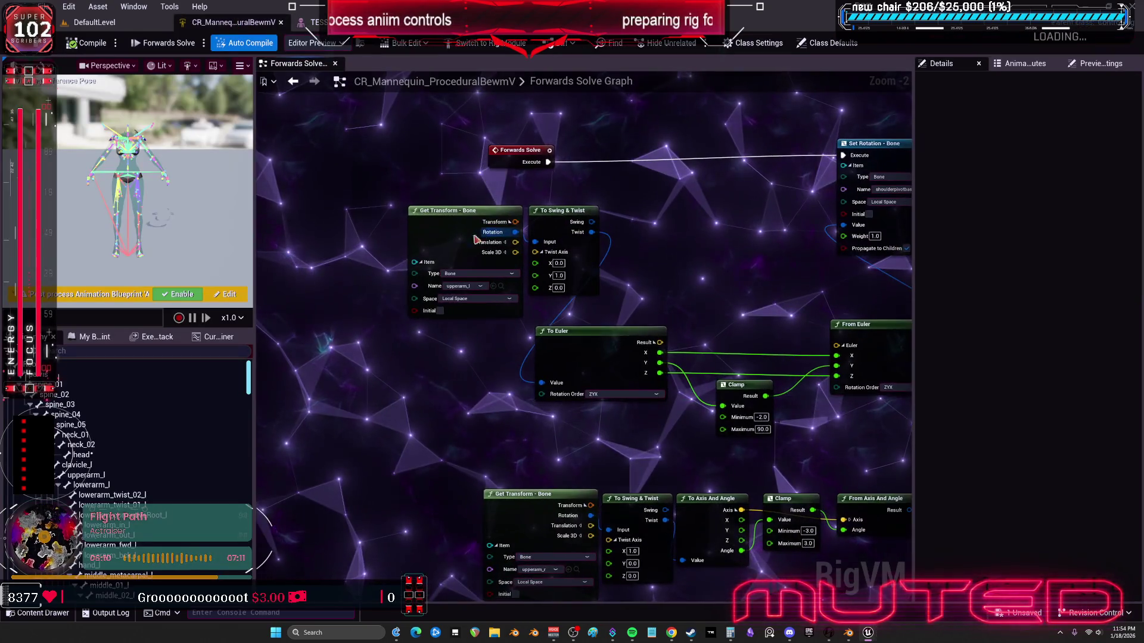
{"action": "left_click_drag", "start_coordinate": [545, 218], "coordinate": [477, 225]}
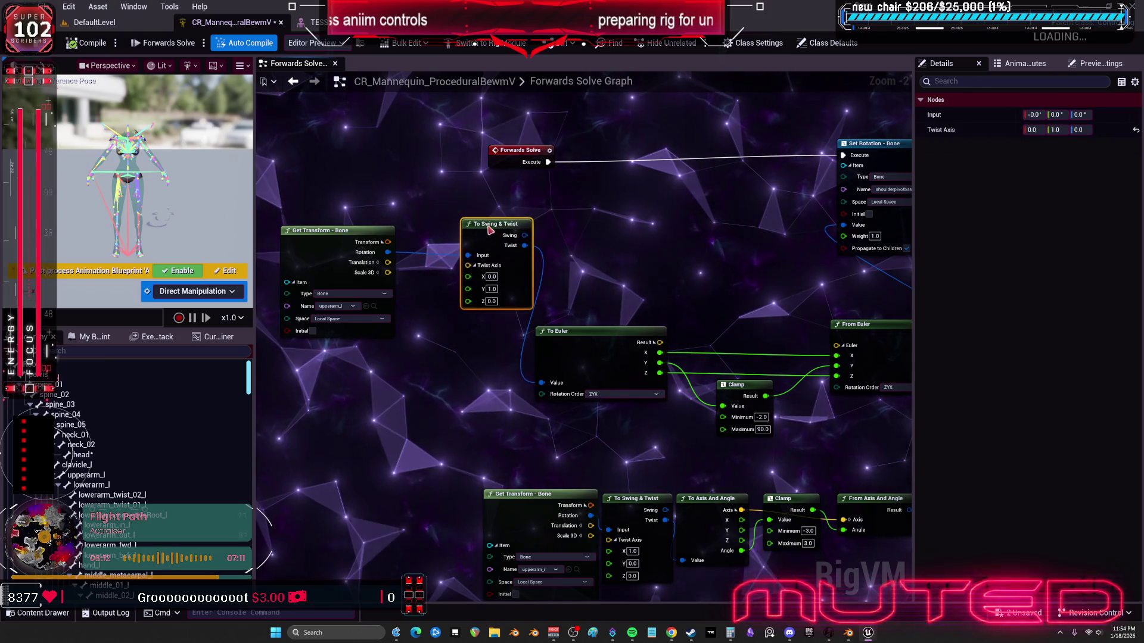
{"action": "left_click_drag", "start_coordinate": [391, 253], "coordinate": [429, 336]}
{"action": "type", "text": "inverse"}
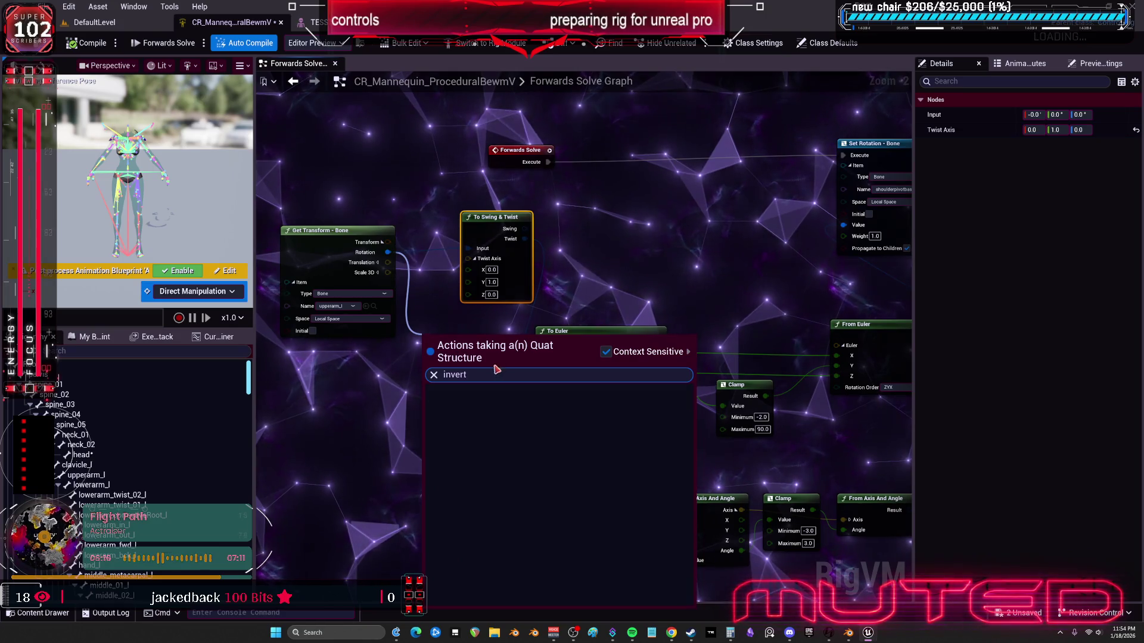
{"action": "key", "text": "Return"}
{"action": "left_click_drag", "start_coordinate": [471, 349], "coordinate": [469, 248]}
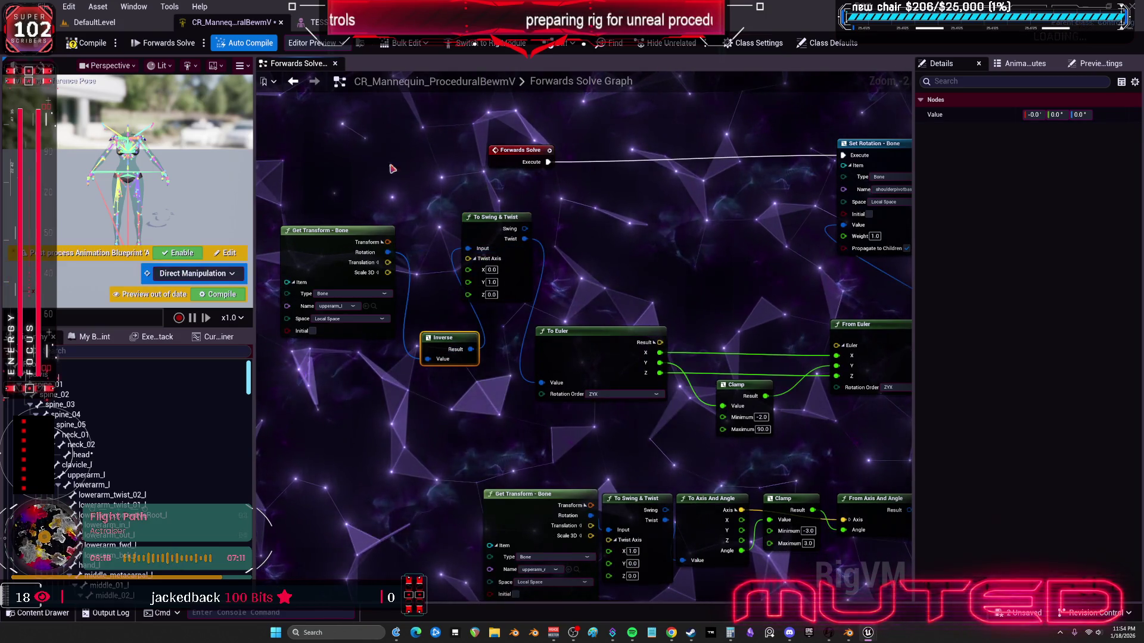
Step: Test-rotate upperarm_l, rewire Rotation into Swing & Twist and Twist into Inverse, then compile
{"action": "left_click", "coordinate": [364, 22]}
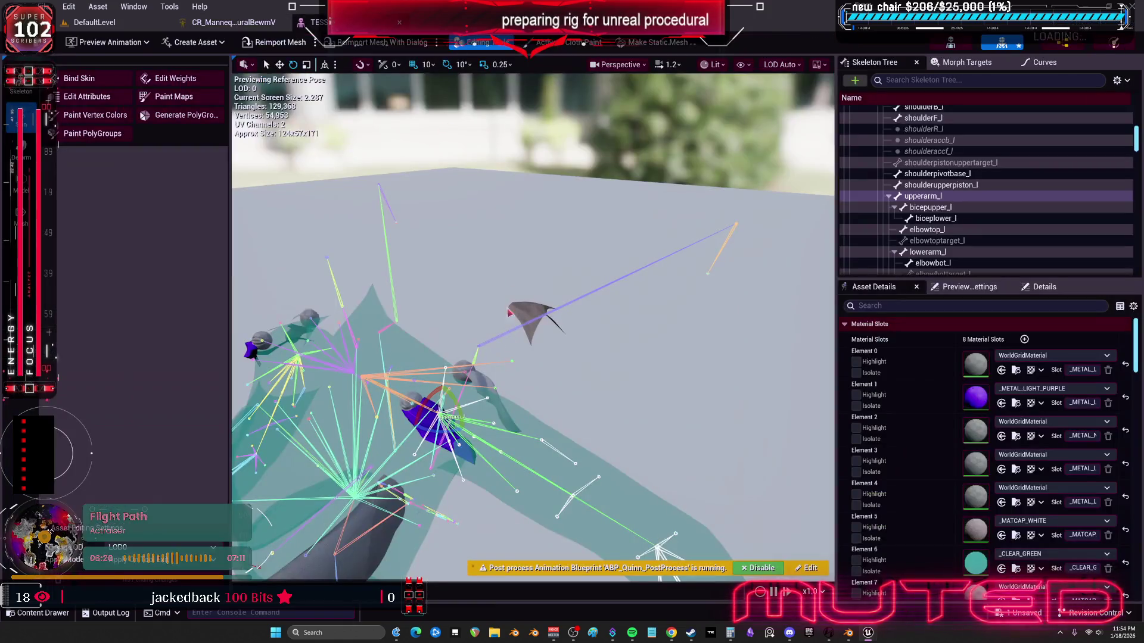
{"action": "mouse_move", "coordinate": [460, 406]}
{"action": "left_mouse_down"}
{"action": "mouse_move", "coordinate": [453, 444]}
{"action": "mouse_move", "coordinate": [477, 459]}
{"action": "left_mouse_up"}
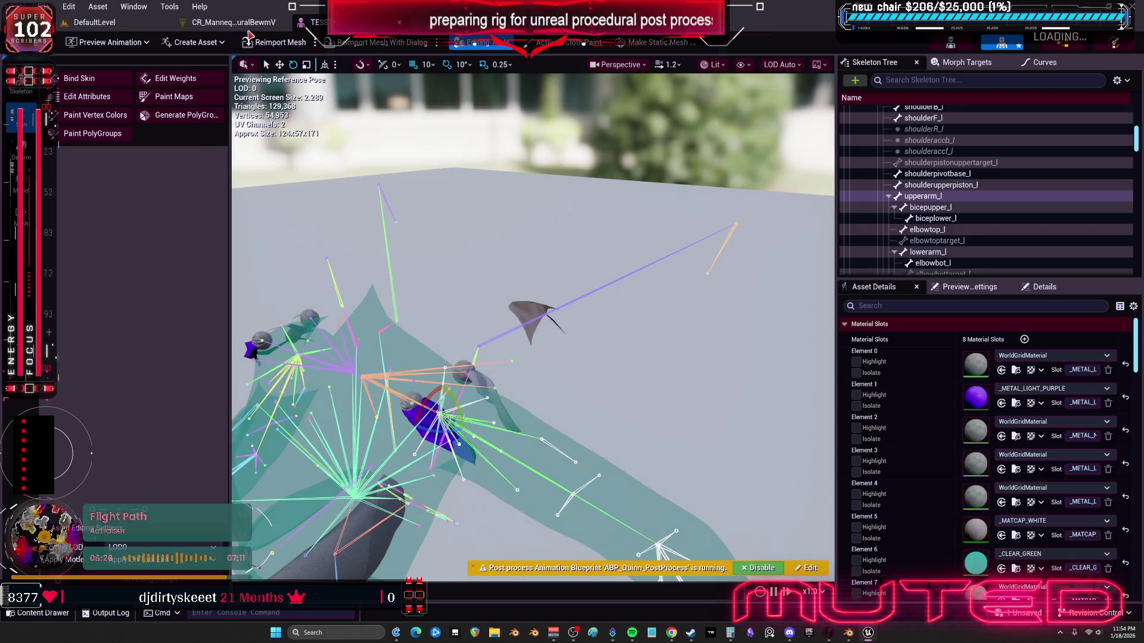
{"action": "left_click", "coordinate": [252, 26]}
{"action": "scroll", "coordinate": [499, 314], "scroll_direction": "up", "scroll_amount": 2}
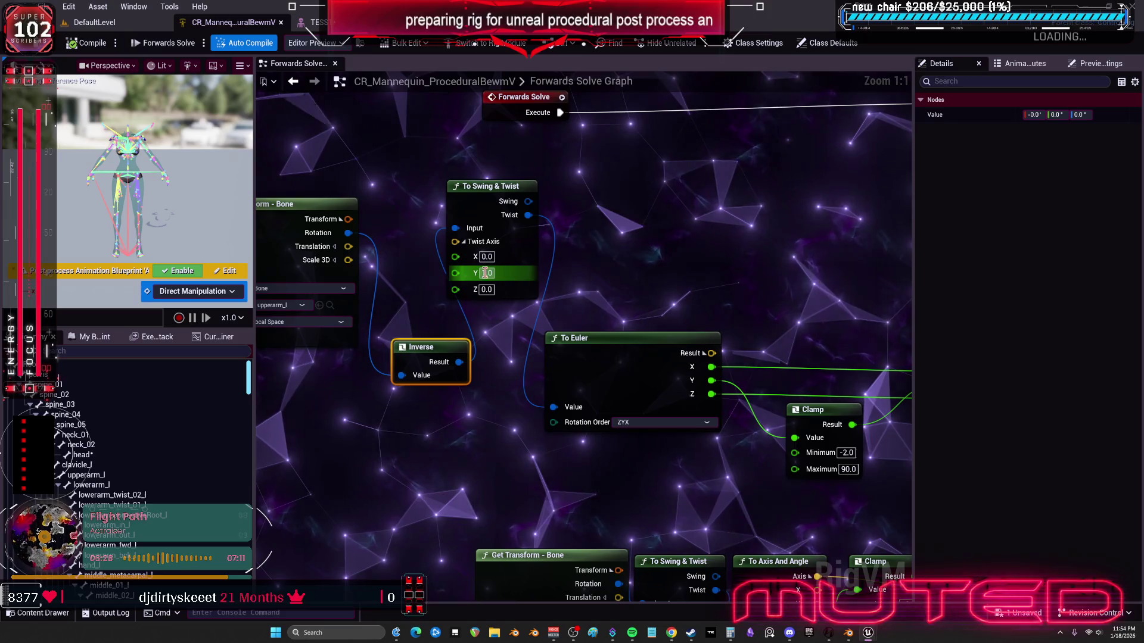
{"action": "left_click_drag", "start_coordinate": [348, 233], "coordinate": [459, 232]}
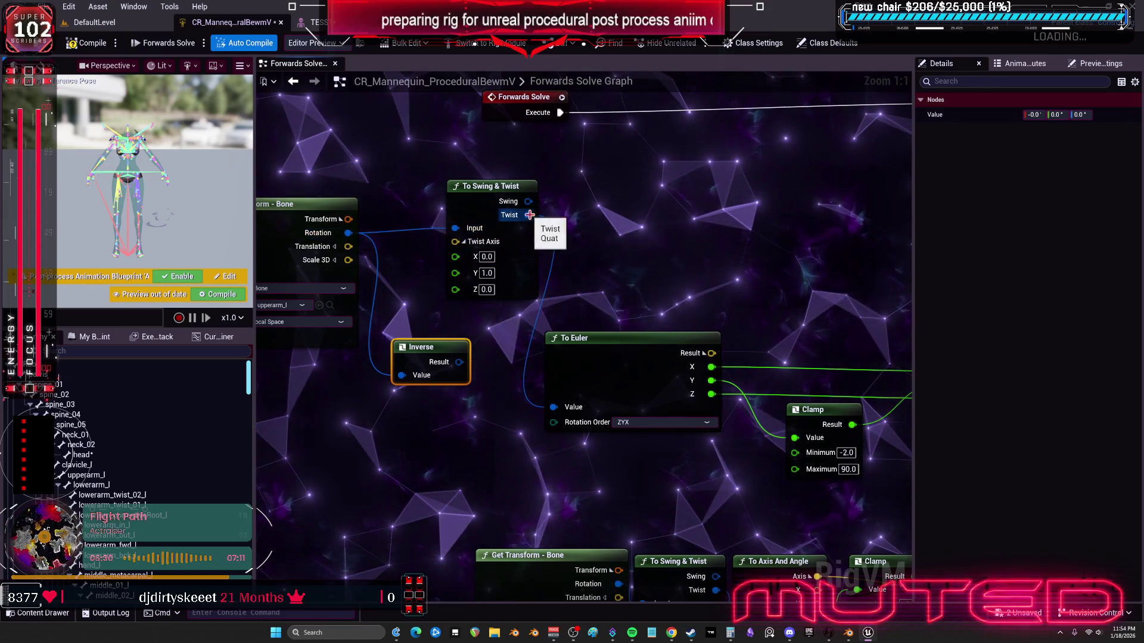
{"action": "mouse_move", "coordinate": [528, 215]}
{"action": "left_mouse_down"}
{"action": "mouse_move", "coordinate": [401, 375]}
{"action": "mouse_move", "coordinate": [553, 407]}
{"action": "left_mouse_up"}
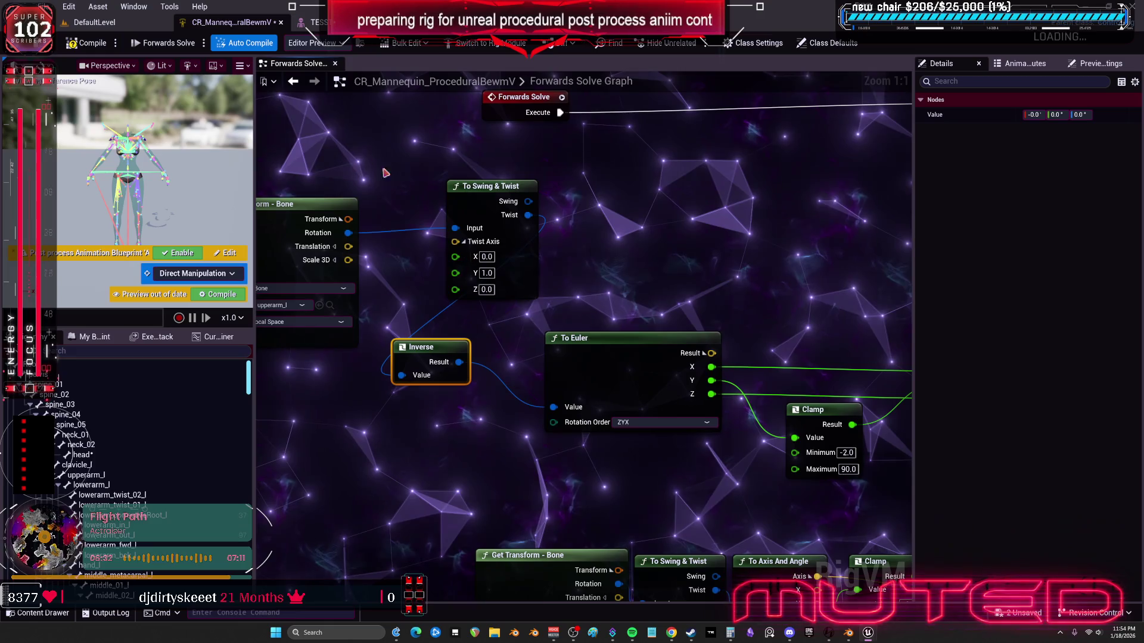
{"action": "left_click", "coordinate": [93, 53]}
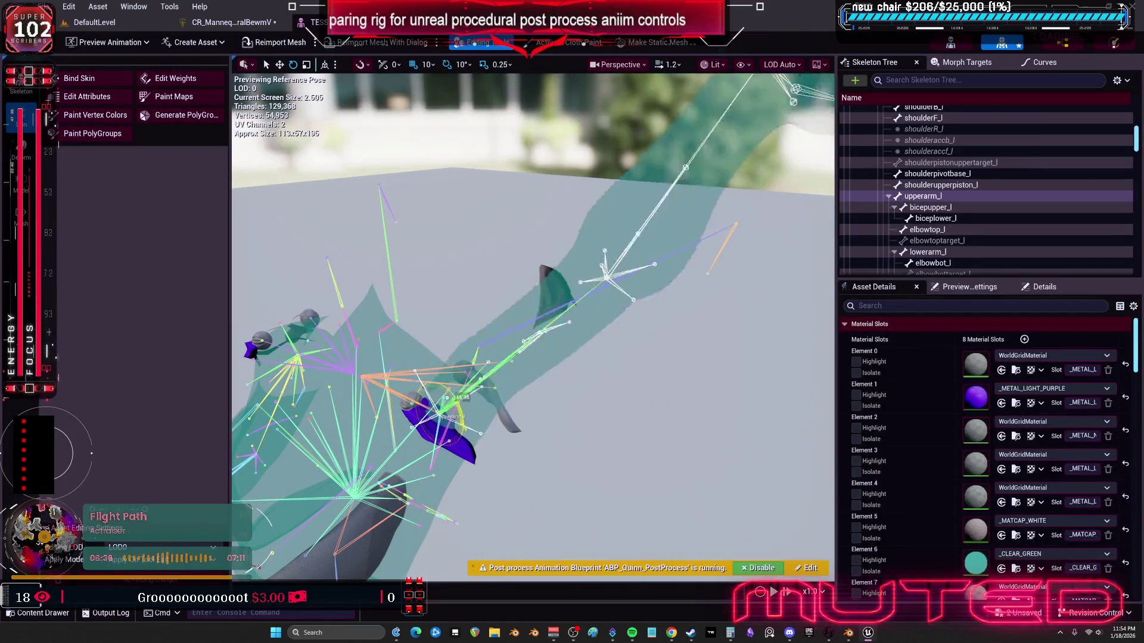
{"action": "left_click", "coordinate": [848, 633]}
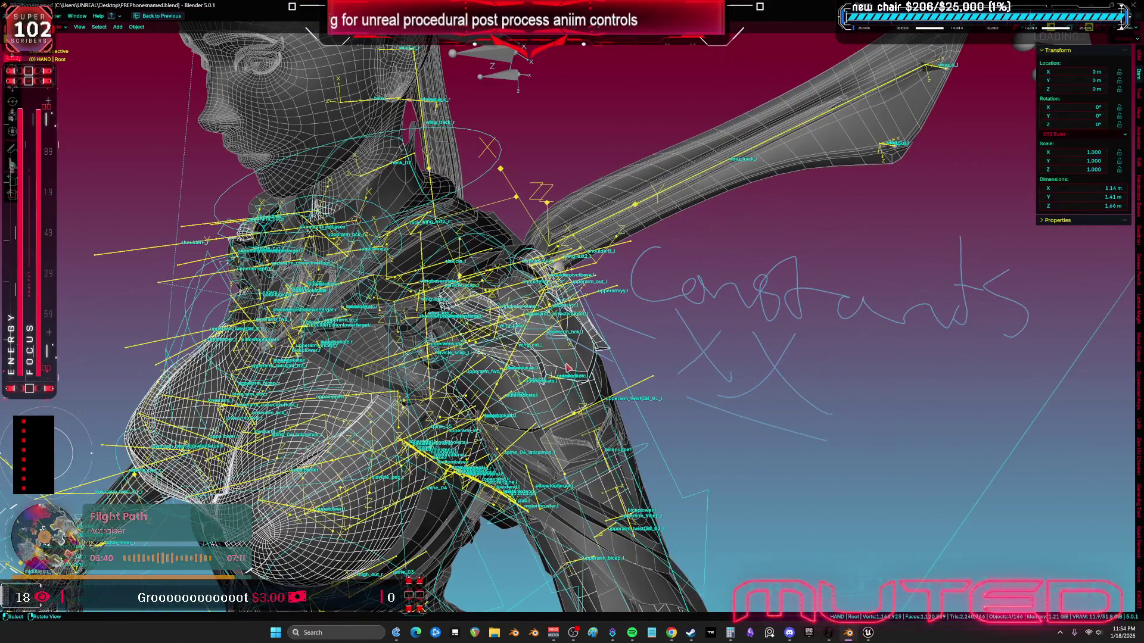
Step: Put the character rig in pose mode and select the upperarm_out_l bone
{"action": "left_click", "coordinate": [568, 367]}
{"action": "key", "text": "ctrl+Tab"}
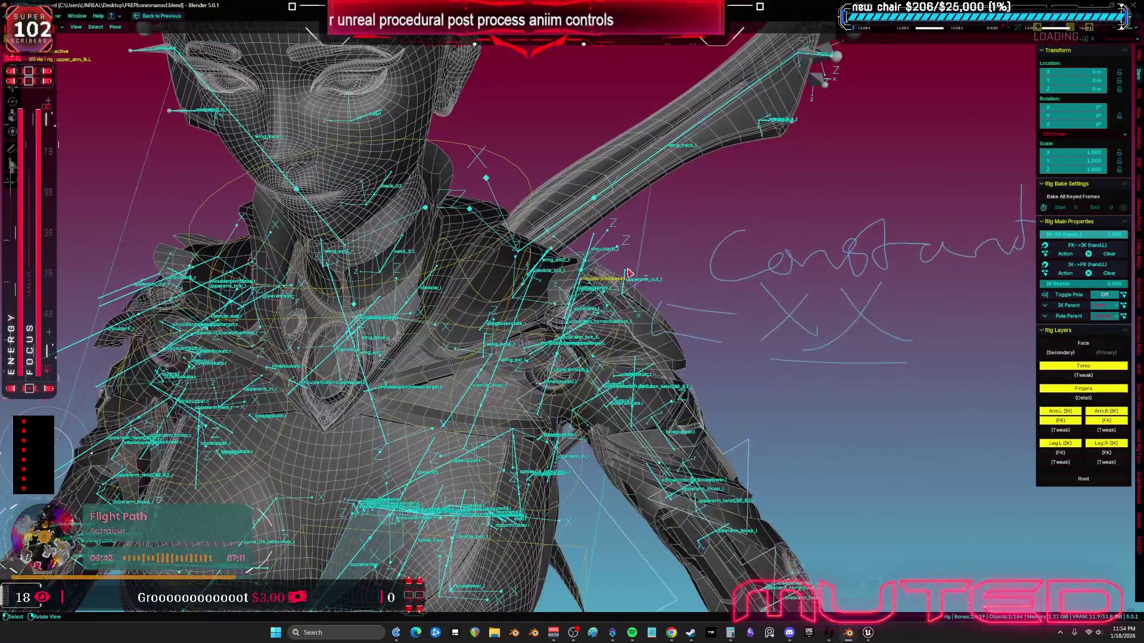
{"action": "left_click", "coordinate": [629, 273]}
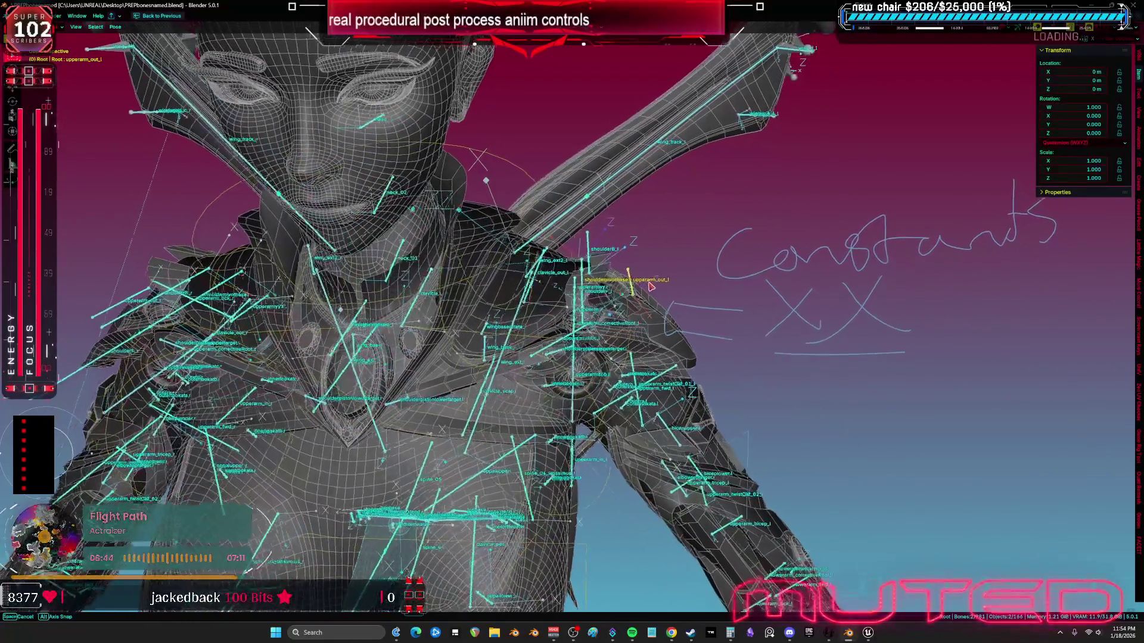
{"action": "left_click_drag", "start_coordinate": [650, 286], "coordinate": [659, 309]}
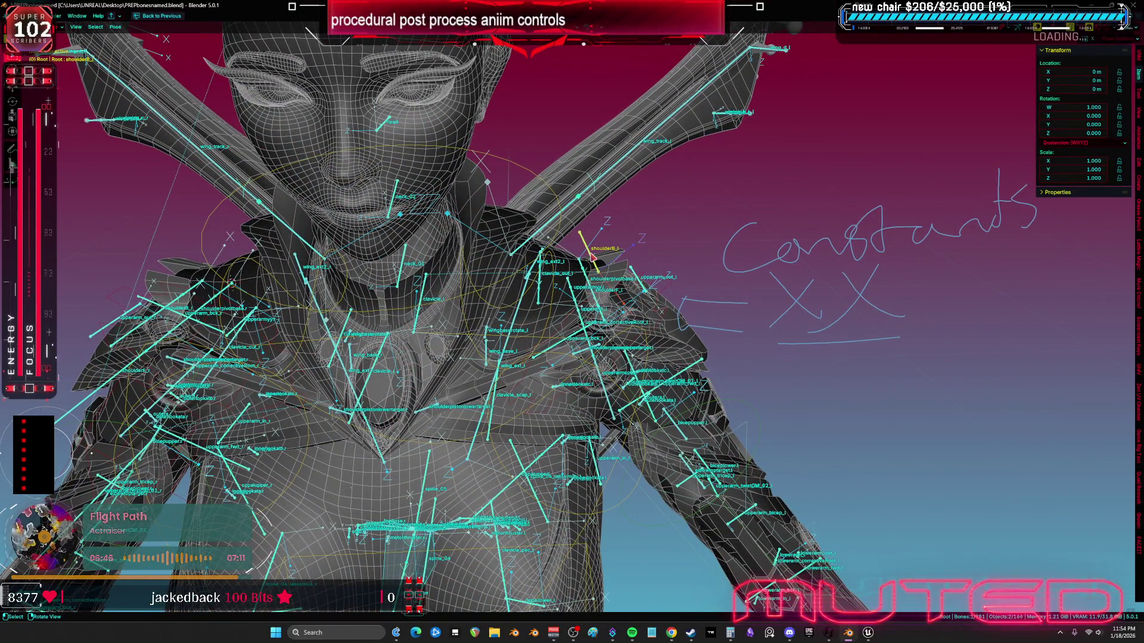
{"action": "scroll", "coordinate": [593, 256], "scroll_direction": "up", "scroll_amount": 5}
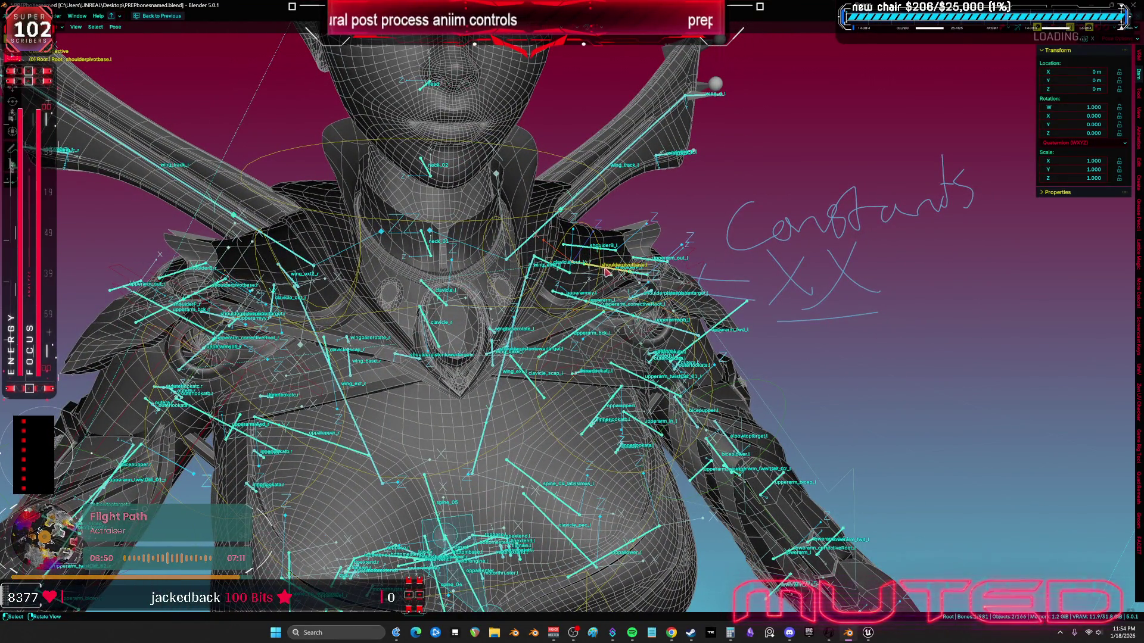
{"action": "key", "text": "ctrl+space"}
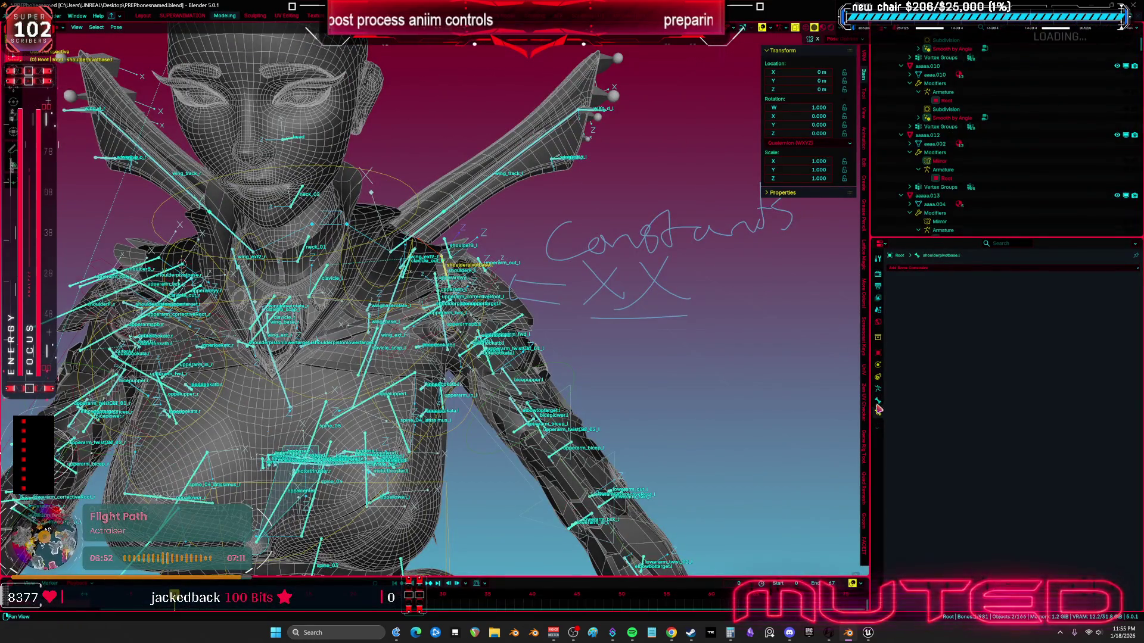
{"action": "left_click_drag", "start_coordinate": [596, 286], "coordinate": [584, 271]}
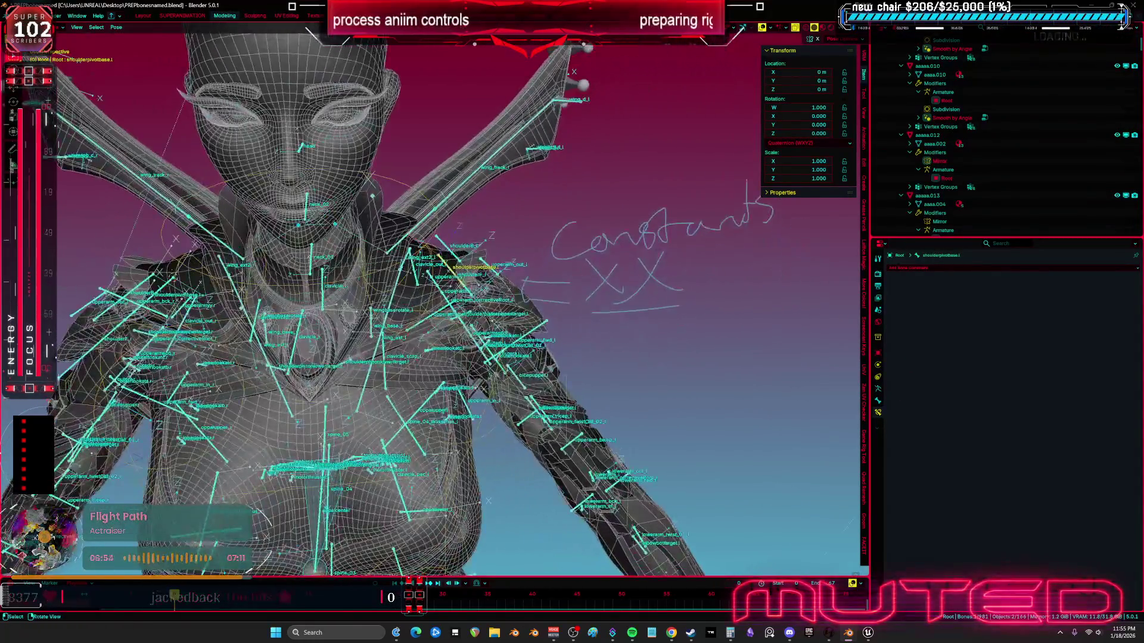
Step: Try trial rotations of the shoulder bone around Z and Y, cancelling each one
{"action": "key", "text": "r"}
{"action": "key", "text": "Escape"}
{"action": "key", "text": "shift+alt+z"}
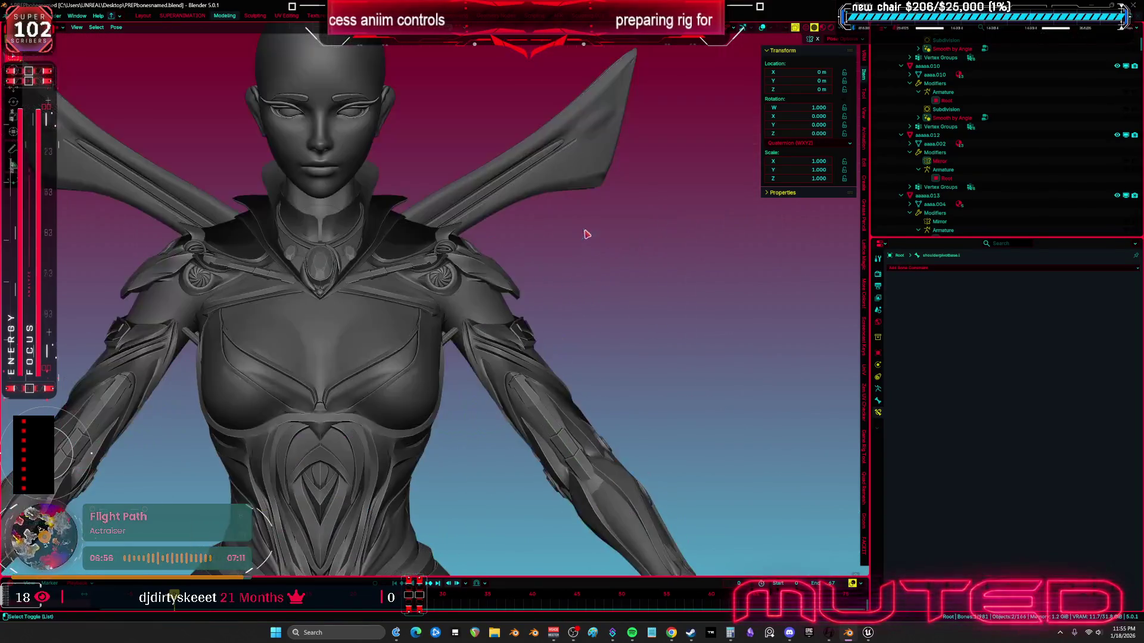
{"action": "scroll", "coordinate": [611, 308], "scroll_direction": "up", "scroll_amount": 5}
{"action": "key", "text": "r"}
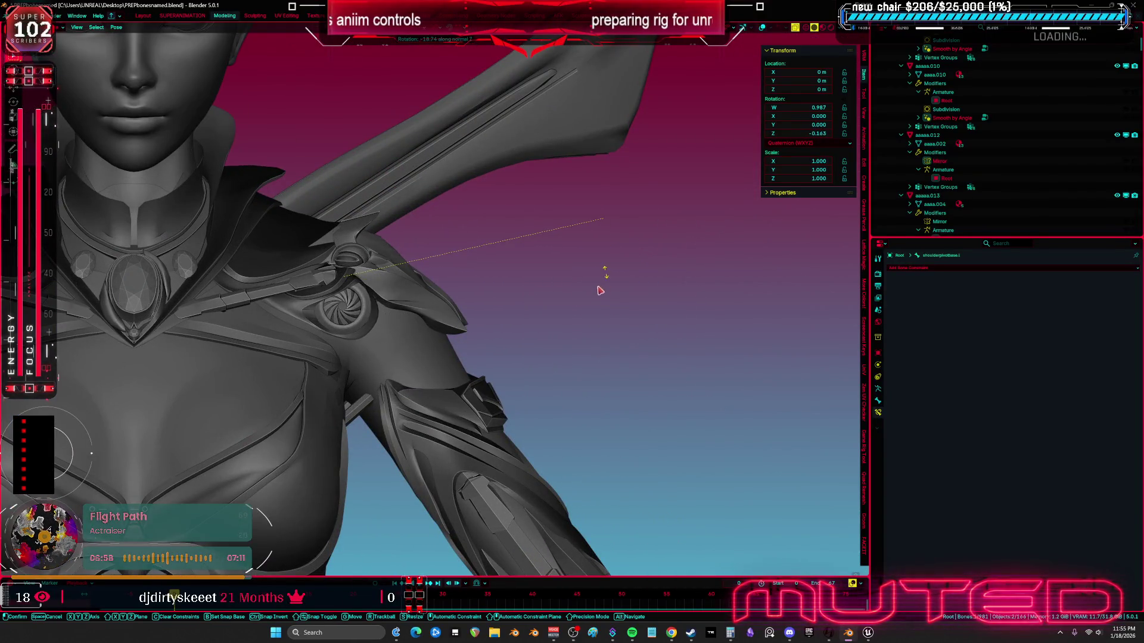
{"action": "key", "text": "Escape"}
{"action": "left_click_drag", "start_coordinate": [600, 290], "coordinate": [564, 331]}
{"action": "key", "text": "r"}
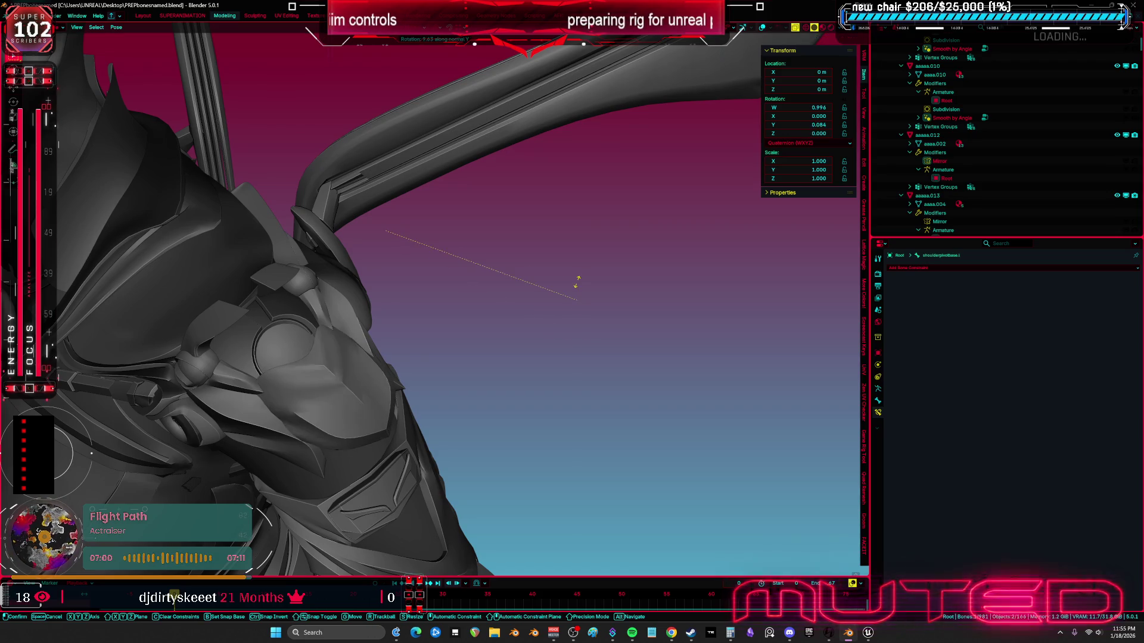
{"action": "key", "text": "Escape"}
Step: Switch the armature to edit mode, then close Unreal's Import Hierarchy dialog
{"action": "key", "text": "Tab"}
{"action": "left_click_drag", "start_coordinate": [566, 347], "coordinate": [504, 333]}
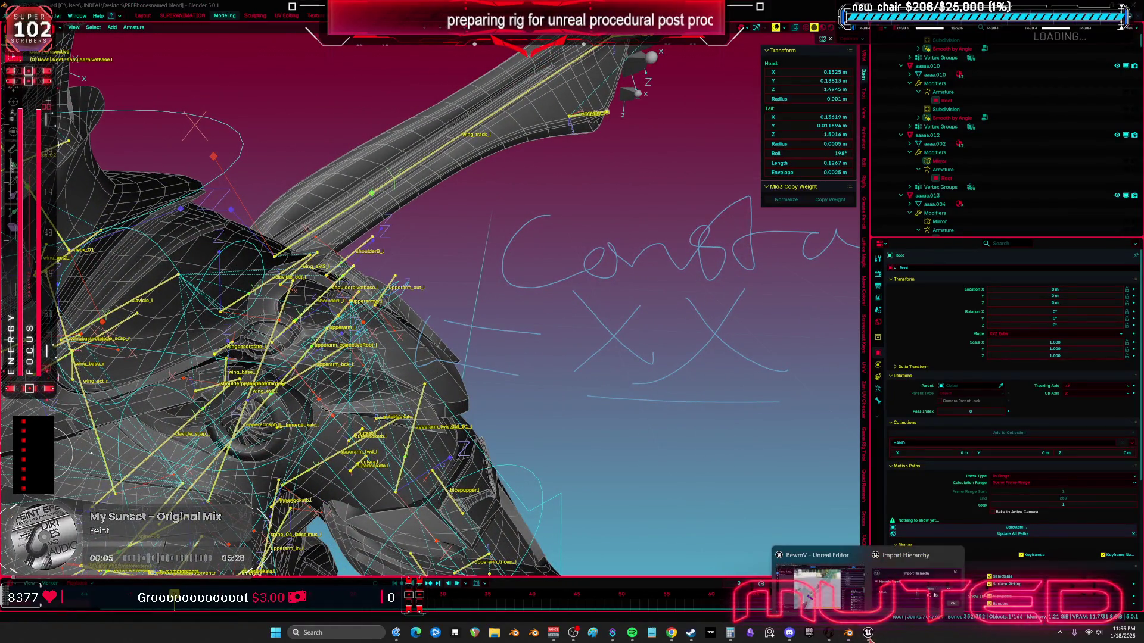
{"action": "left_click", "coordinate": [914, 573]}
{"action": "left_click", "coordinate": [721, 287]}
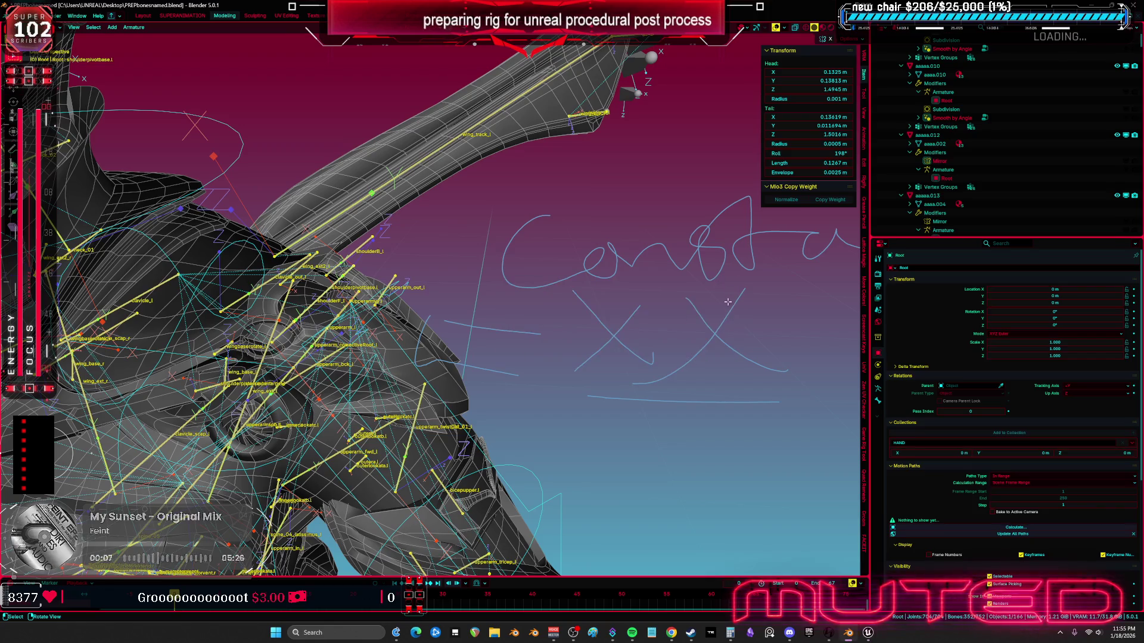
Step: Connect the Twist output to Set Rotation's Value in the Forwards Solve graph
{"action": "left_click", "coordinate": [869, 633]}
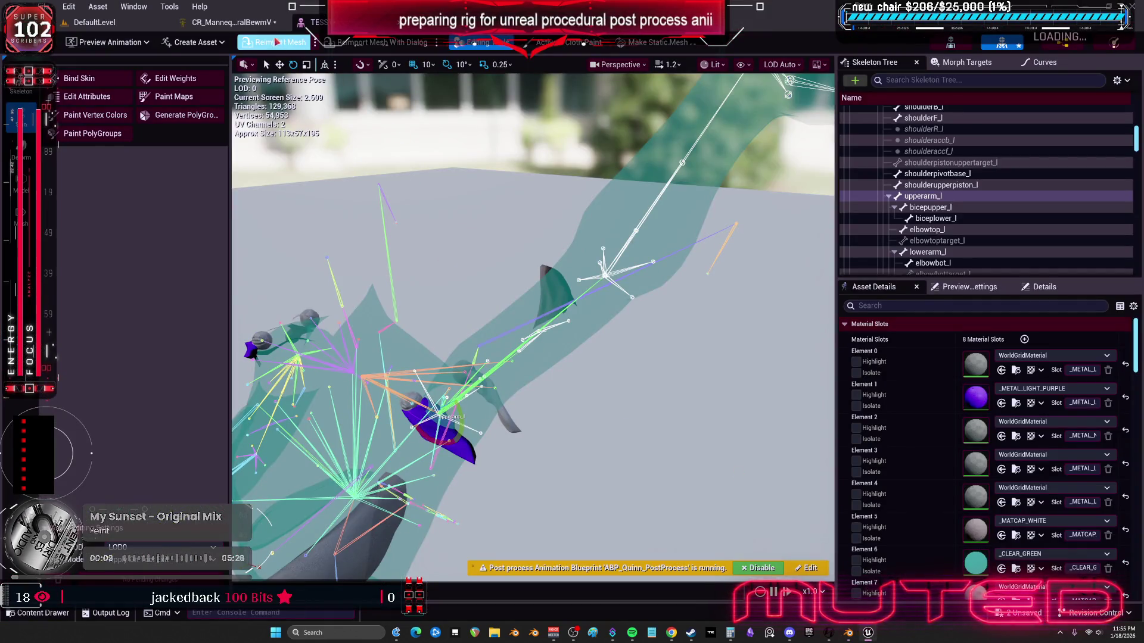
{"action": "left_click", "coordinate": [226, 22]}
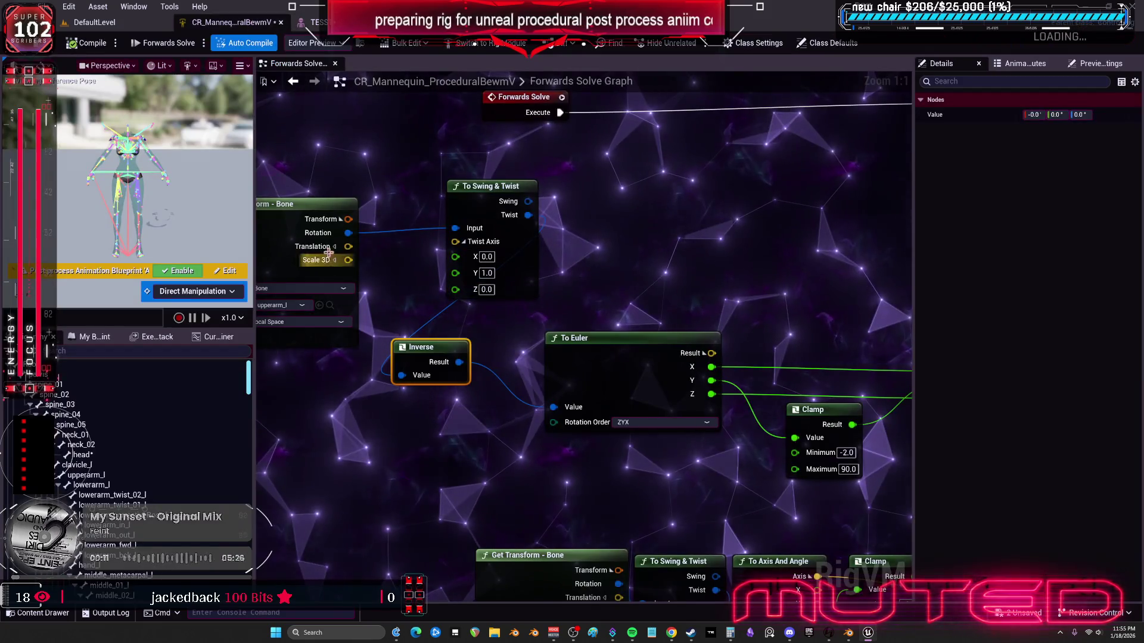
{"action": "scroll", "coordinate": [582, 287], "scroll_direction": "down", "scroll_amount": 3}
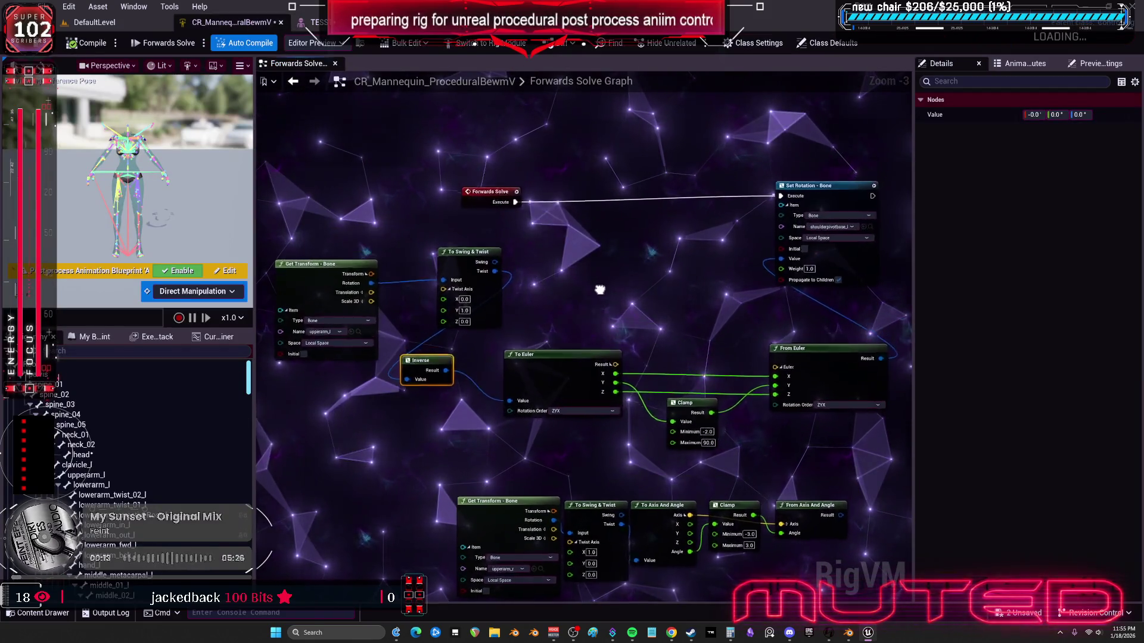
{"action": "left_click_drag", "start_coordinate": [475, 300], "coordinate": [761, 288]}
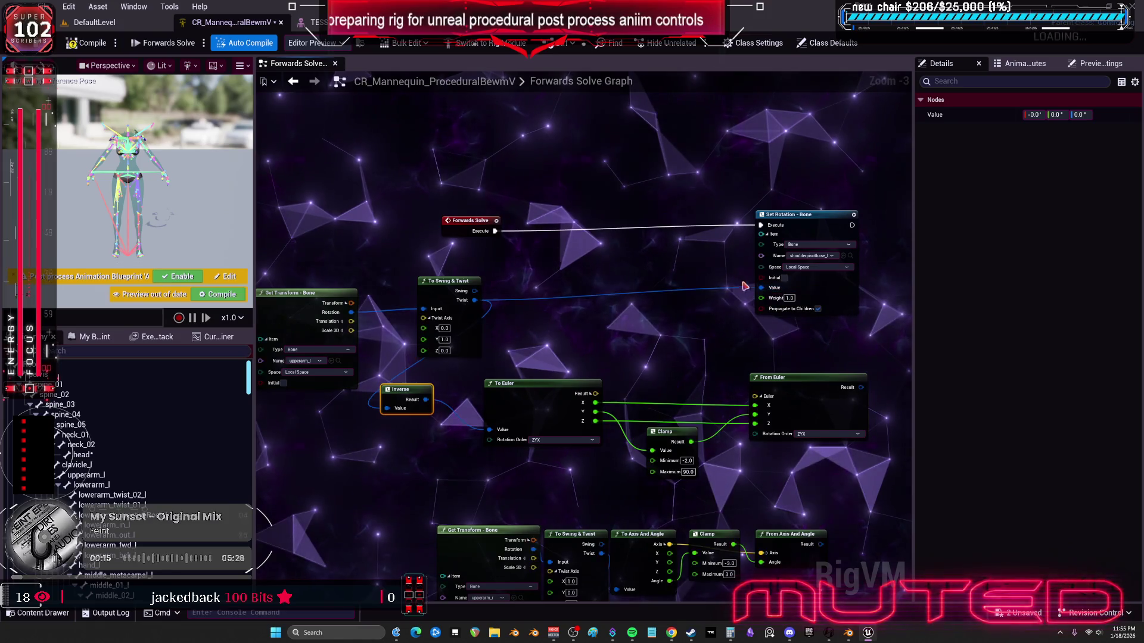
Step: Open TESST and swing upperarm_l to test the shoulder
{"action": "left_click", "coordinate": [315, 22]}
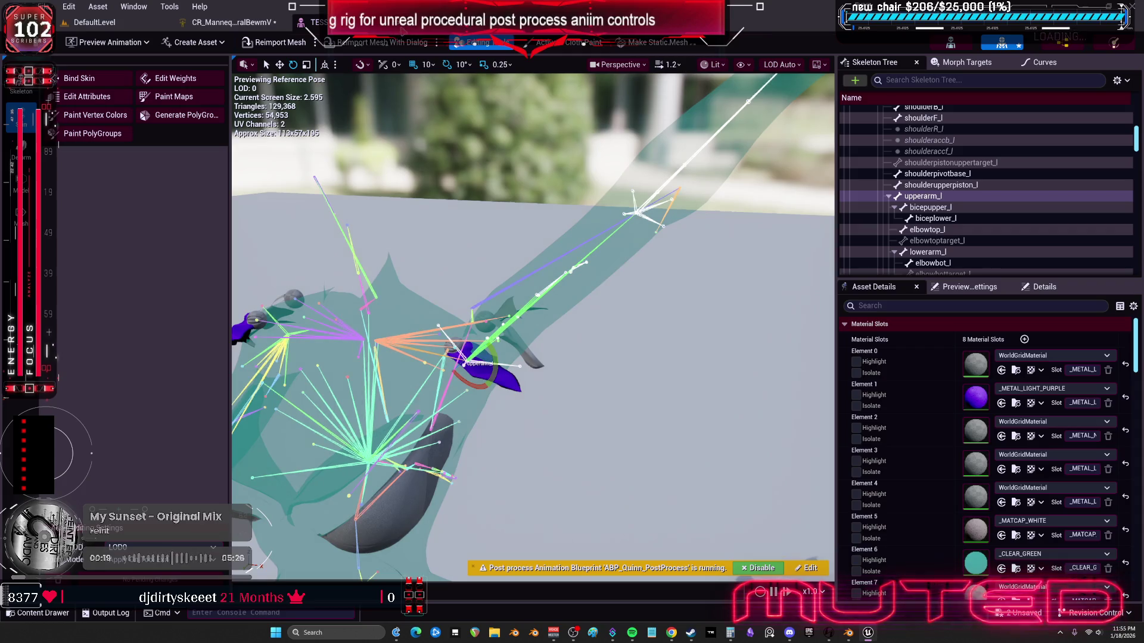
{"action": "key", "text": "alt+Tab"}
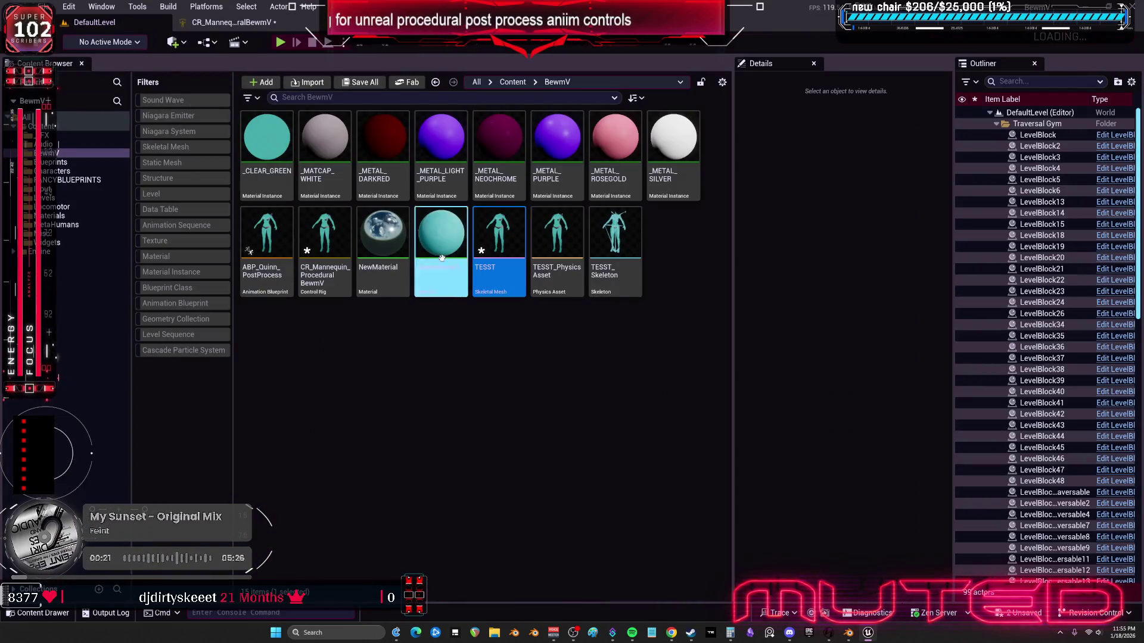
{"action": "double_click", "coordinate": [498, 226]}
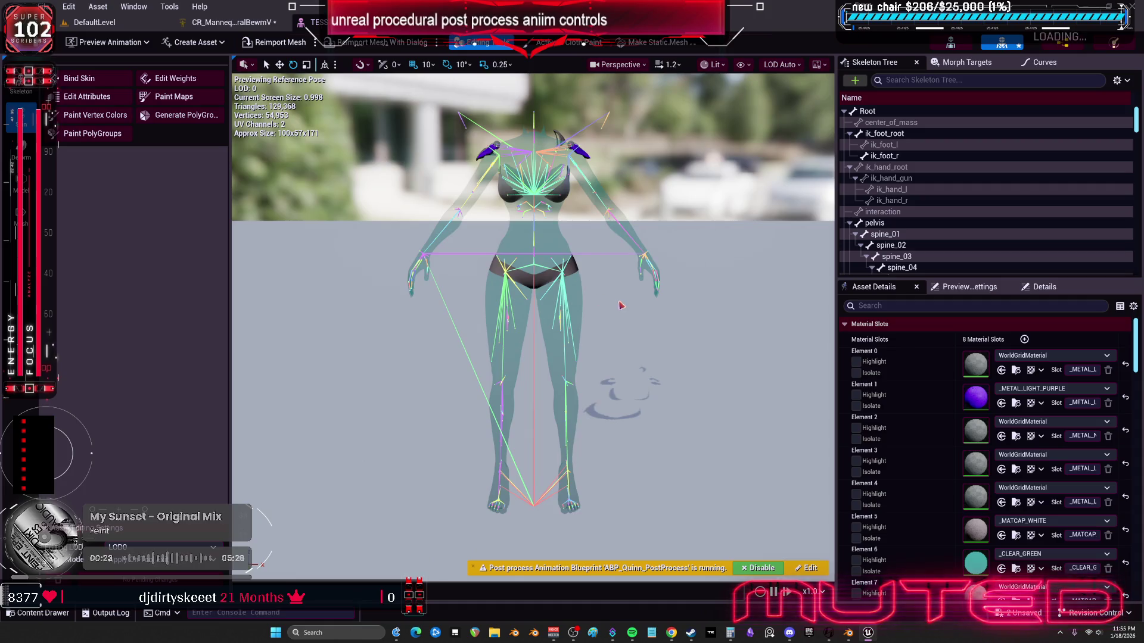
{"action": "scroll", "coordinate": [620, 305], "scroll_direction": "up", "scroll_amount": 6}
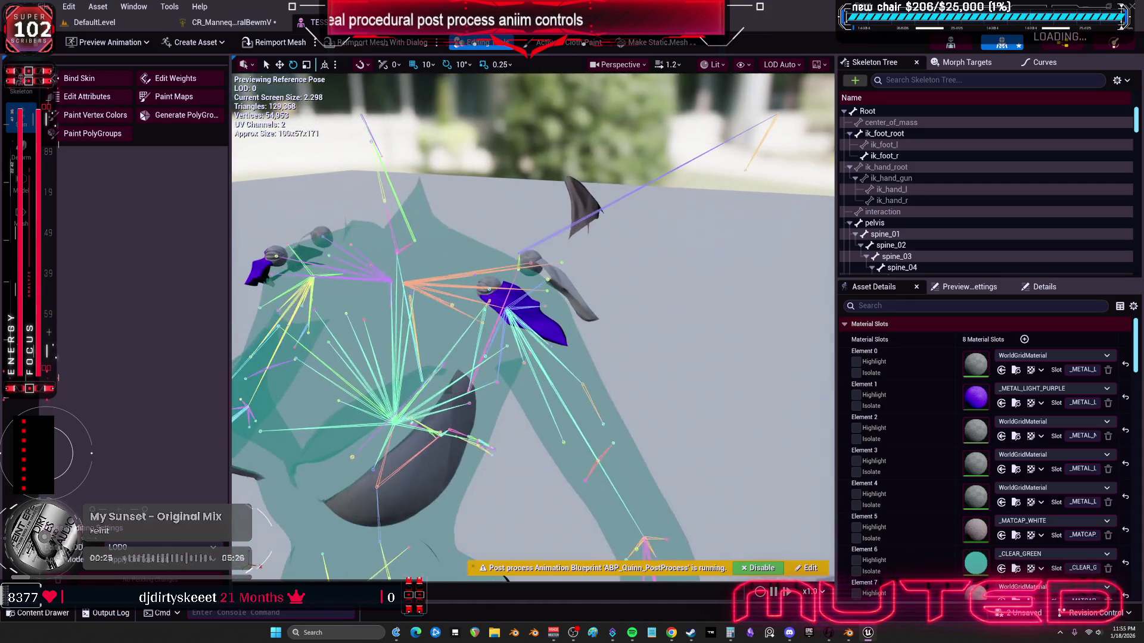
{"action": "left_click", "coordinate": [580, 436]}
{"action": "mouse_move", "coordinate": [518, 325]}
{"action": "left_mouse_down"}
{"action": "mouse_move", "coordinate": [525, 339]}
{"action": "mouse_move", "coordinate": [429, 352]}
{"action": "mouse_move", "coordinate": [560, 304]}
{"action": "left_mouse_up"}
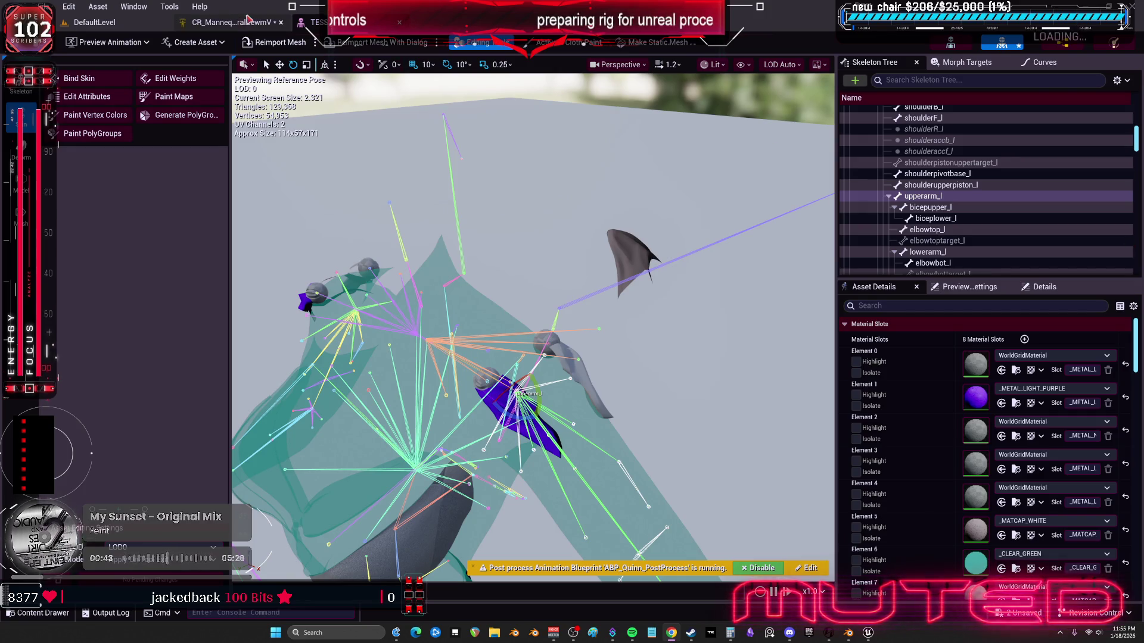
Step: Revisit the Control Rig graph and mesh preview, then return to Blender
{"action": "left_click", "coordinate": [229, 22]}
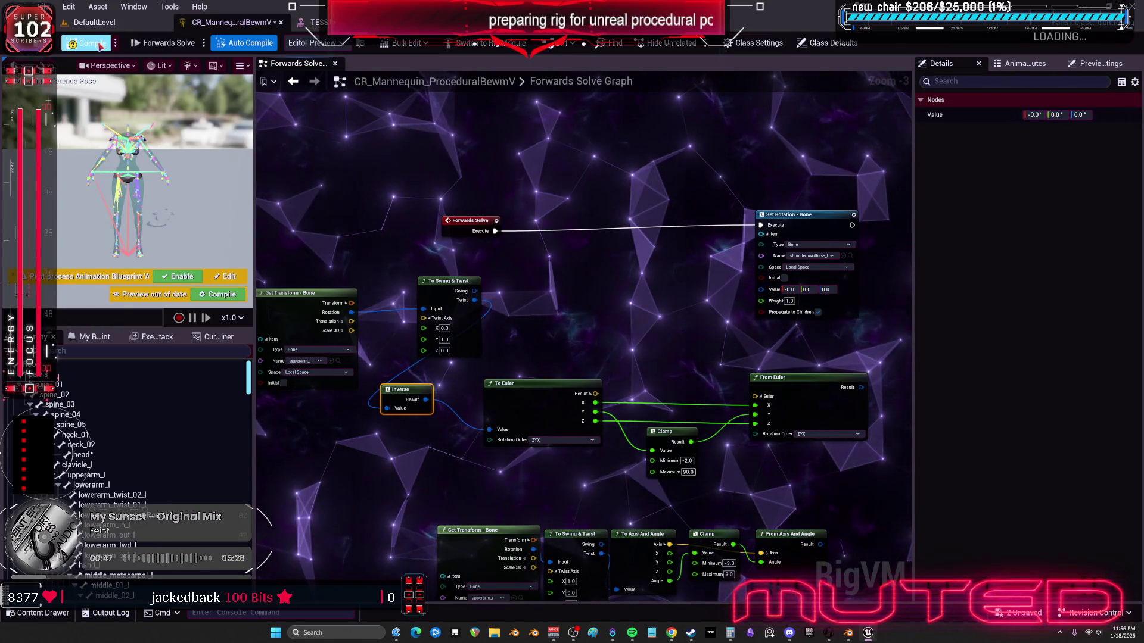
{"action": "left_click", "coordinate": [314, 22]}
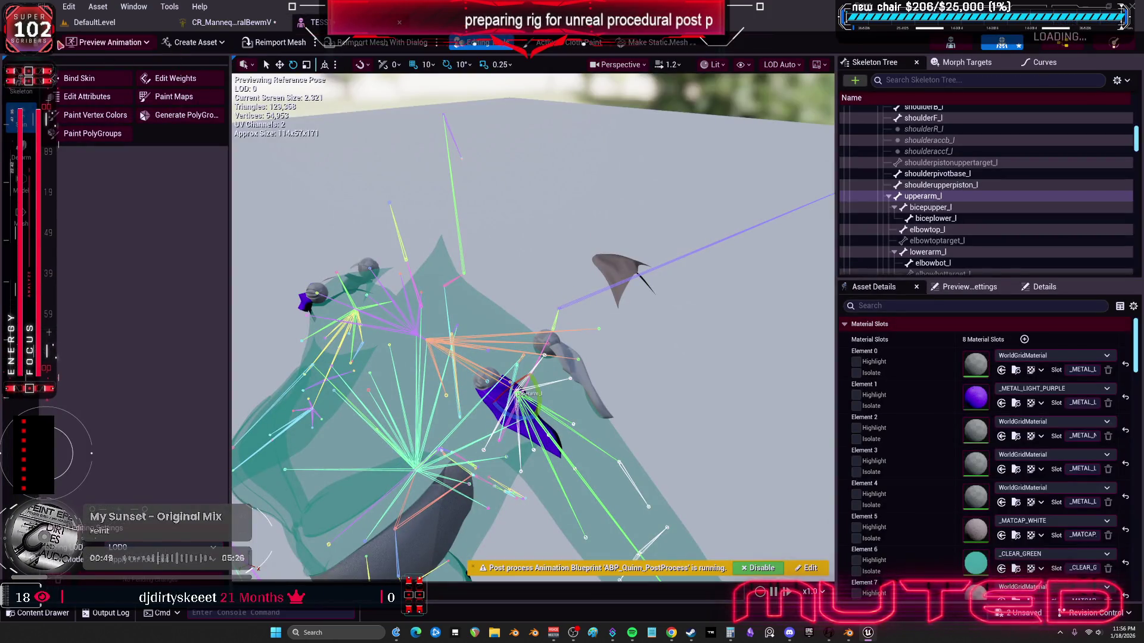
{"action": "left_click", "coordinate": [86, 29]}
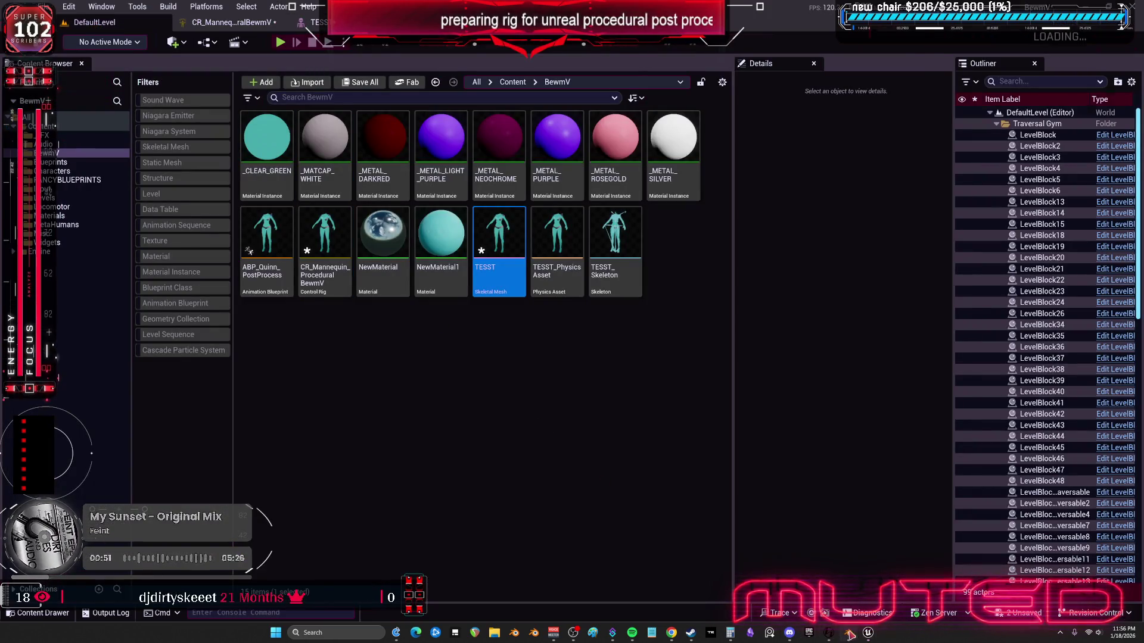
{"action": "left_click", "coordinate": [848, 633]}
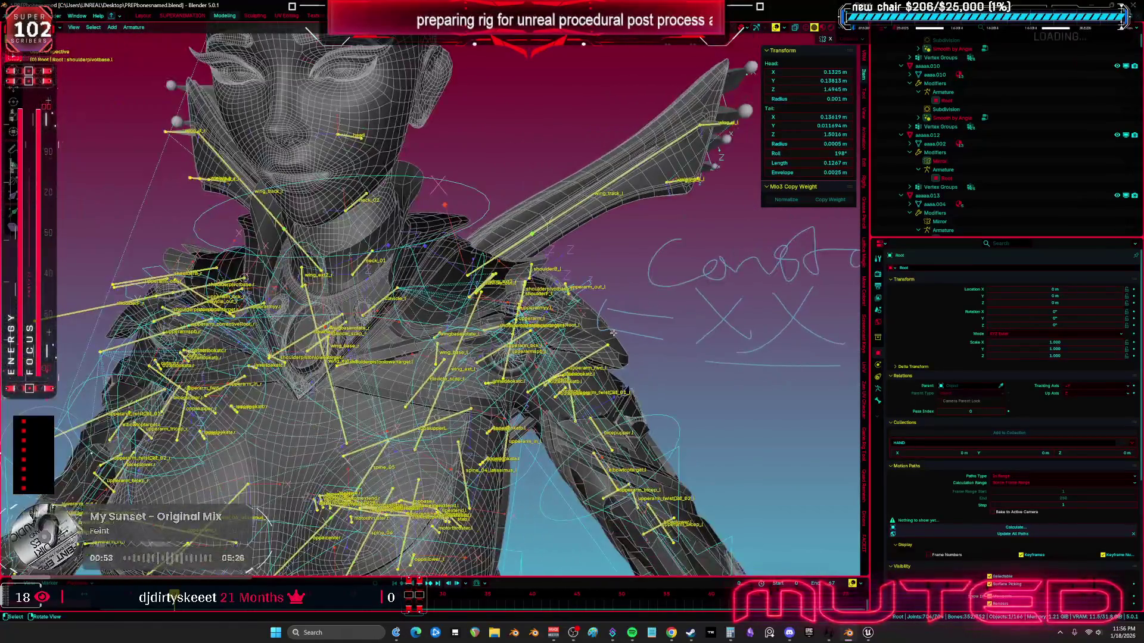
Step: Remove the old Armature modifier from Cube.008 in Object mode
{"action": "key", "text": "ctrl+Tab"}
{"action": "key", "text": "ctrl+Tab"}
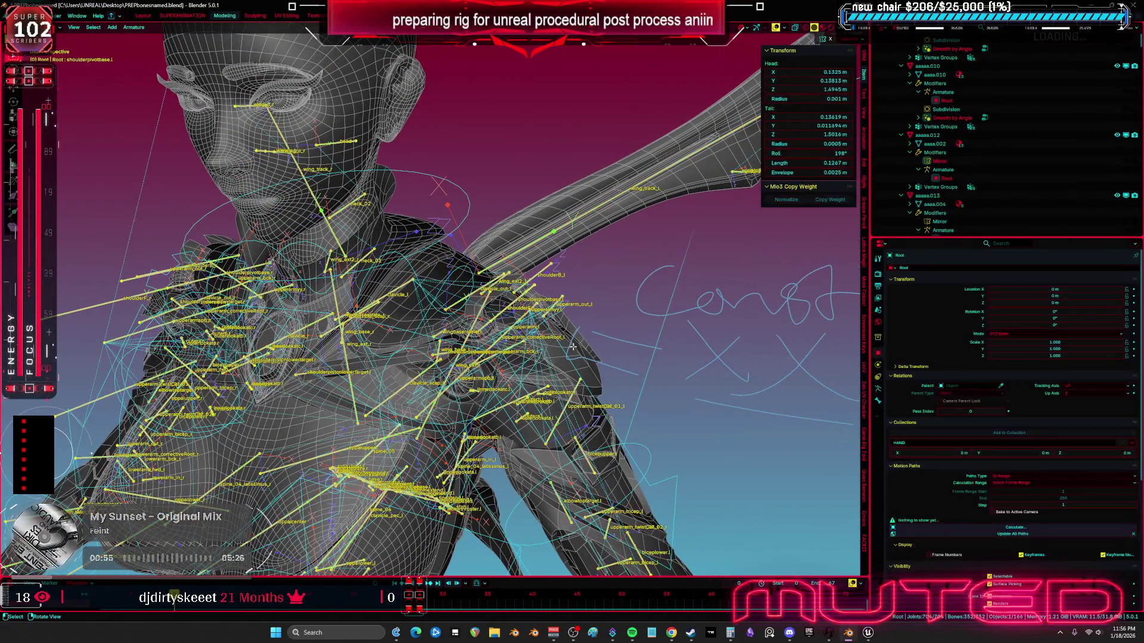
{"action": "left_click", "coordinate": [597, 330]}
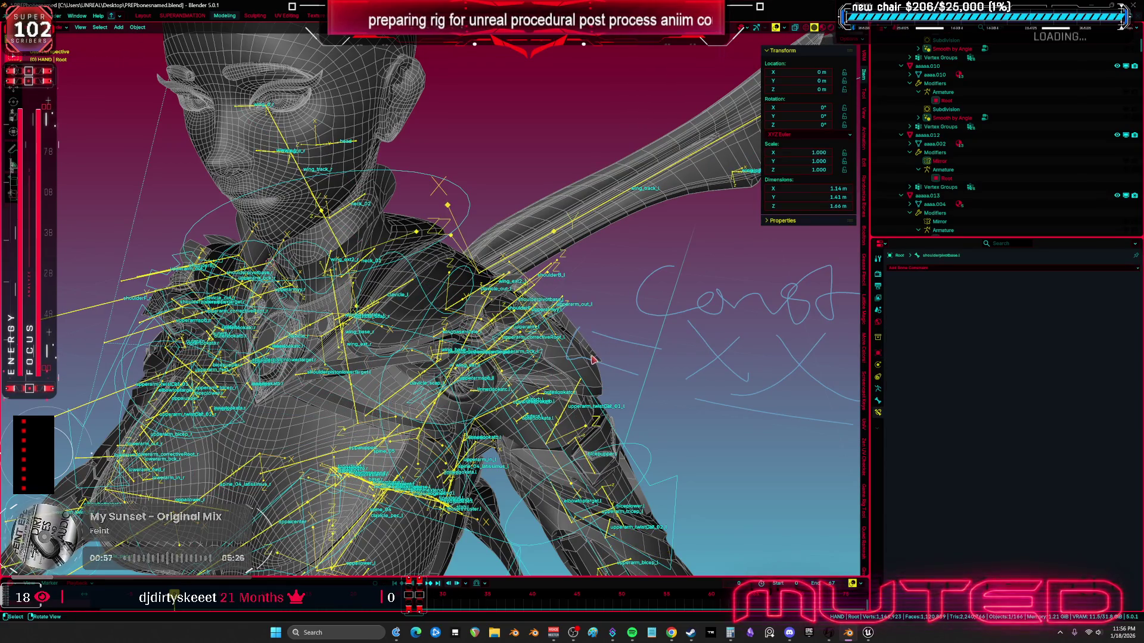
{"action": "left_click", "coordinate": [588, 378]}
{"action": "left_click", "coordinate": [878, 365]}
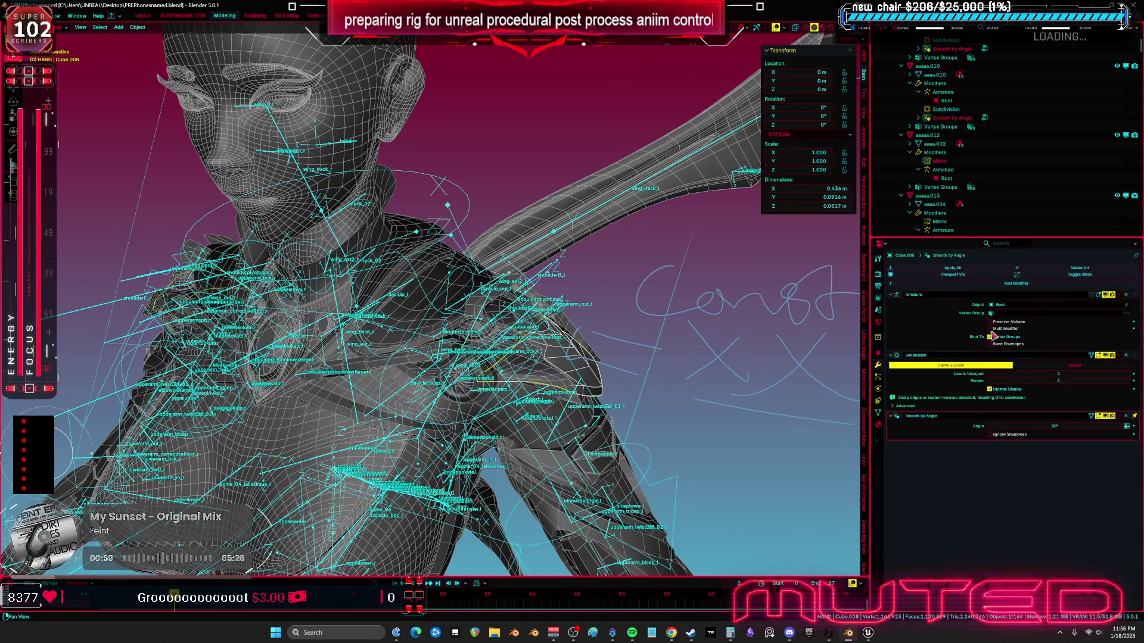
{"action": "left_click", "coordinate": [1126, 295]}
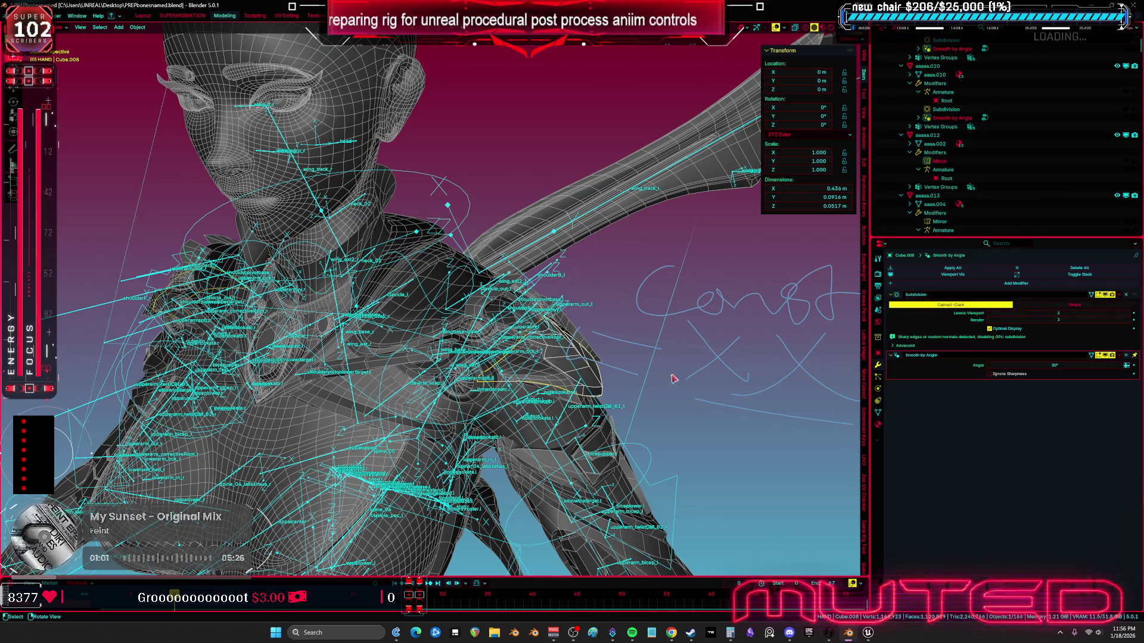
Step: On the Root armature in Pose mode, inspect shoulderB_l and shoulderpivotbase.l's bone constraints
{"action": "scroll", "coordinate": [555, 306], "scroll_direction": "up", "scroll_amount": 3}
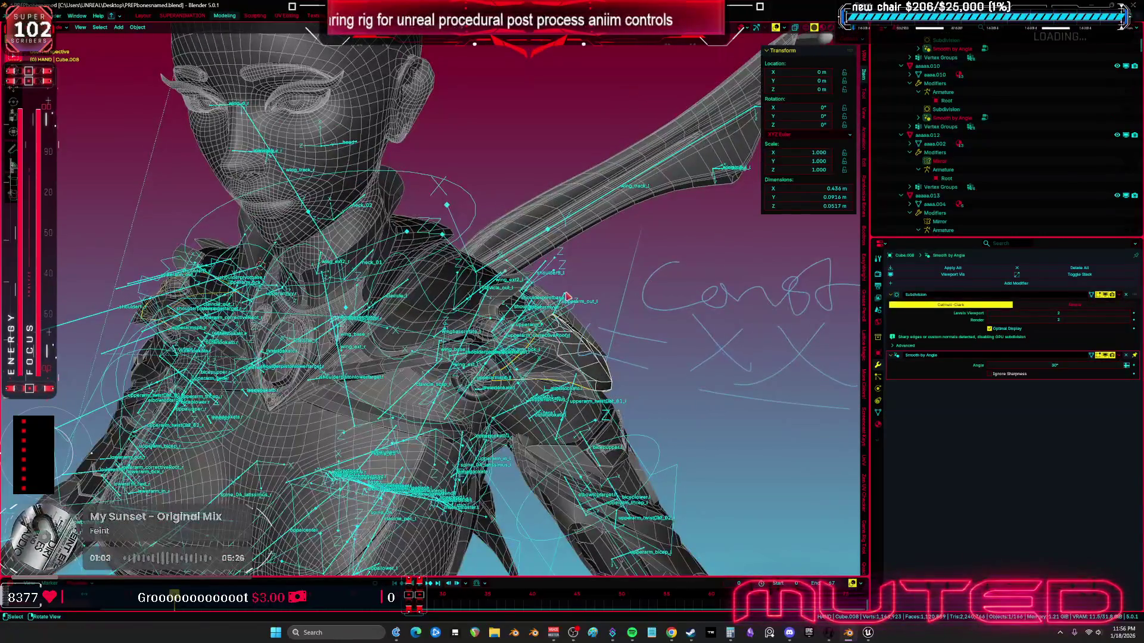
{"action": "left_click", "coordinate": [564, 296]}
{"action": "key", "text": "ctrl+Tab"}
{"action": "left_click", "coordinate": [531, 264]}
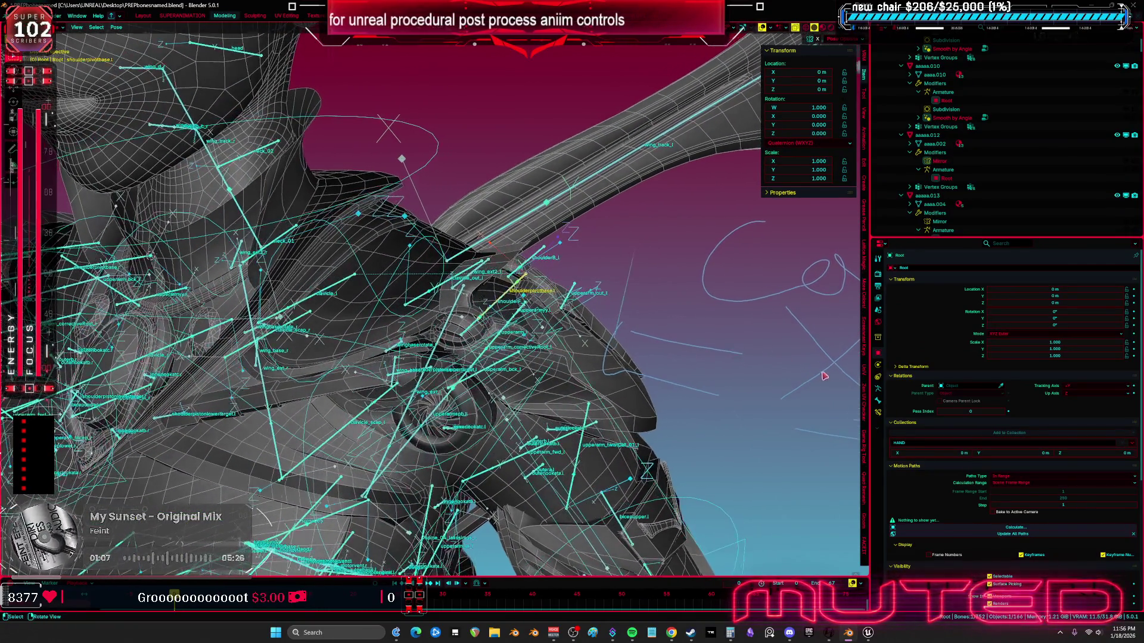
{"action": "left_click", "coordinate": [878, 416]}
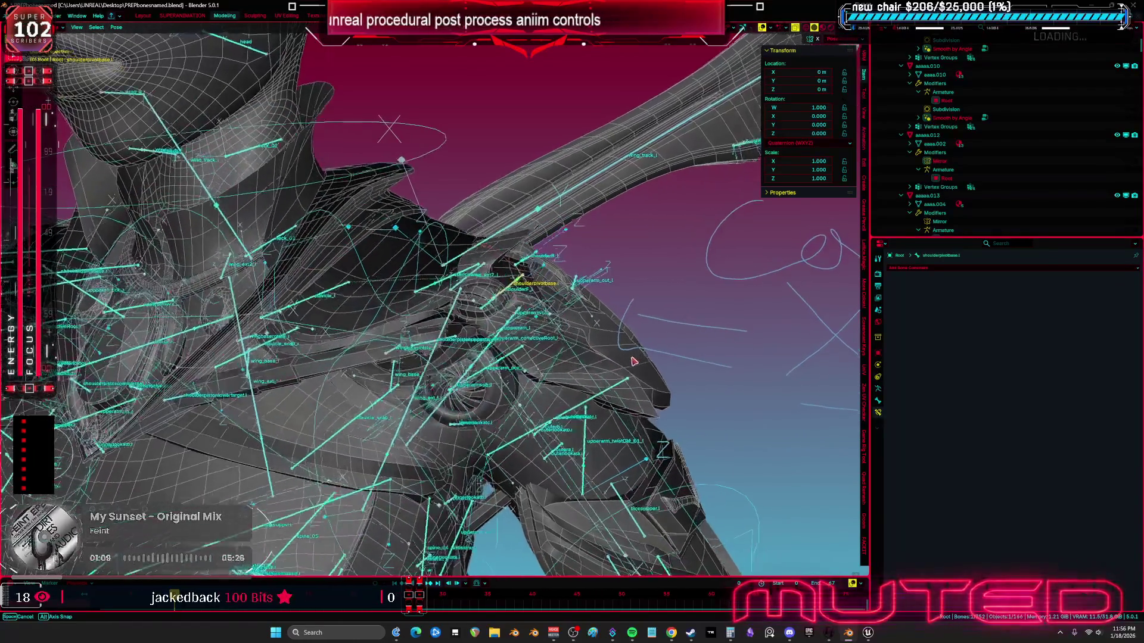
Step: Parent Cube.008 to the Root armature with Armature Deform, after checking its vertex groups
{"action": "left_click", "coordinate": [544, 319]}
{"action": "left_click", "coordinate": [599, 337]}
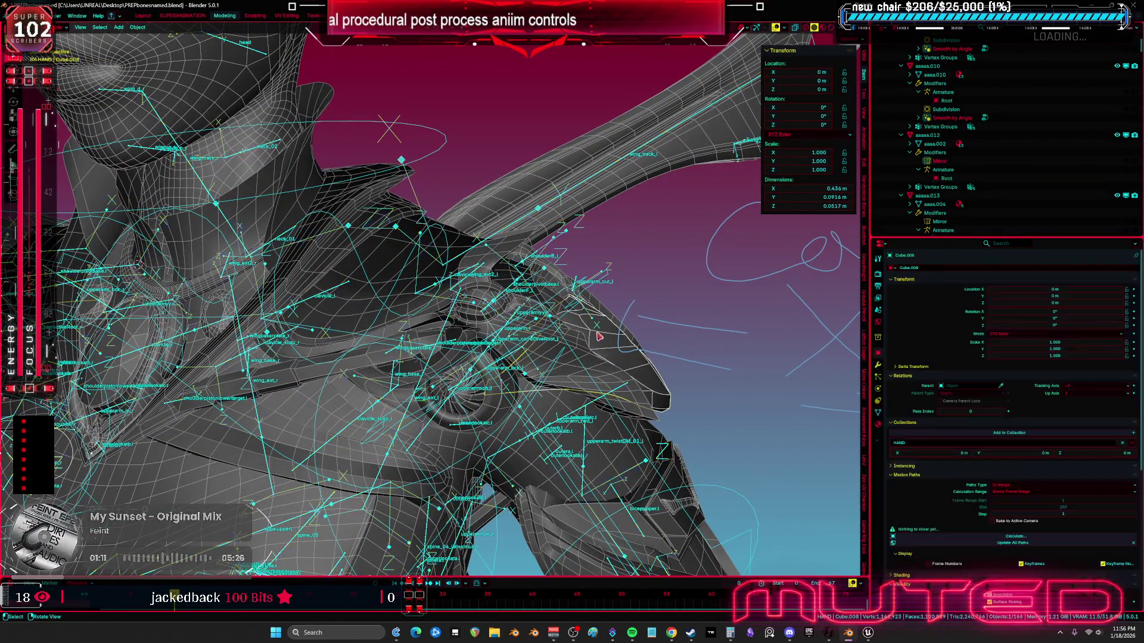
{"action": "left_click", "coordinate": [879, 411]}
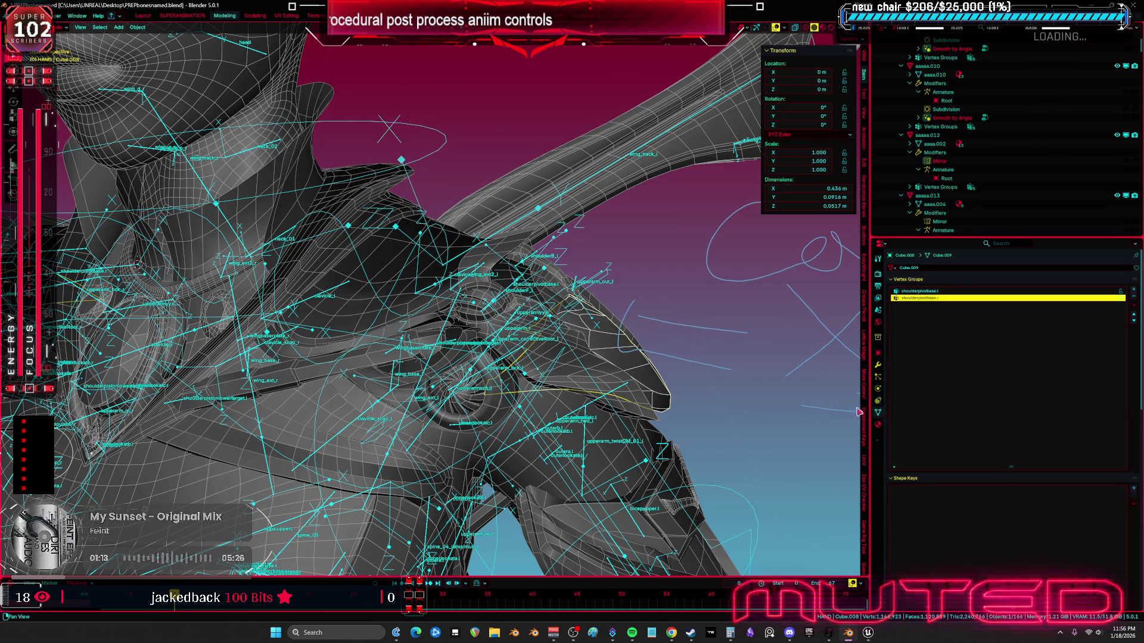
{"action": "left_click", "coordinate": [596, 405], "text": "shift"}
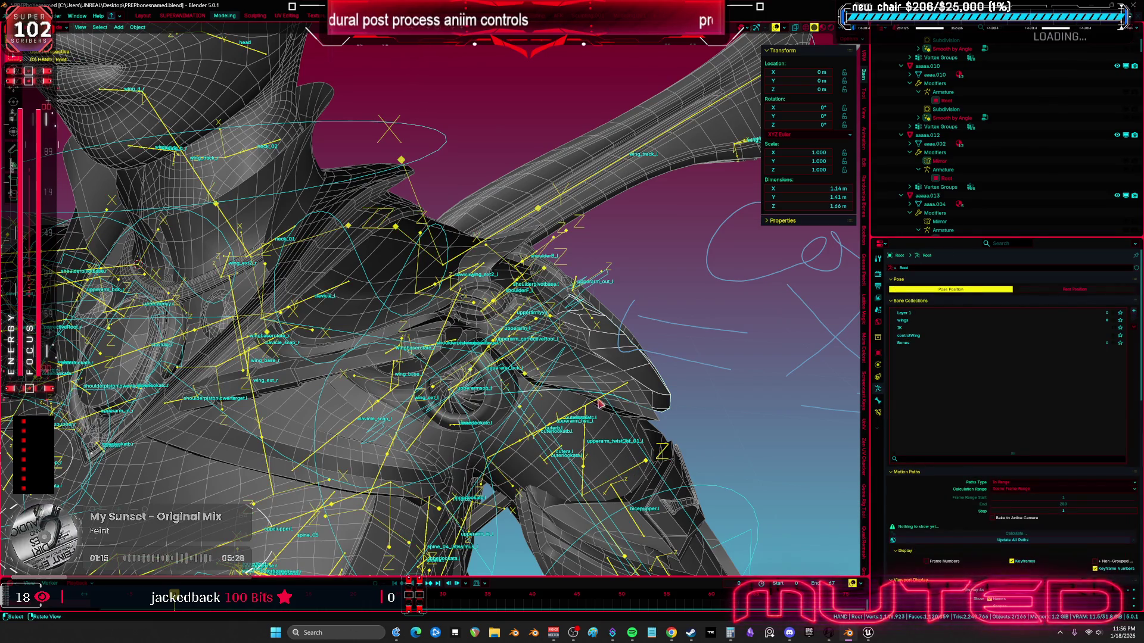
{"action": "key", "text": "ctrl+p"}
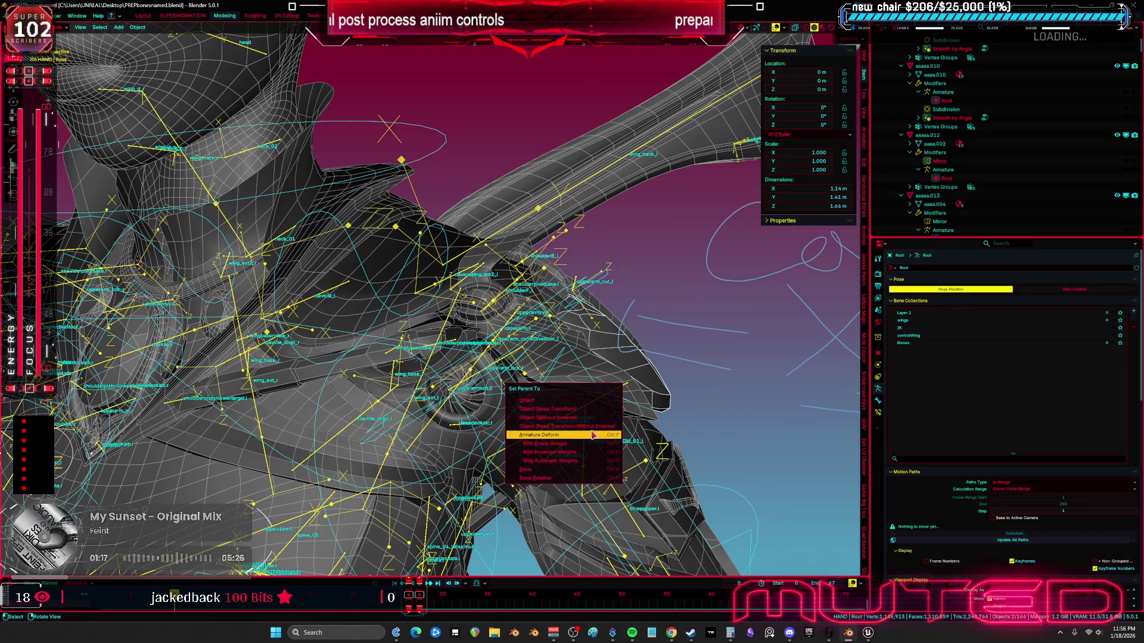
{"action": "left_click", "coordinate": [594, 436]}
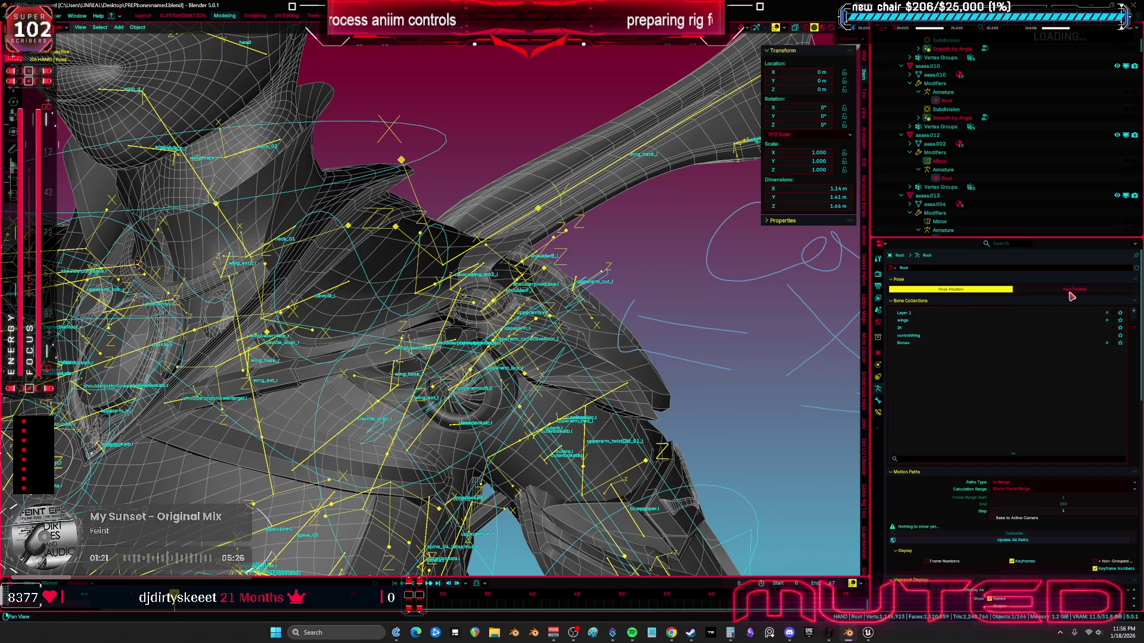
{"action": "mouse_move", "coordinate": [554, 382]}
{"action": "left_mouse_down"}
{"action": "mouse_move", "coordinate": [523, 396]}
{"action": "mouse_move", "coordinate": [552, 371]}
{"action": "mouse_move", "coordinate": [632, 347]}
{"action": "mouse_move", "coordinate": [544, 171]}
{"action": "left_mouse_up"}
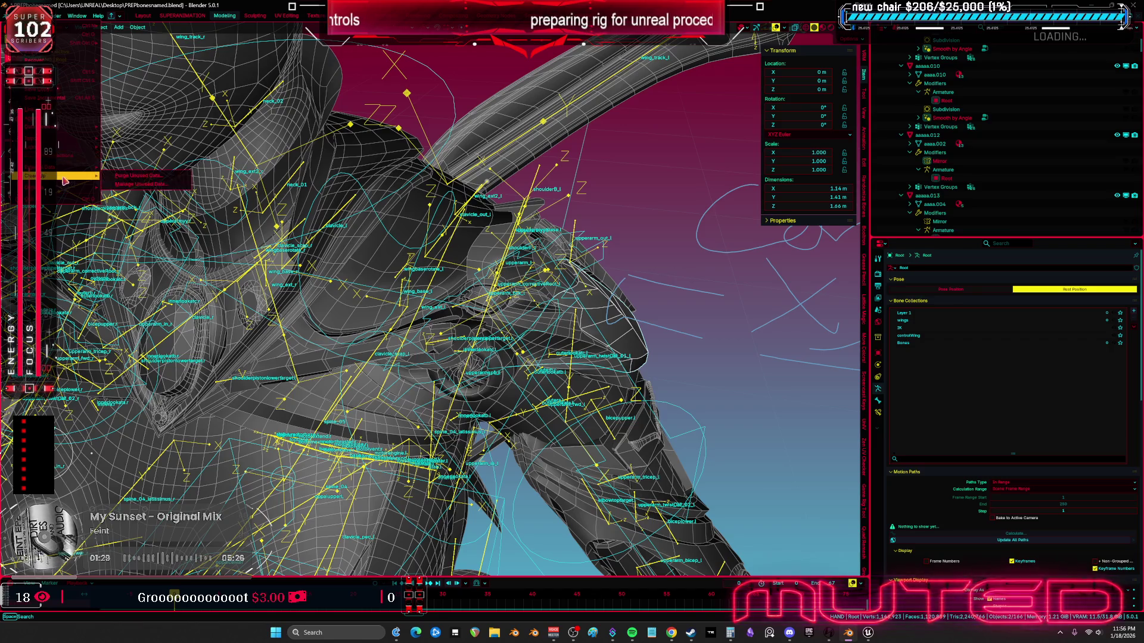
Step: Export the rig over TESST.fbx on the Desktop and save PREPbonesnamed.blend
{"action": "mouse_move", "coordinate": [83, 147]}
{"action": "left_click", "coordinate": [138, 217]}
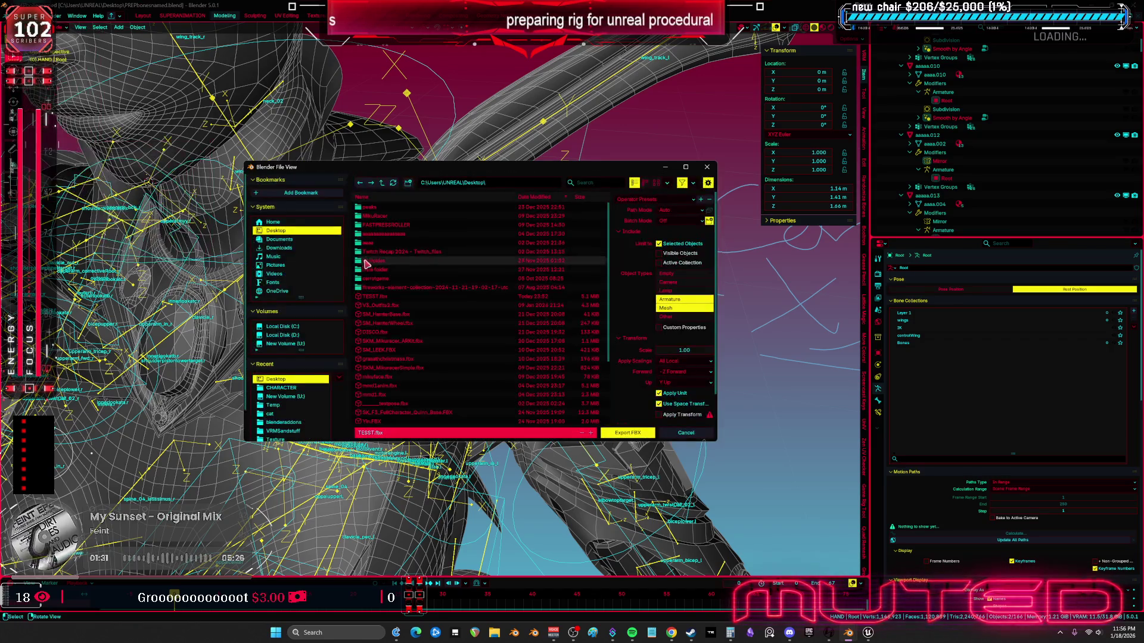
{"action": "left_click", "coordinate": [376, 296]}
{"action": "left_click", "coordinate": [636, 436]}
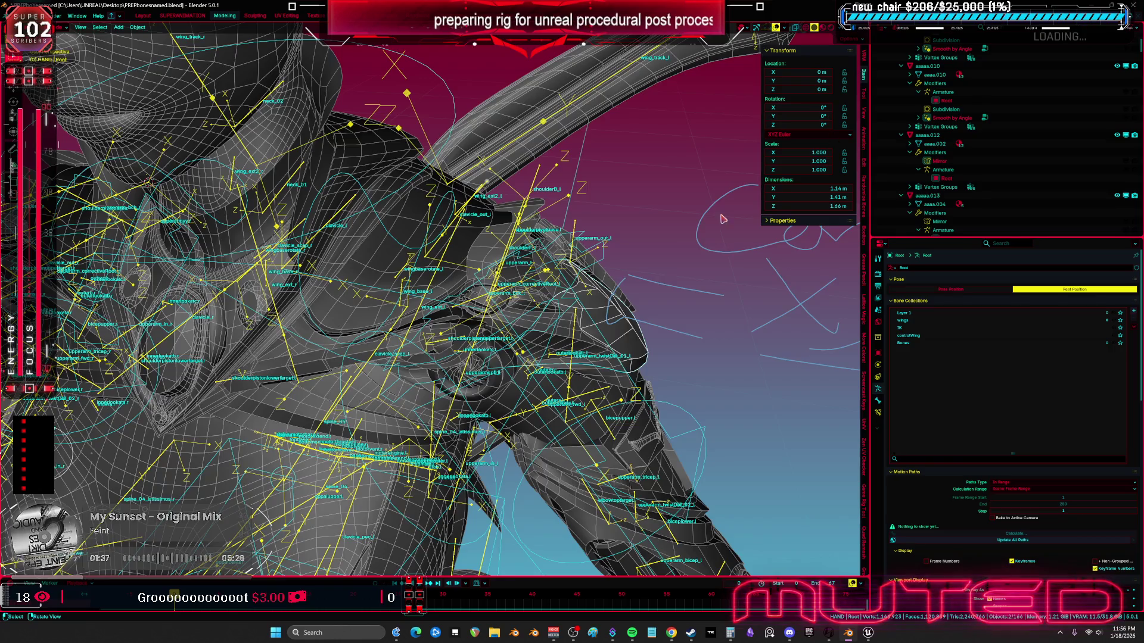
{"action": "scroll", "coordinate": [723, 219], "scroll_direction": "down", "scroll_amount": 2}
{"action": "key", "text": "ctrl+s"}
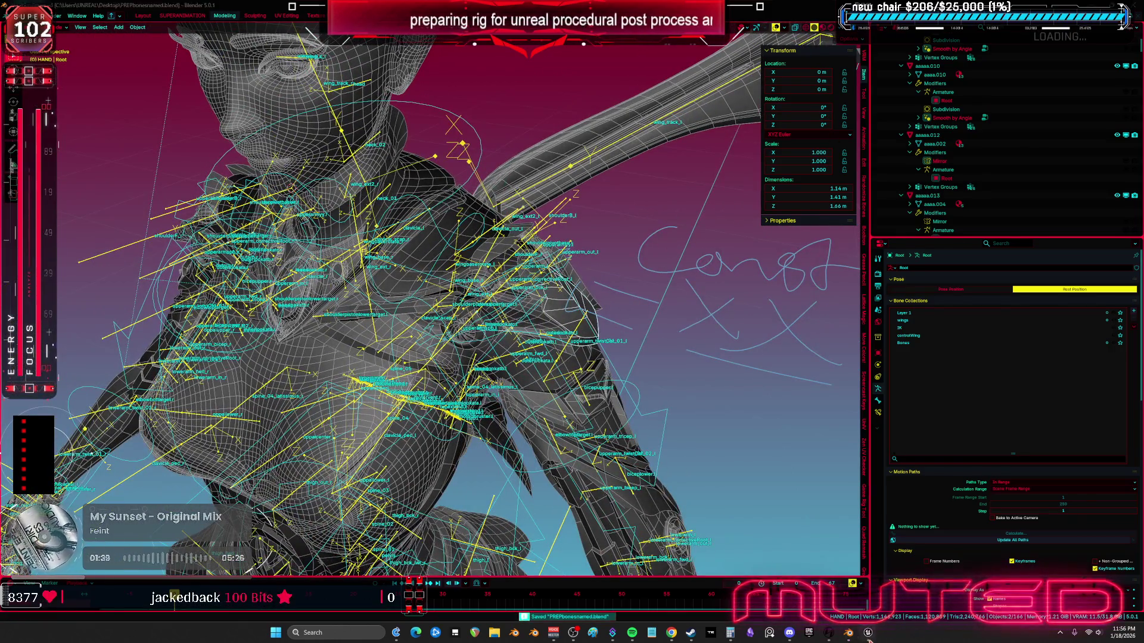
{"action": "left_click", "coordinate": [869, 632]}
Step: Reimport TESST from its updated FBX and open the CR_Mannequin_ProceduralBewmV Control Rig
{"action": "right_click", "coordinate": [498, 250]}
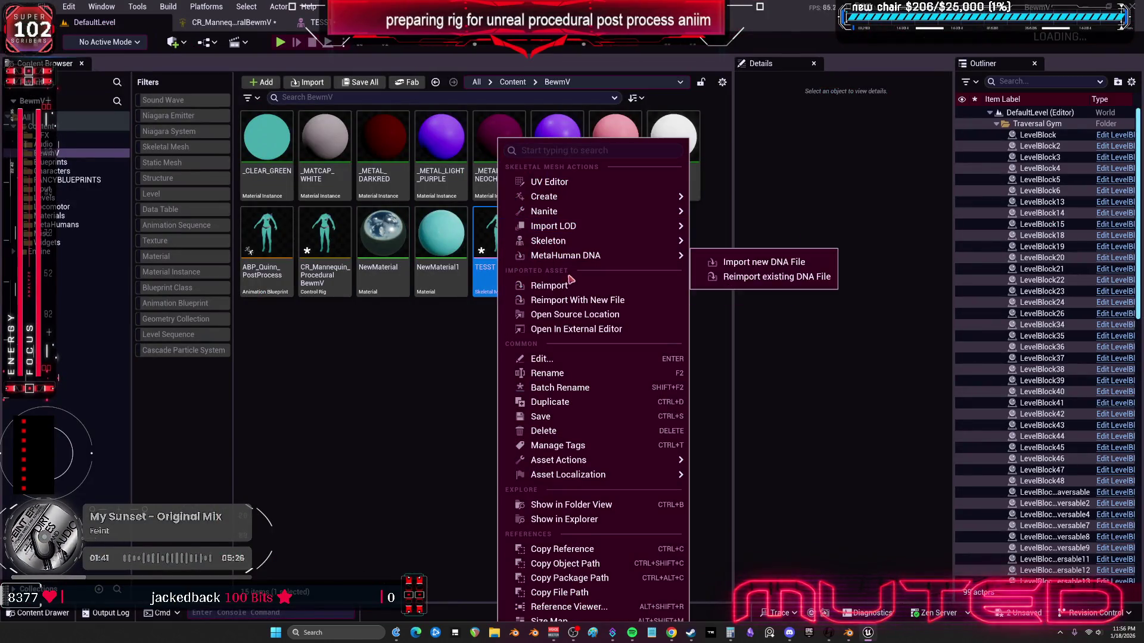
{"action": "left_click", "coordinate": [570, 281]}
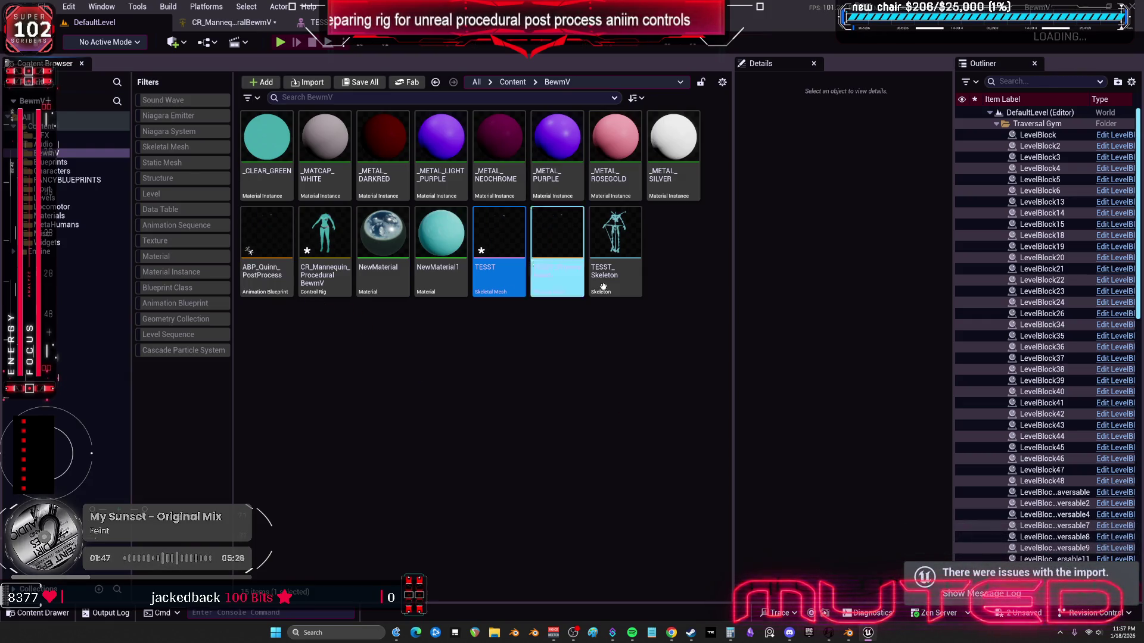
{"action": "double_click", "coordinate": [339, 281]}
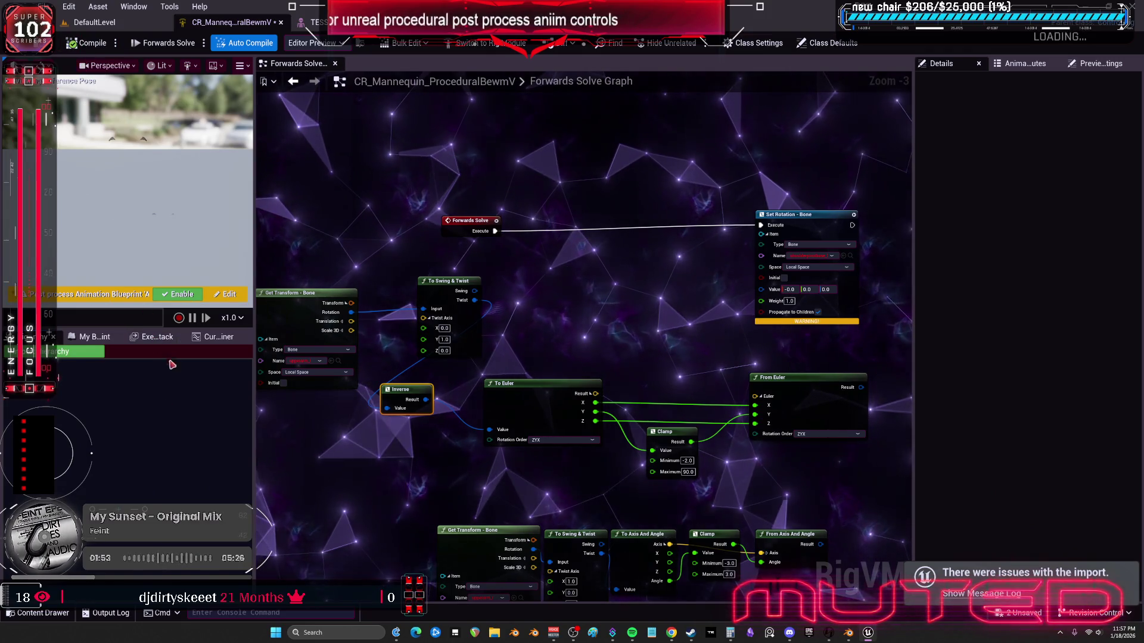
Step: Try the hierarchy import, mistakenly importing from SKM_Quinn and undoing it
{"action": "left_click", "coordinate": [81, 352]}
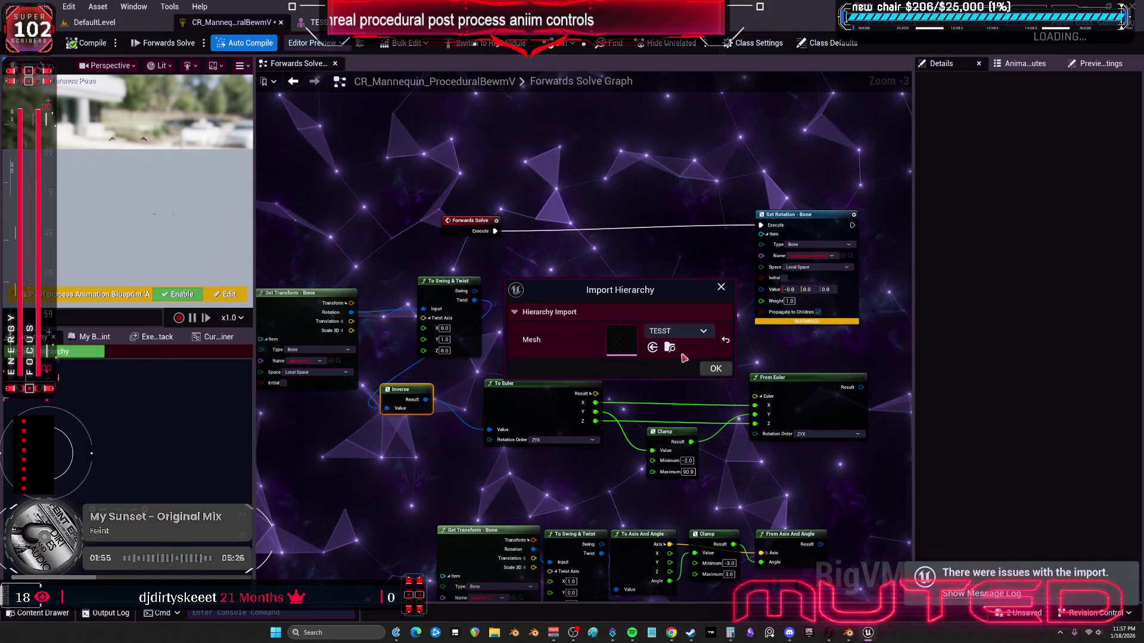
{"action": "left_click", "coordinate": [661, 332]}
{"action": "type", "text": "tes"}
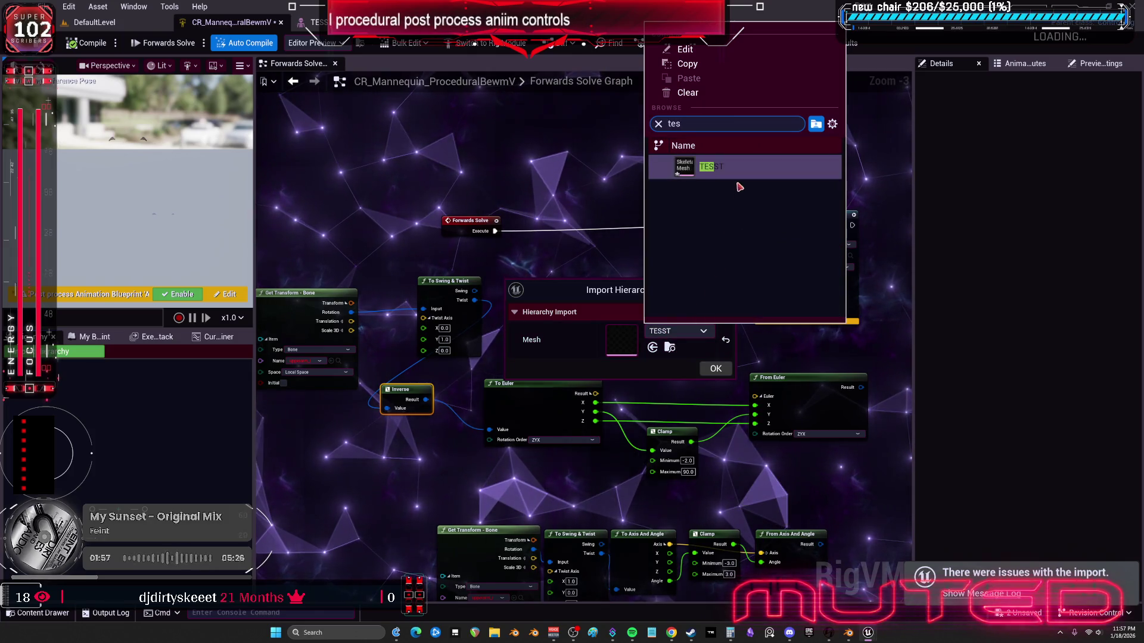
{"action": "left_click", "coordinate": [702, 168]}
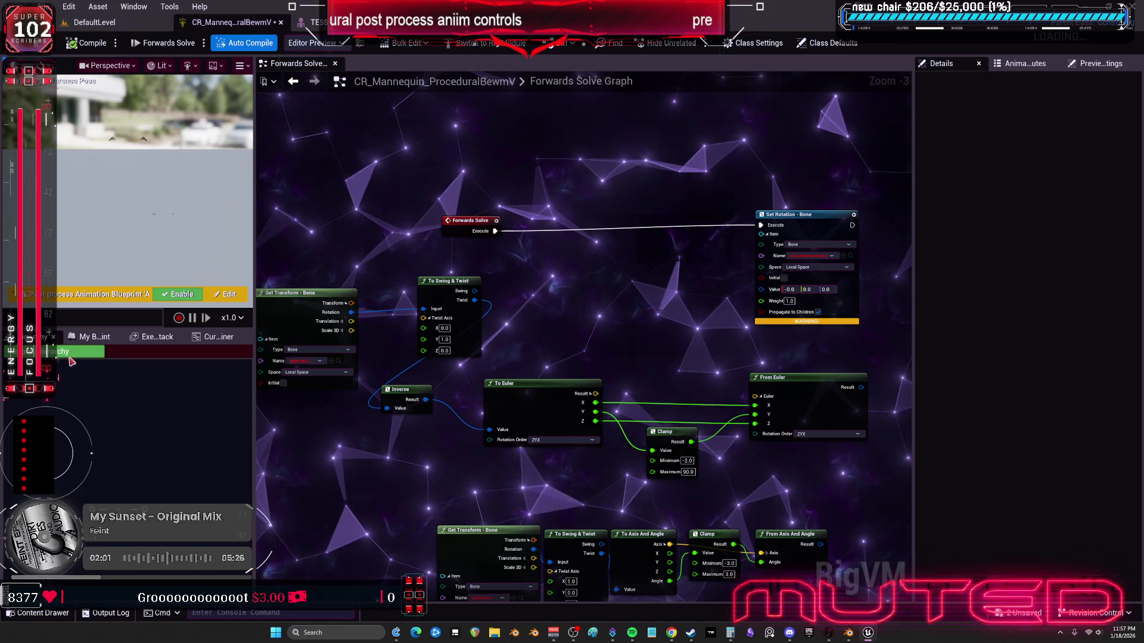
{"action": "left_click", "coordinate": [74, 354]}
{"action": "left_click", "coordinate": [660, 334]}
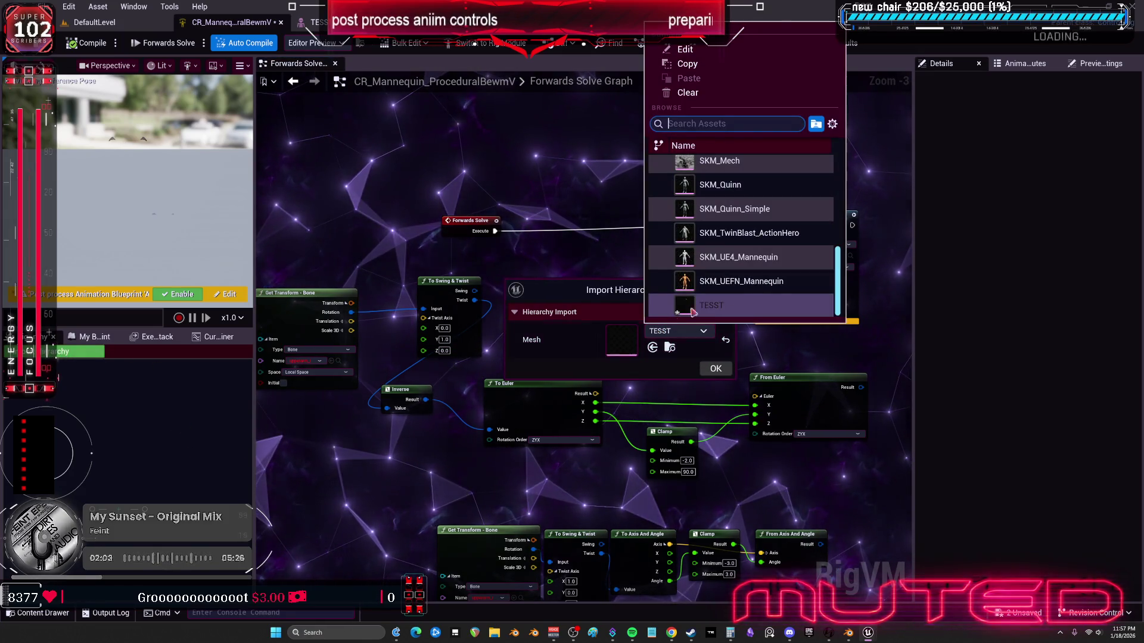
{"action": "scroll", "coordinate": [715, 286], "scroll_direction": "up", "scroll_amount": 5}
{"action": "scroll", "coordinate": [756, 271], "scroll_direction": "down", "scroll_amount": 2}
{"action": "key", "text": "Escape"}
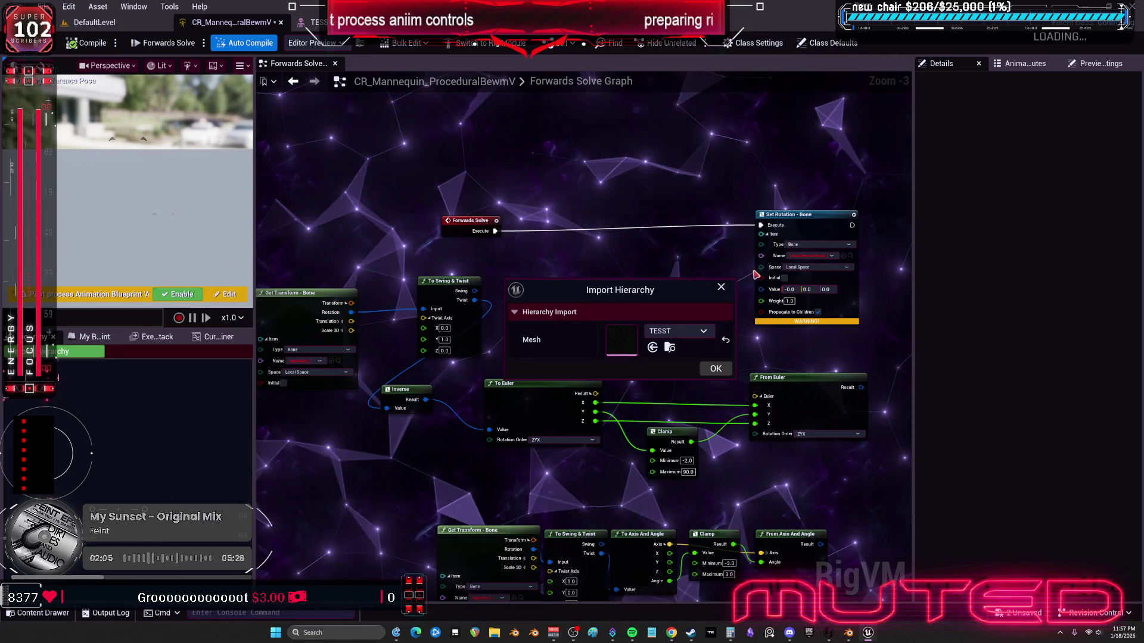
{"action": "left_click", "coordinate": [726, 340]}
{"action": "key", "text": "Return"}
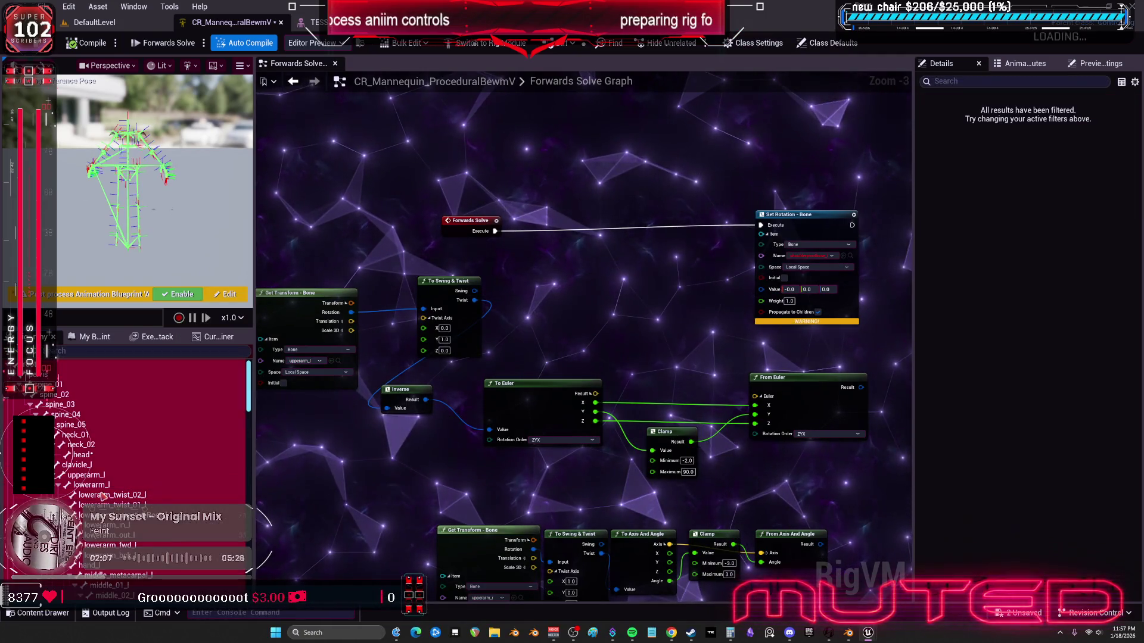
{"action": "key", "text": "ctrl+z"}
Step: Import the Control Rig hierarchy from the TESST mesh and compile
{"action": "left_click", "coordinate": [77, 352]}
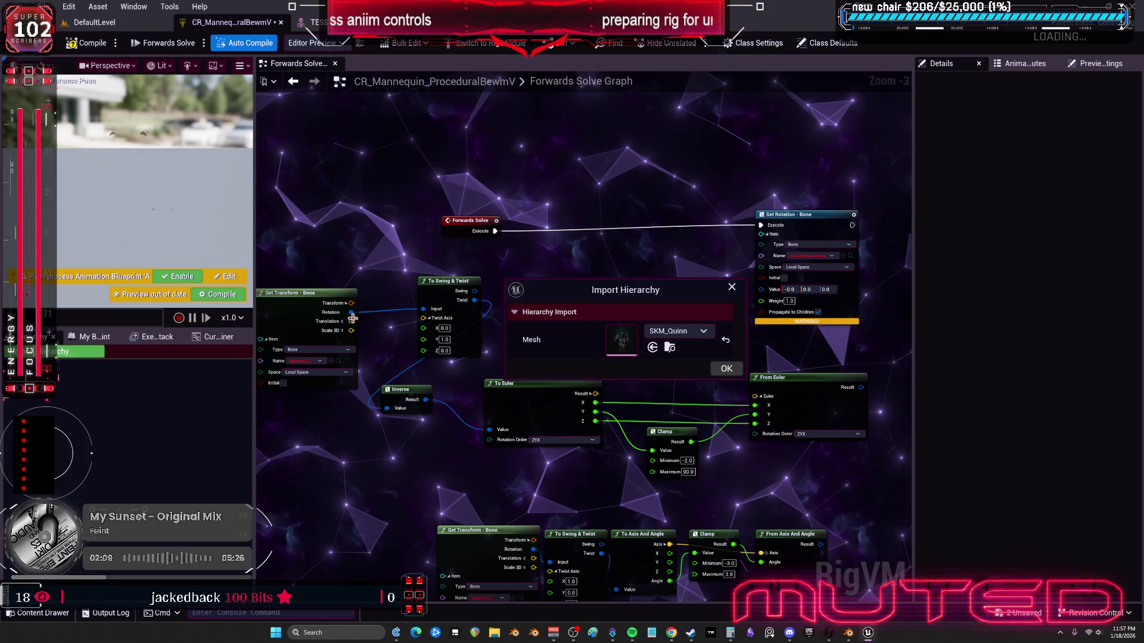
{"action": "left_click", "coordinate": [663, 332]}
{"action": "type", "text": "tess"}
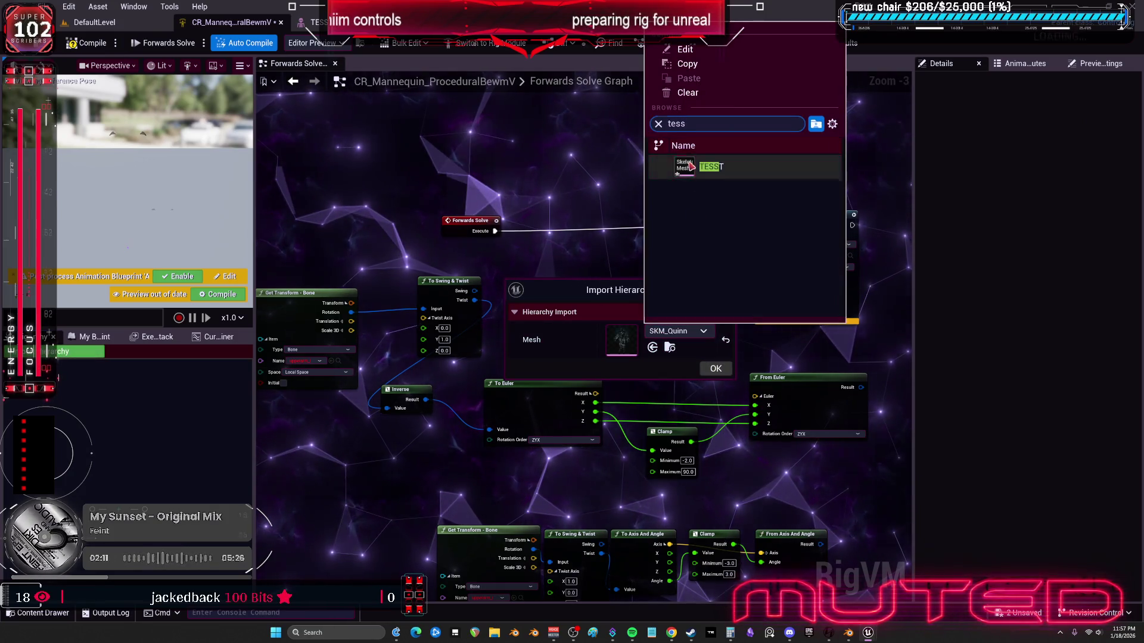
{"action": "key", "text": "Return"}
{"action": "left_click", "coordinate": [715, 369]}
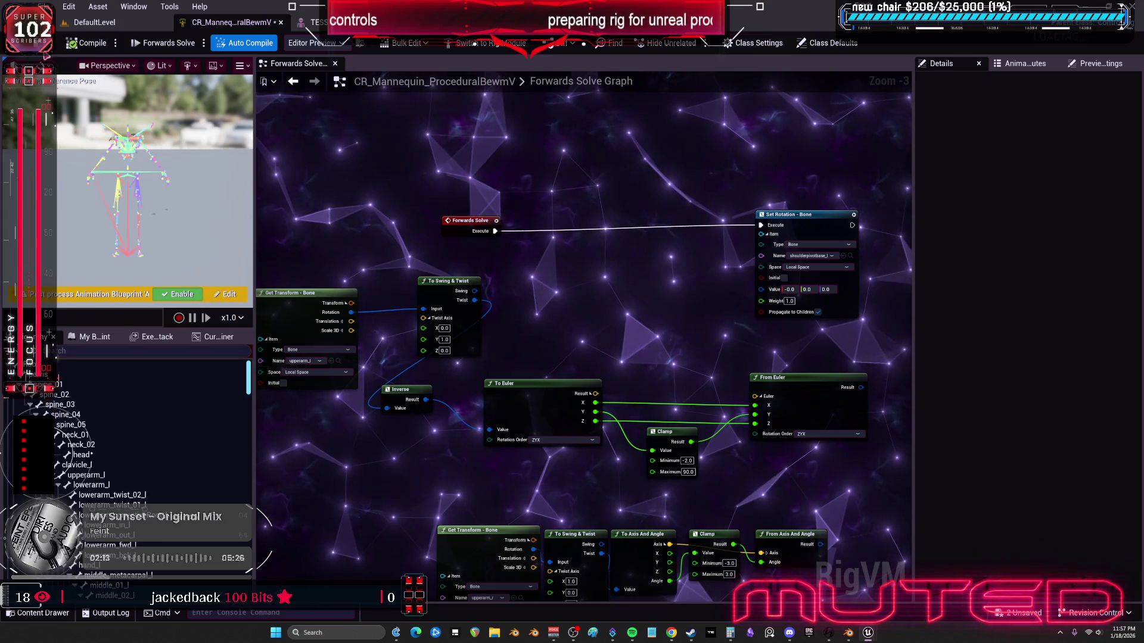
{"action": "left_click", "coordinate": [88, 49]}
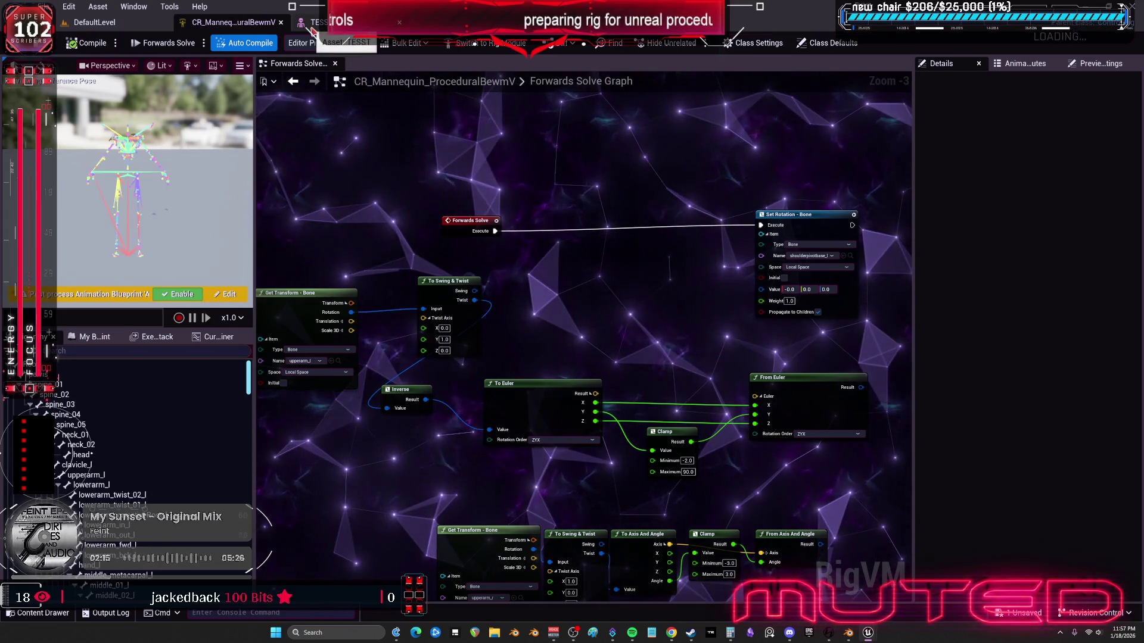
Step: Check the TESST skeleton preview, then disconnect Forwards Solve from Set Rotation - Bone
{"action": "left_click", "coordinate": [316, 24]}
{"action": "mouse_move", "coordinate": [556, 268]}
{"action": "left_mouse_down"}
{"action": "mouse_move", "coordinate": [558, 222]}
{"action": "mouse_move", "coordinate": [513, 262]}
{"action": "mouse_move", "coordinate": [521, 255]}
{"action": "left_mouse_up"}
{"action": "left_click", "coordinate": [229, 22]}
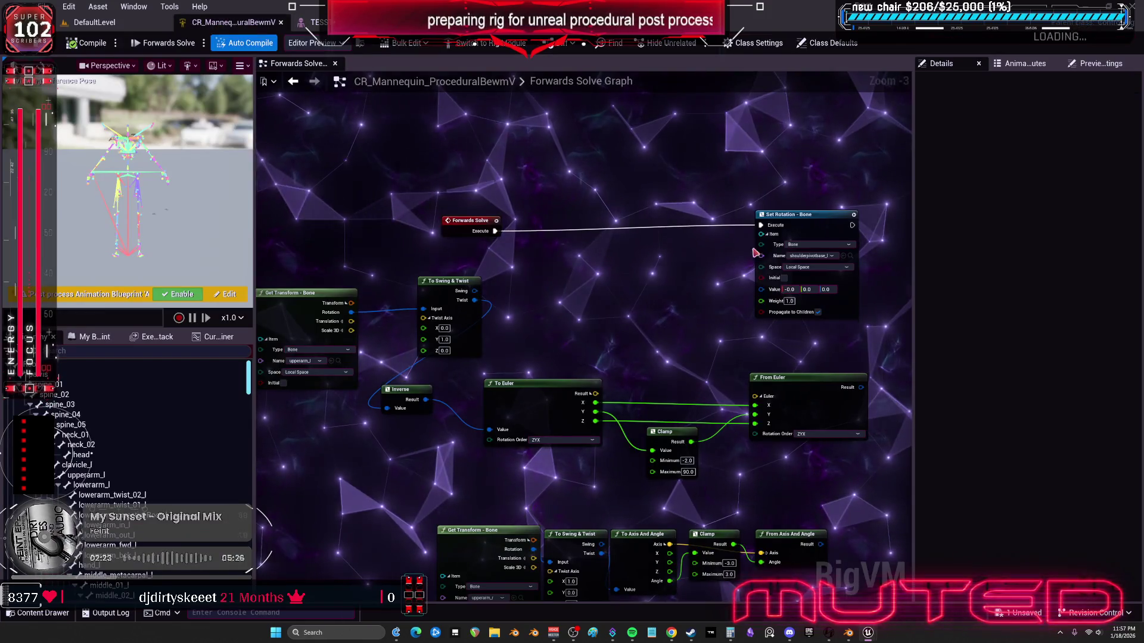
{"action": "left_click", "coordinate": [760, 226], "text": "alt"}
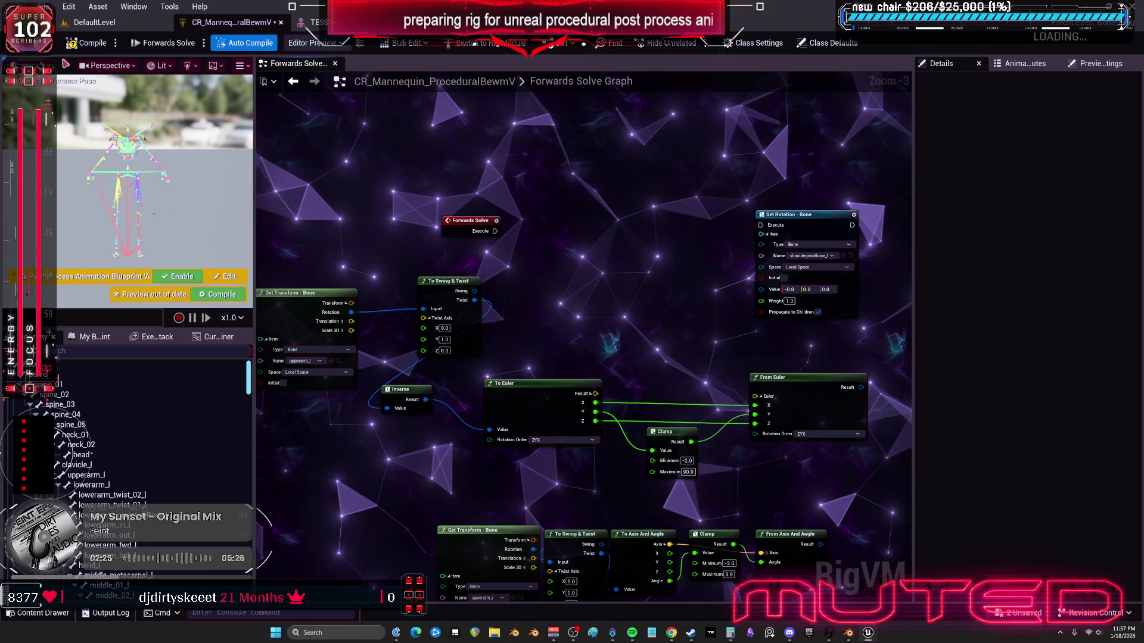
Step: Reconnect Forwards Solve to Set Rotation, wire Twist into its Value, and save the rig
{"action": "left_click", "coordinate": [316, 22]}
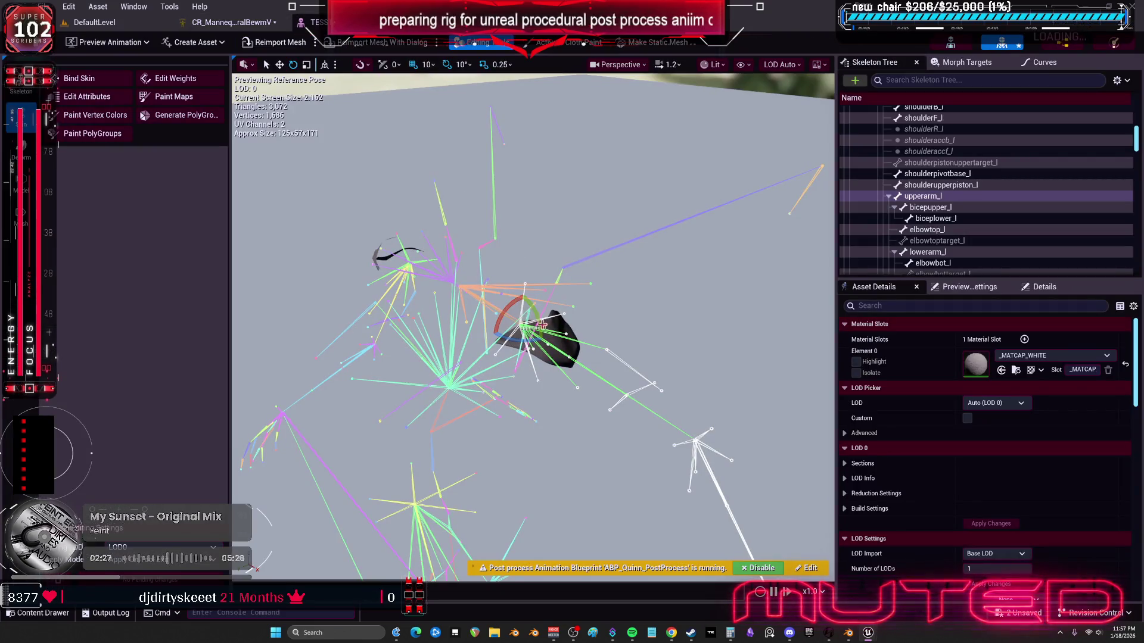
{"action": "left_click", "coordinate": [229, 22]}
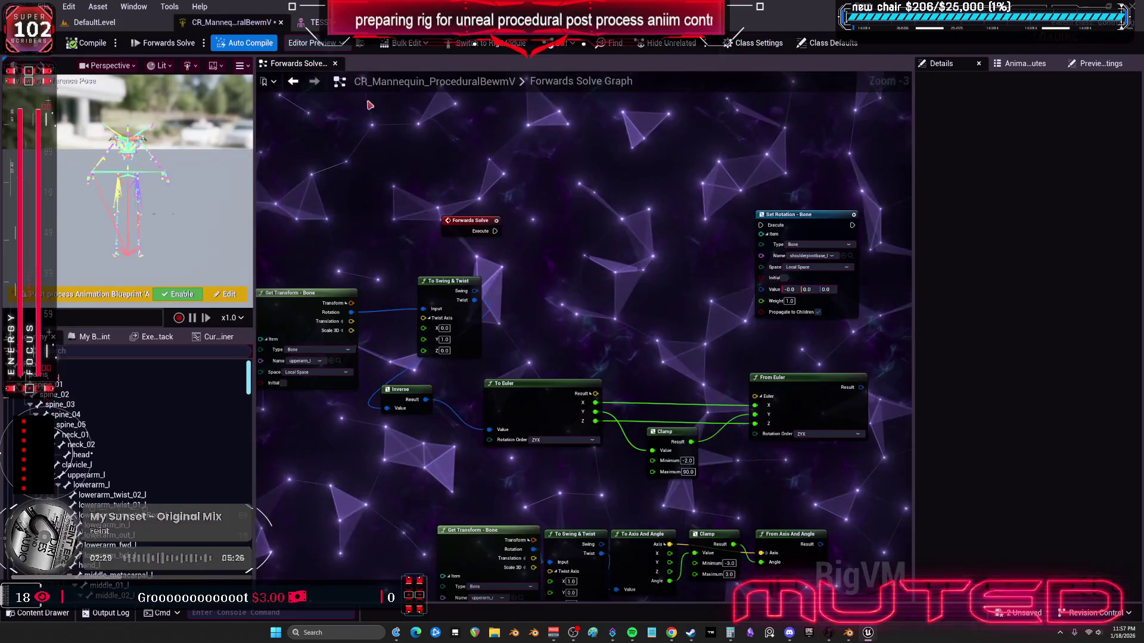
{"action": "left_click_drag", "start_coordinate": [494, 231], "coordinate": [760, 226]}
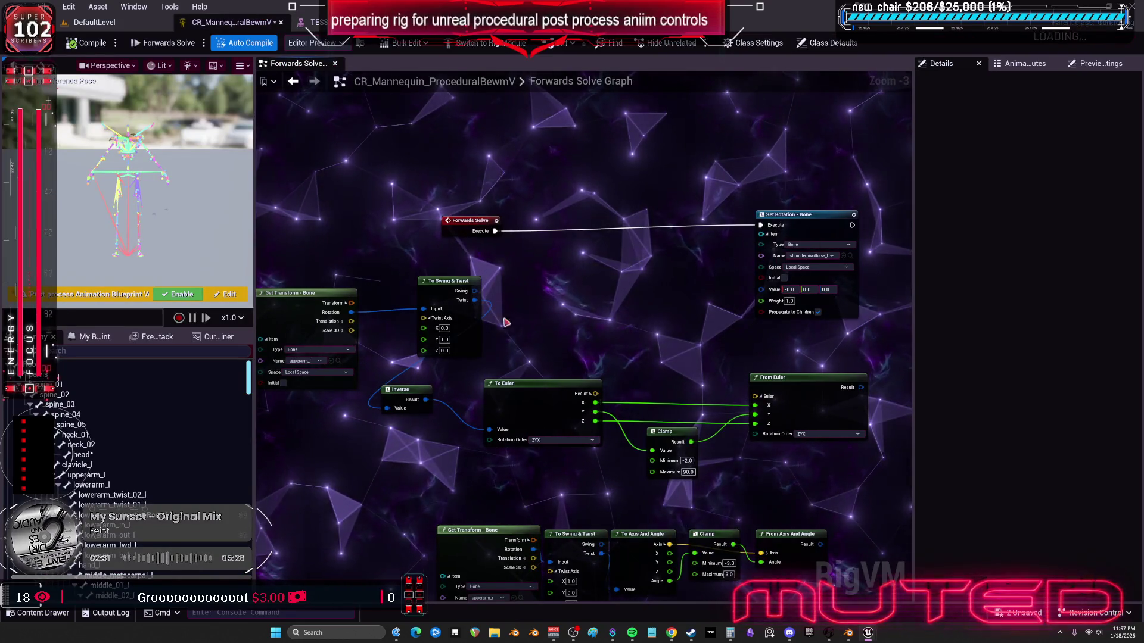
{"action": "mouse_move", "coordinate": [475, 300]}
{"action": "left_mouse_down"}
{"action": "mouse_move", "coordinate": [682, 311]}
{"action": "mouse_move", "coordinate": [762, 289]}
{"action": "left_mouse_up"}
{"action": "key", "text": "ctrl+s"}
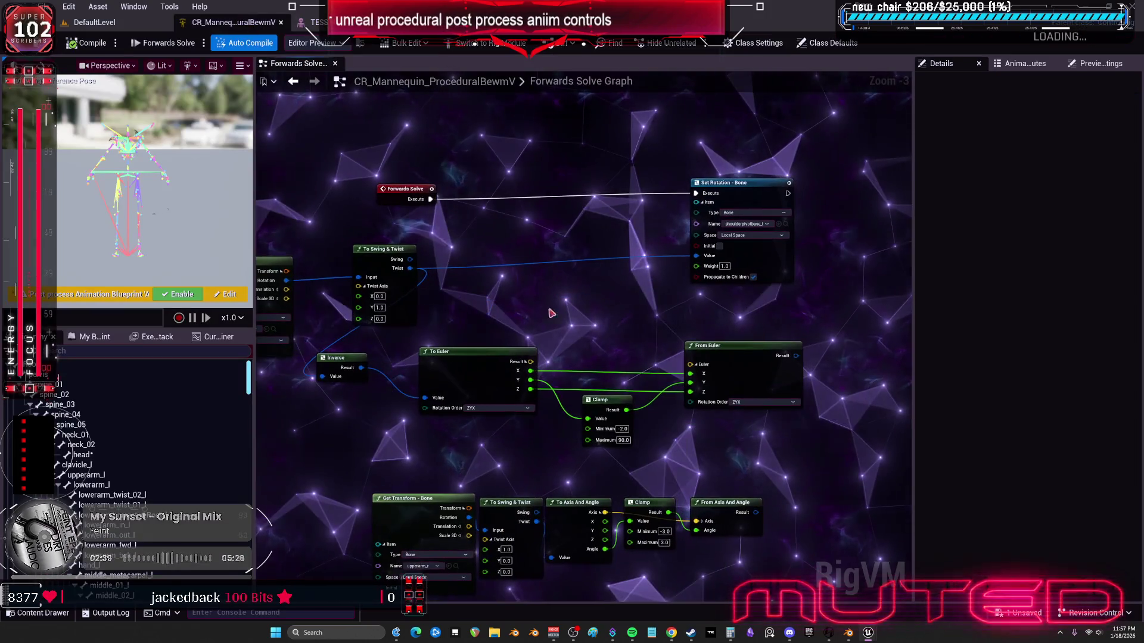
Step: Negate To Euler's X with a Multiply by -1.0 feeding into From Euler
{"action": "mouse_move", "coordinate": [531, 371]}
{"action": "left_mouse_down"}
{"action": "mouse_move", "coordinate": [567, 366]}
{"action": "mouse_move", "coordinate": [597, 297]}
{"action": "left_mouse_up"}
{"action": "type", "text": "mul"}
{"action": "key", "text": "Return"}
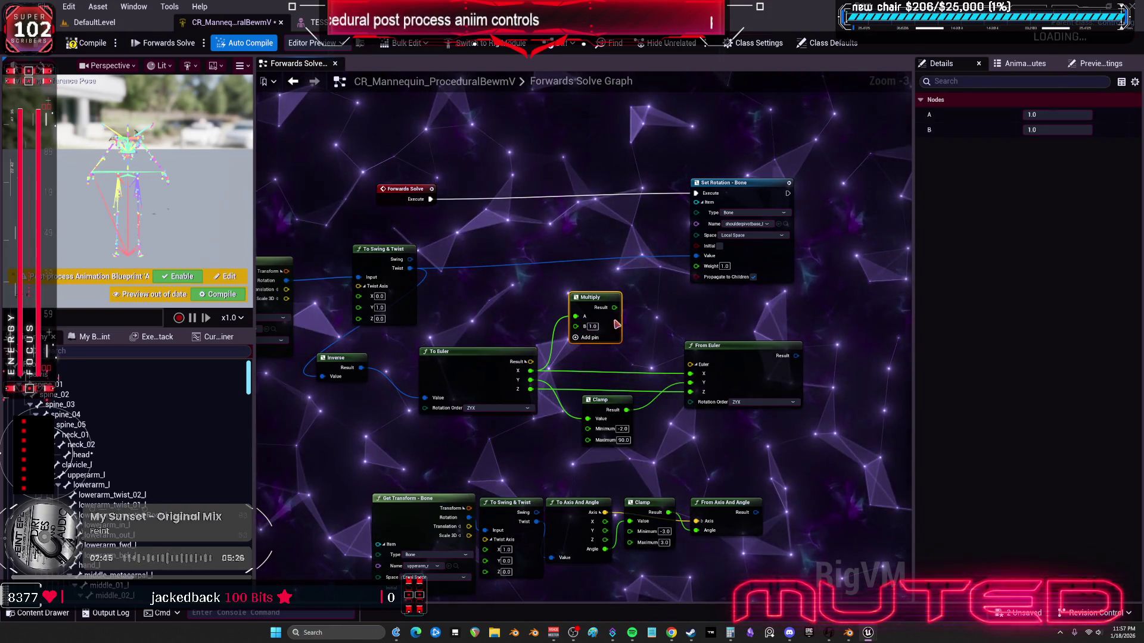
{"action": "left_click", "coordinate": [592, 327]}
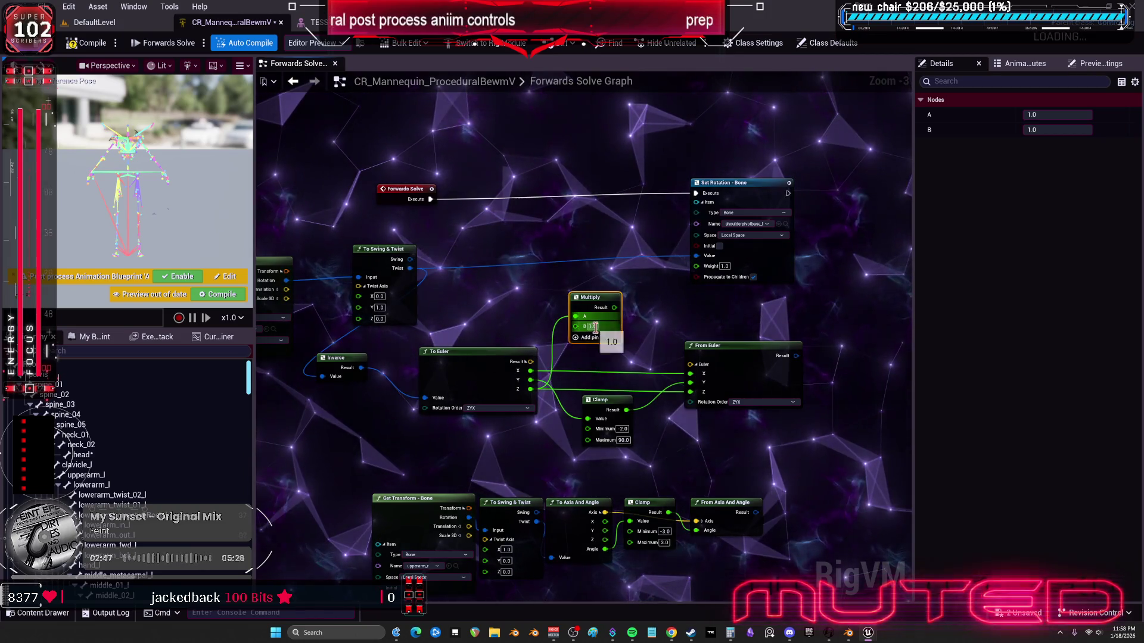
{"action": "type", "text": "-1"}
{"action": "key", "text": "Return"}
{"action": "mouse_move", "coordinate": [614, 308]}
{"action": "left_mouse_down"}
{"action": "mouse_move", "coordinate": [649, 364]}
{"action": "mouse_move", "coordinate": [673, 385]}
{"action": "mouse_move", "coordinate": [690, 383]}
{"action": "left_mouse_up"}
{"action": "mouse_move", "coordinate": [796, 355]}
{"action": "left_mouse_down"}
{"action": "mouse_move", "coordinate": [712, 340]}
{"action": "mouse_move", "coordinate": [688, 259]}
{"action": "left_mouse_up"}
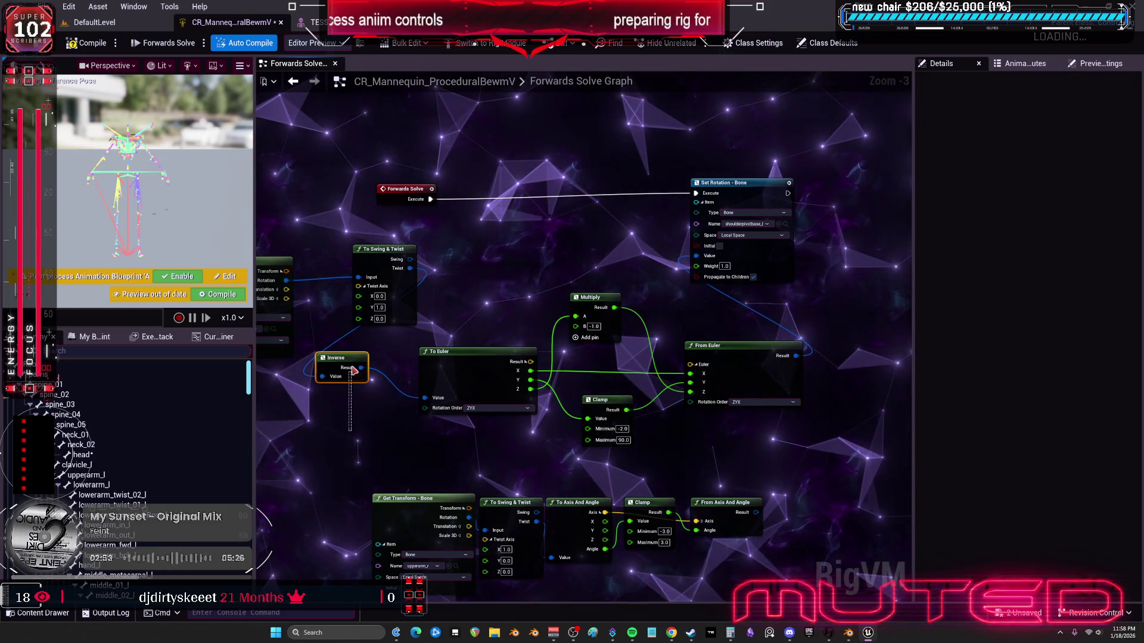
Step: Delete the Inverse node, feed Twist into To Euler, compile, and test upperarm_l rotation
{"action": "key", "text": "Delete"}
{"action": "left_click_drag", "start_coordinate": [433, 404], "coordinate": [425, 398]}
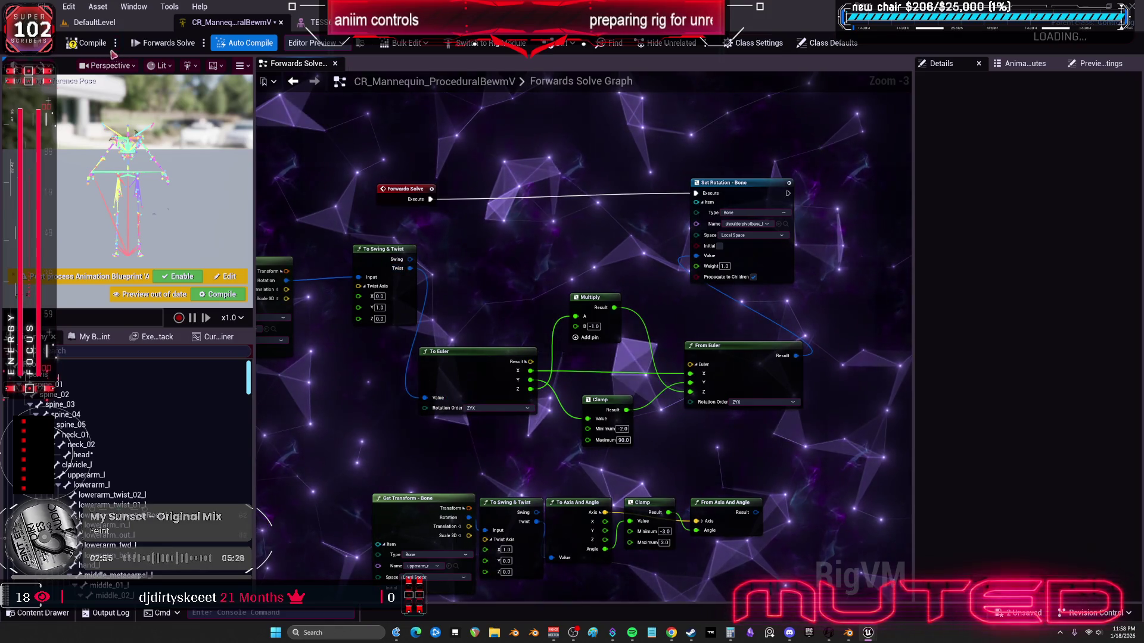
{"action": "left_click", "coordinate": [86, 42]}
{"action": "left_click", "coordinate": [319, 22]}
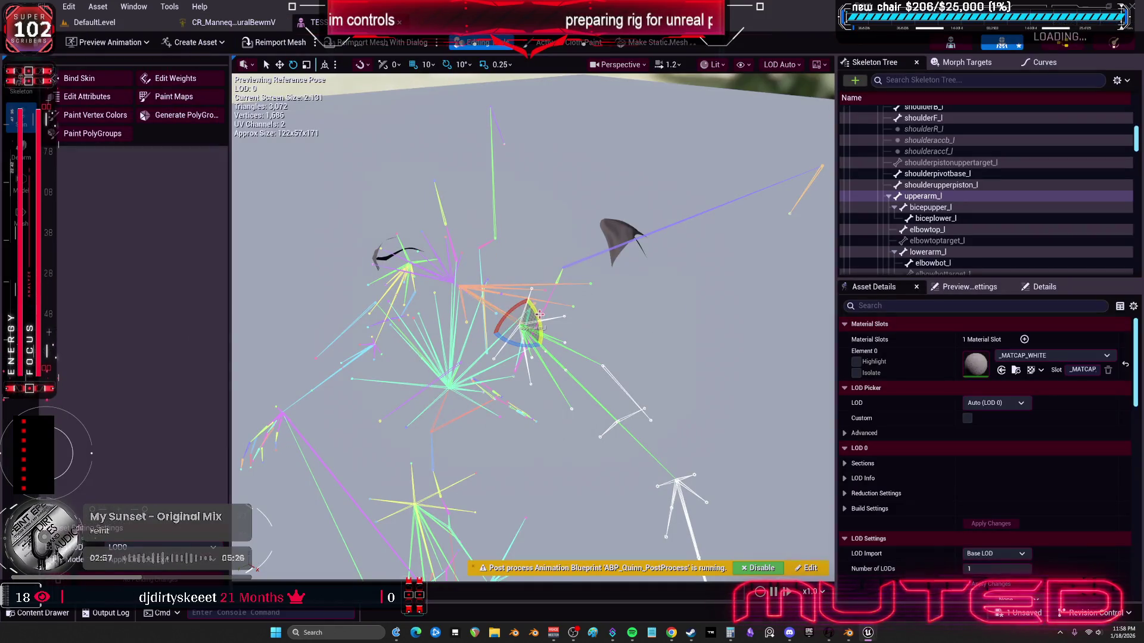
{"action": "left_click_drag", "start_coordinate": [539, 314], "coordinate": [523, 300]}
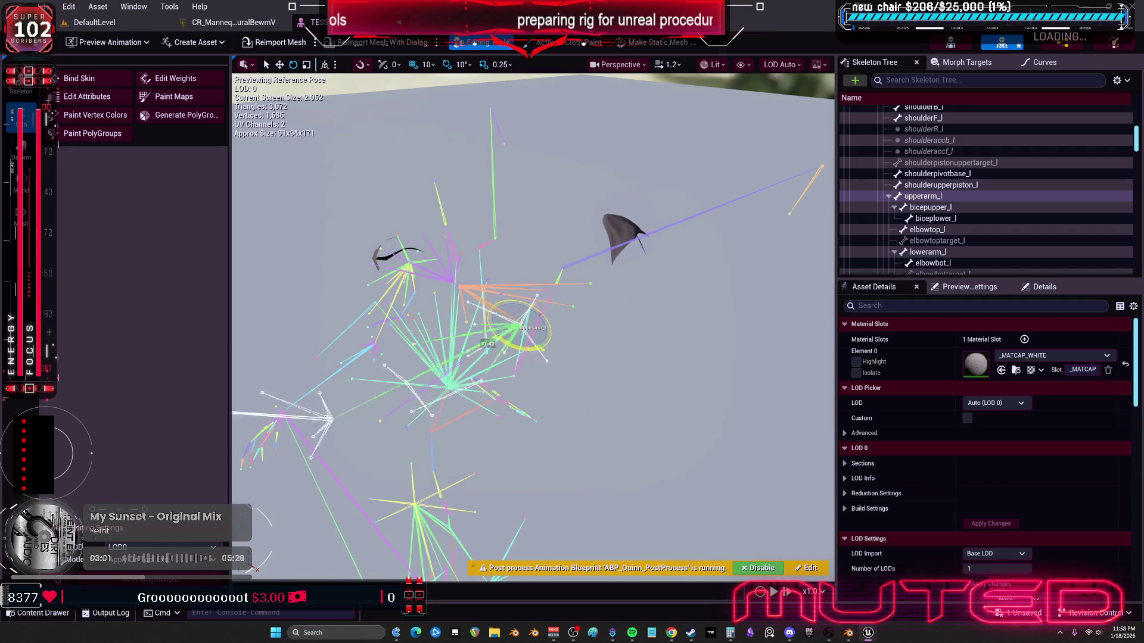
{"action": "left_click", "coordinate": [233, 22]}
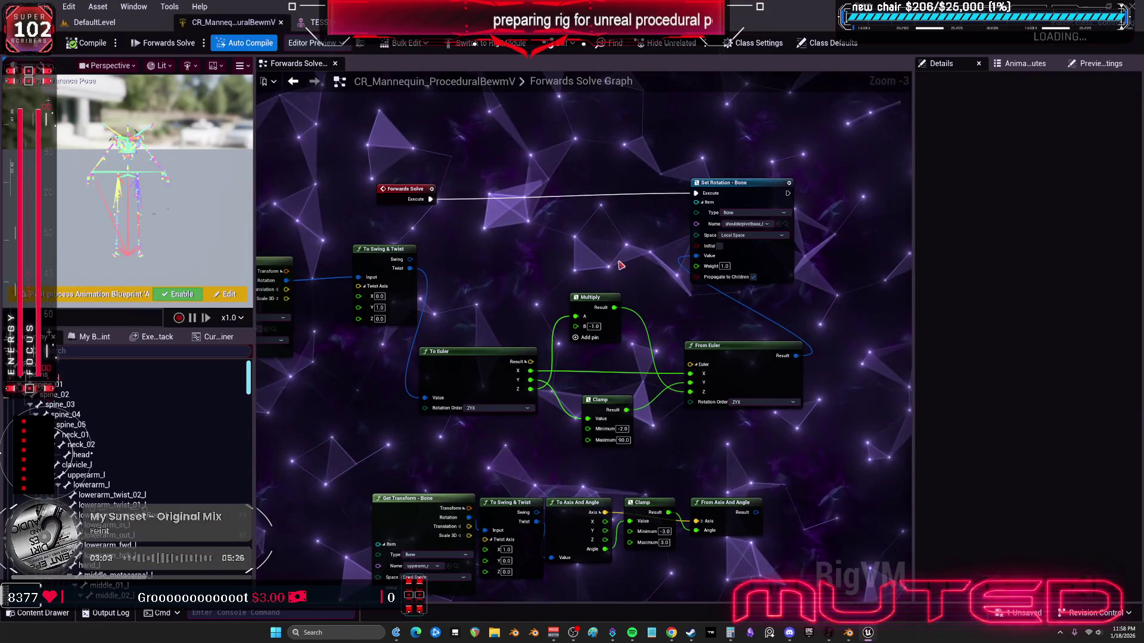
Step: Duplicate the Multiply node, wire it between To Euler's X and From Euler, and compile
{"action": "key", "text": "ctrl+c"}
{"action": "key", "text": "ctrl+v"}
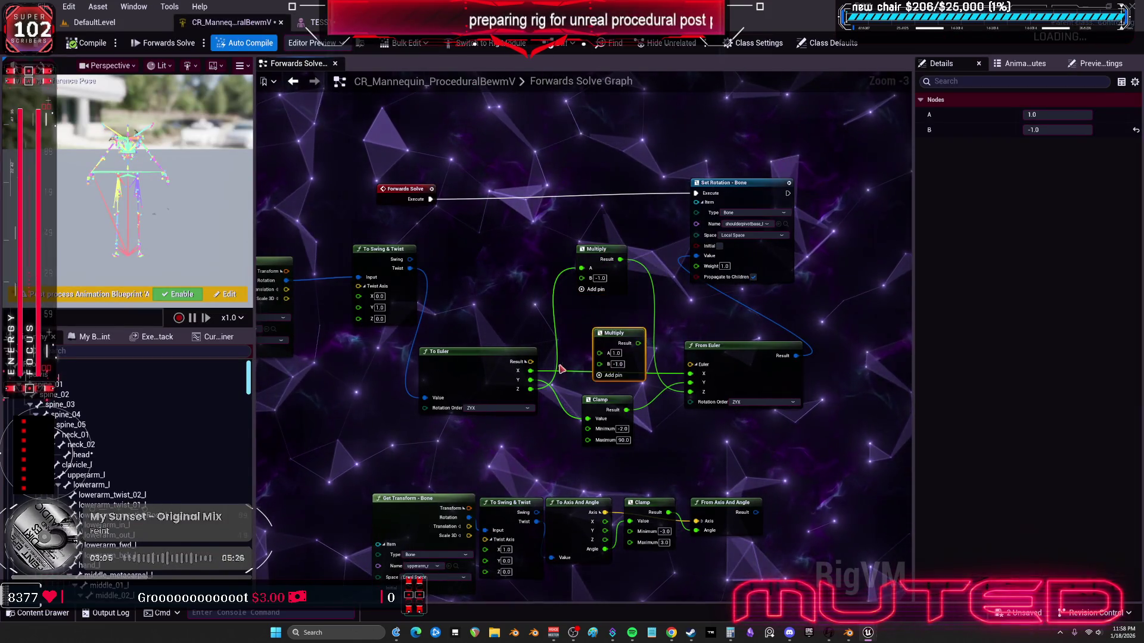
{"action": "mouse_move", "coordinate": [530, 370]}
{"action": "left_mouse_down"}
{"action": "mouse_move", "coordinate": [602, 360]}
{"action": "mouse_move", "coordinate": [690, 373]}
{"action": "left_mouse_up"}
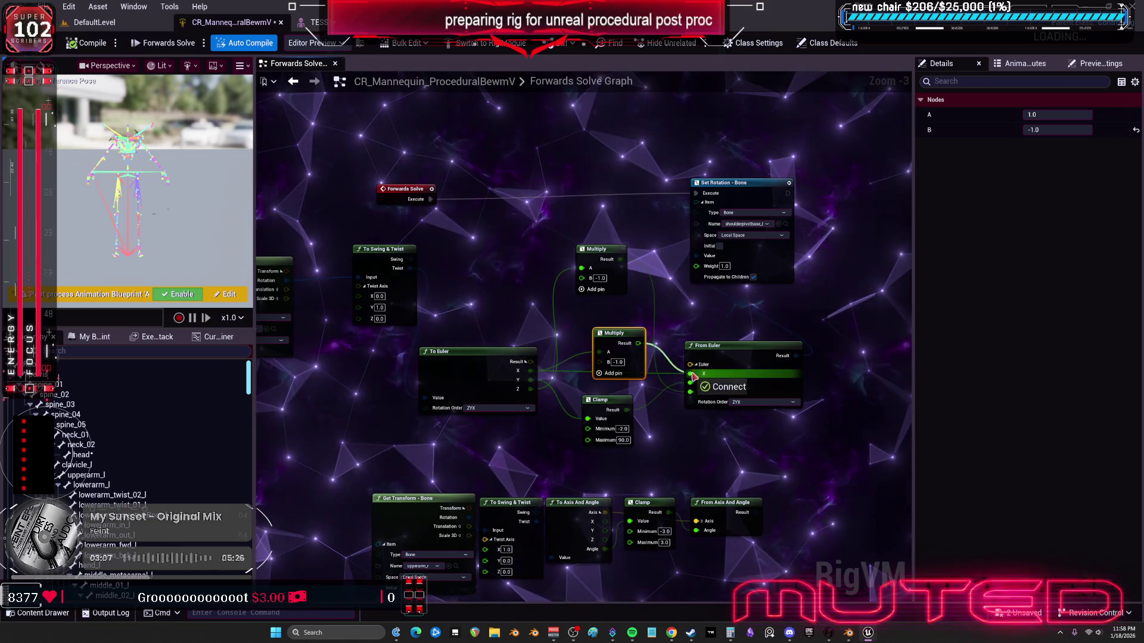
{"action": "left_click_drag", "start_coordinate": [596, 373], "coordinate": [584, 338]}
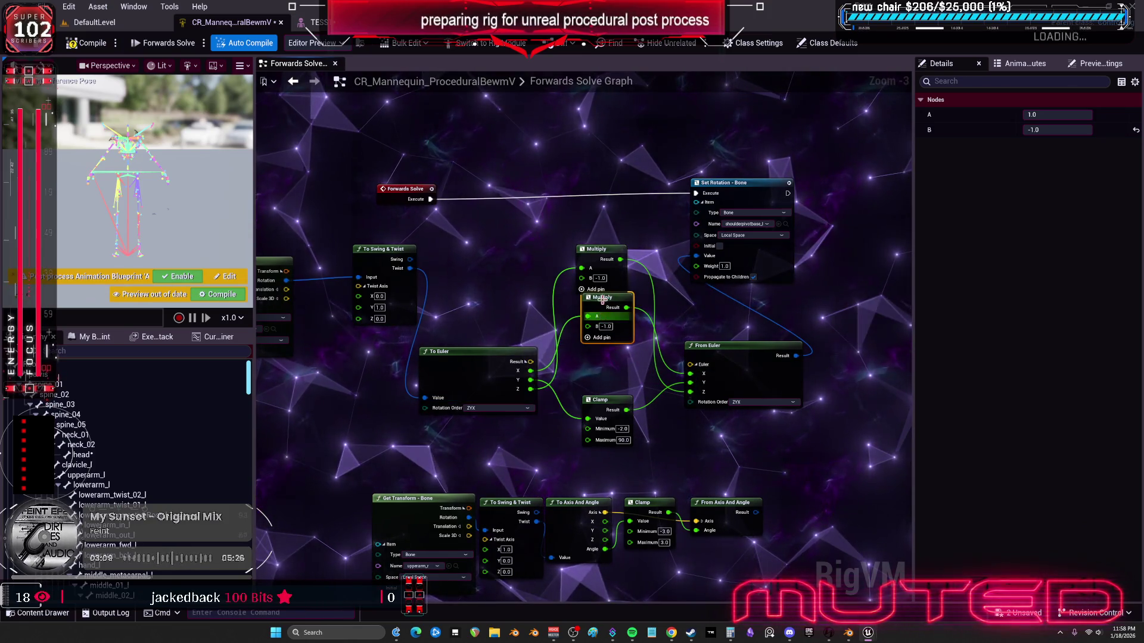
{"action": "left_click", "coordinate": [601, 251]}
{"action": "left_click_drag", "start_coordinate": [601, 217], "coordinate": [608, 230]}
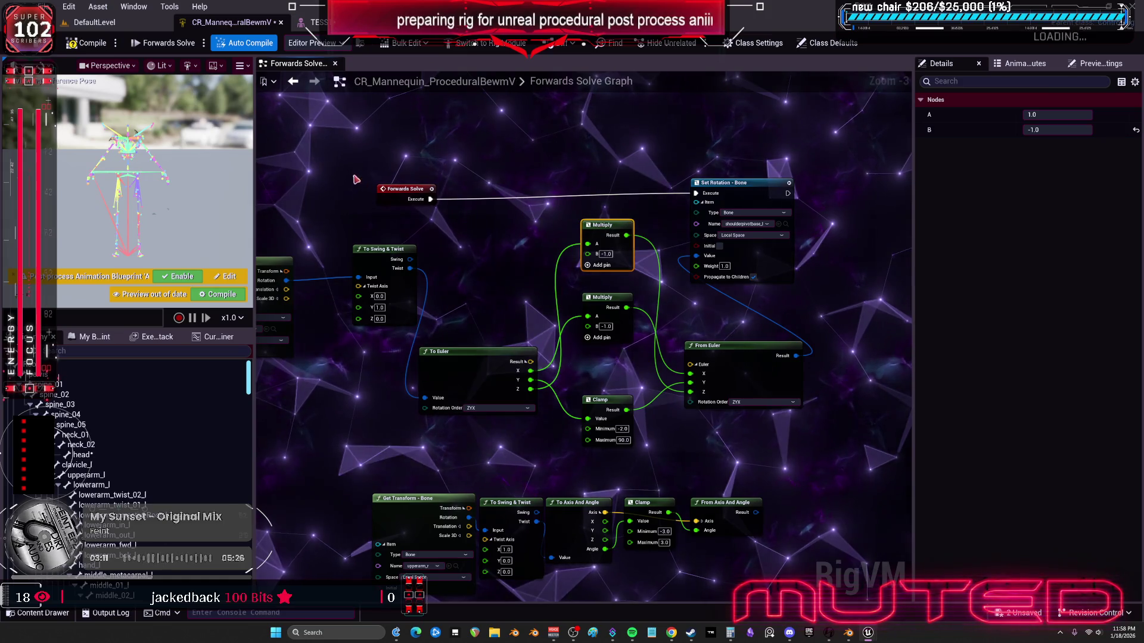
{"action": "left_click", "coordinate": [81, 45]}
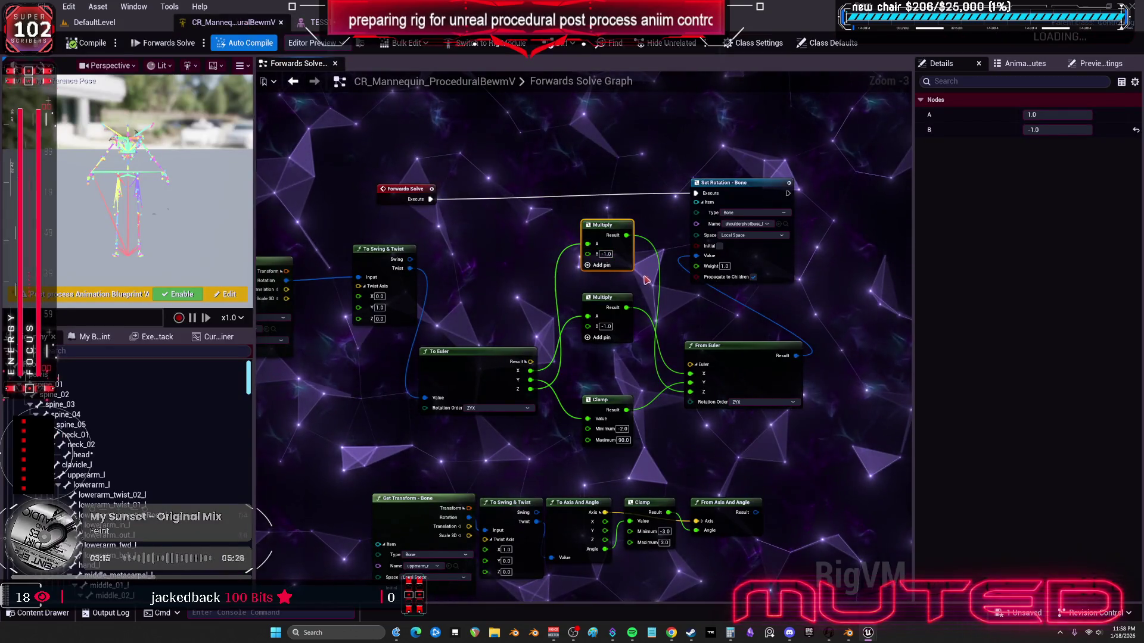
Step: Delete both Multiply nodes and connect Twist directly to Set Rotation's Value
{"action": "key", "text": "Delete"}
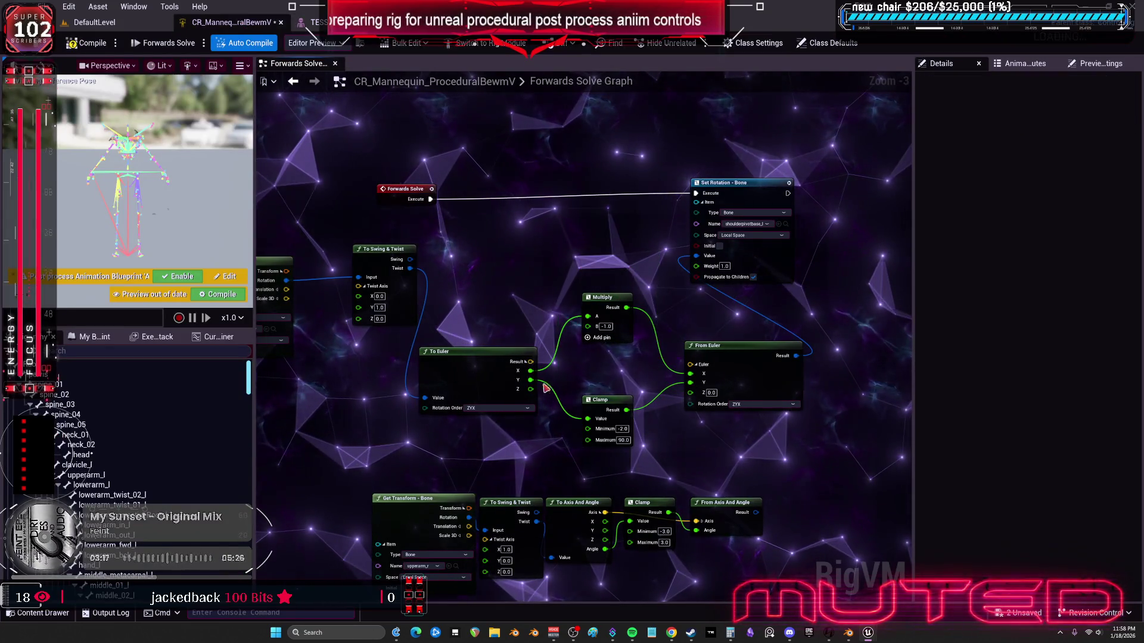
{"action": "left_click_drag", "start_coordinate": [662, 407], "coordinate": [691, 393]}
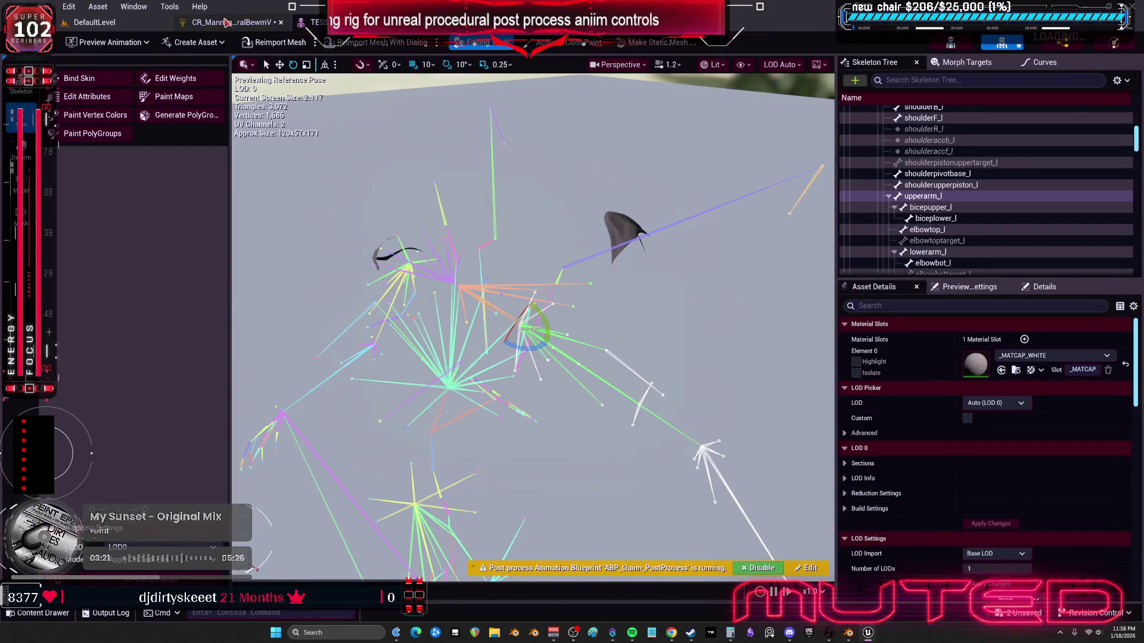
{"action": "left_click", "coordinate": [227, 23]}
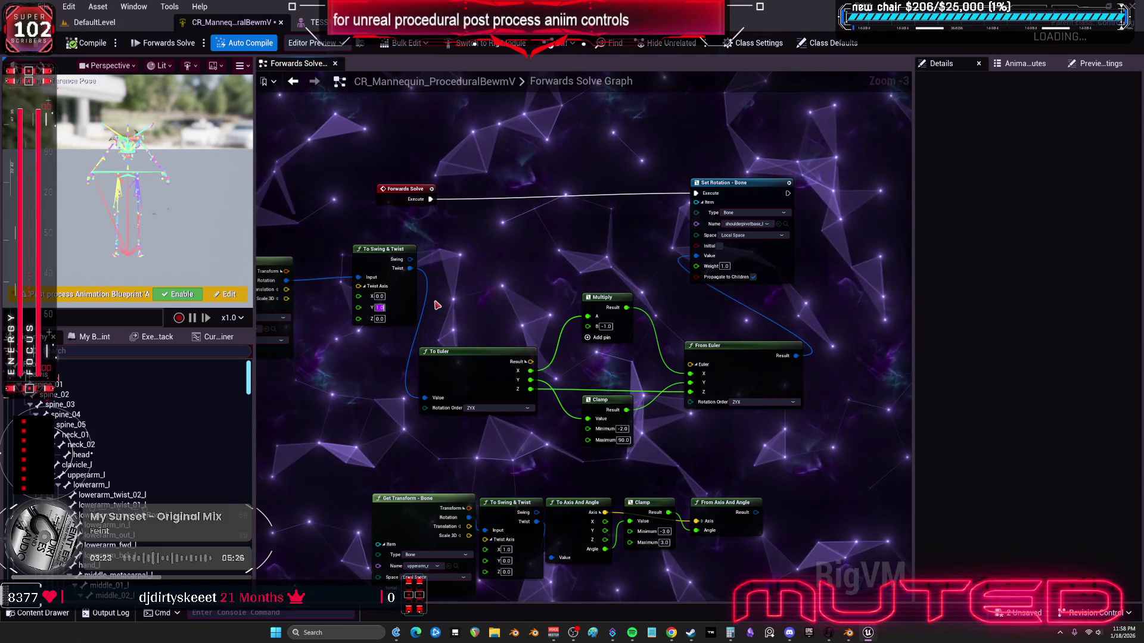
{"action": "scroll", "coordinate": [438, 305], "scroll_direction": "down", "scroll_amount": 1}
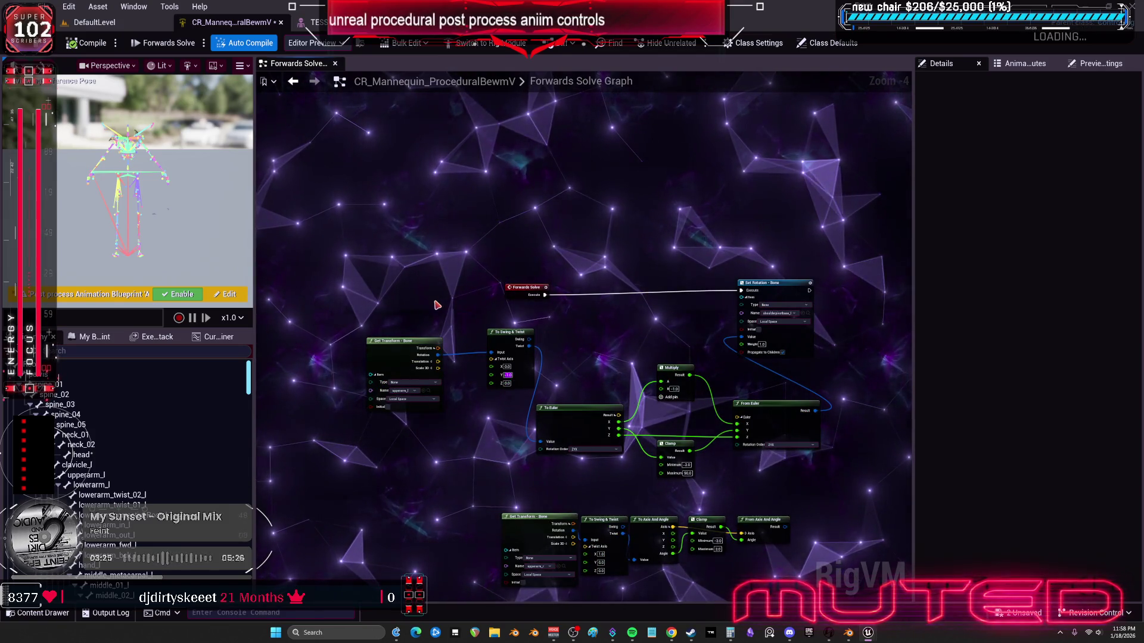
{"action": "left_click", "coordinate": [672, 369]}
{"action": "key", "text": "Delete"}
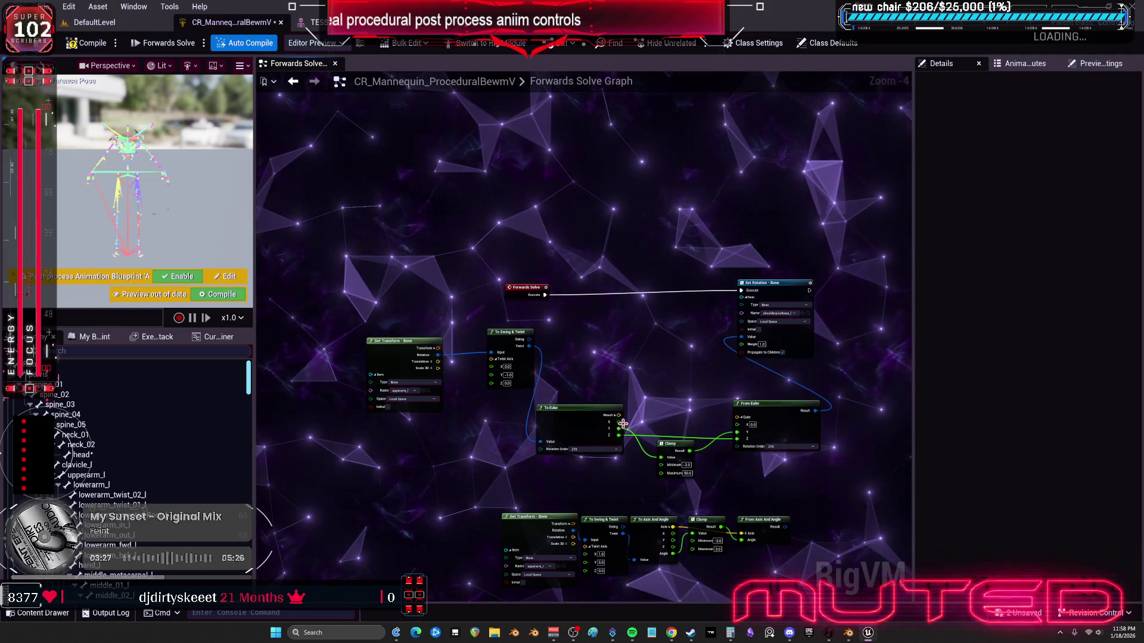
{"action": "left_click_drag", "start_coordinate": [529, 346], "coordinate": [751, 338]}
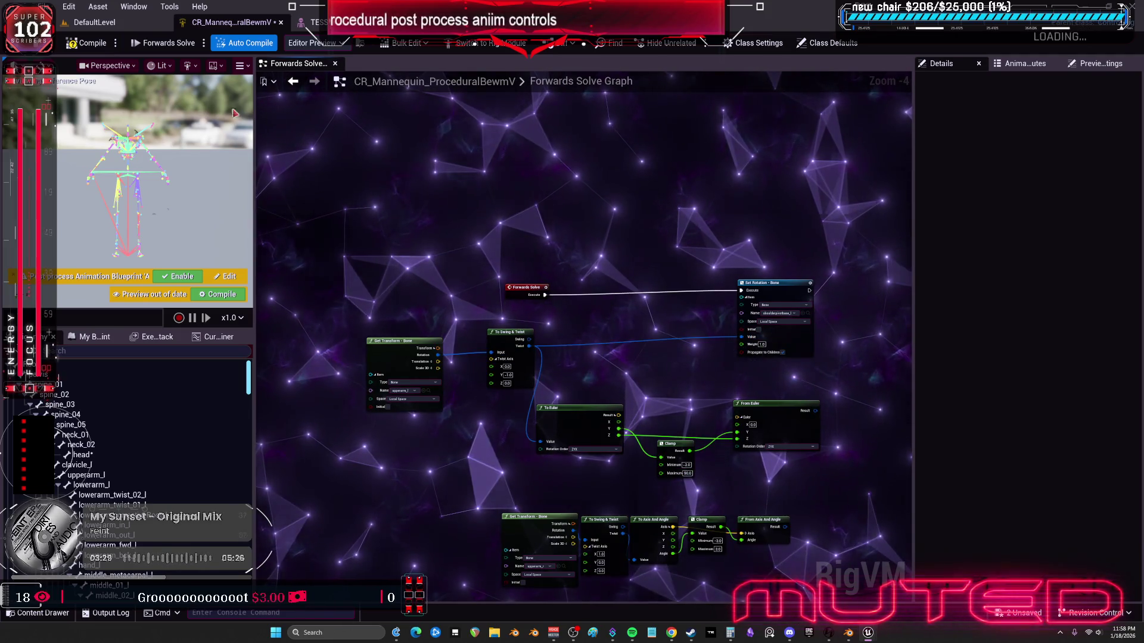
Step: Bring up the TESST skeletal mesh editor to preview the reference pose
{"action": "left_click", "coordinate": [309, 24]}
{"action": "left_click", "coordinate": [232, 22]}
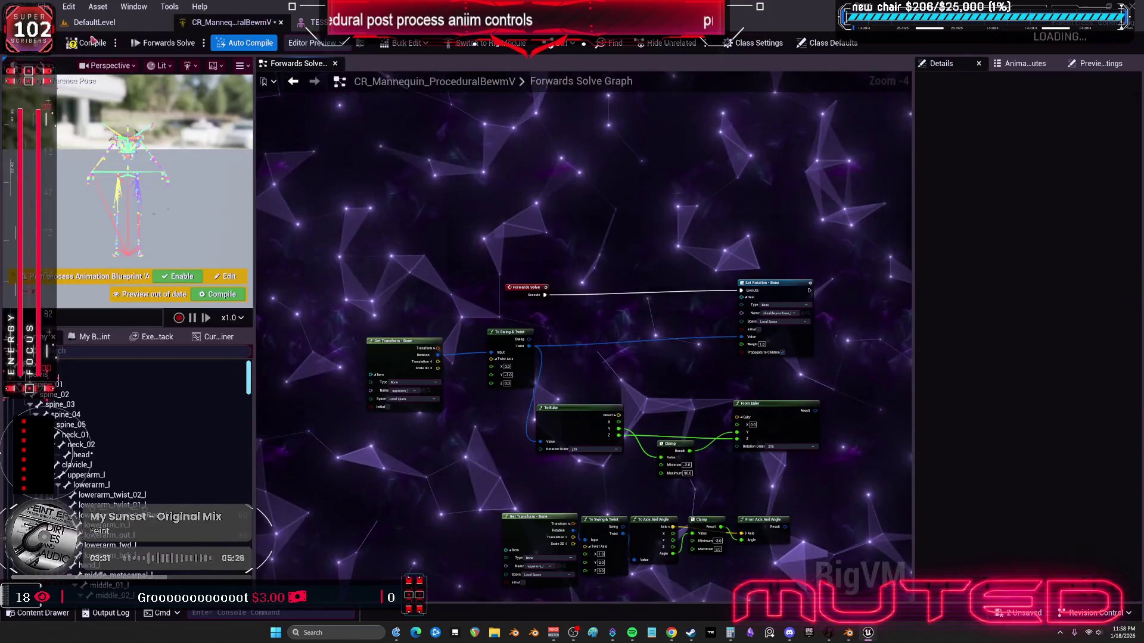
{"action": "left_click", "coordinate": [309, 22]}
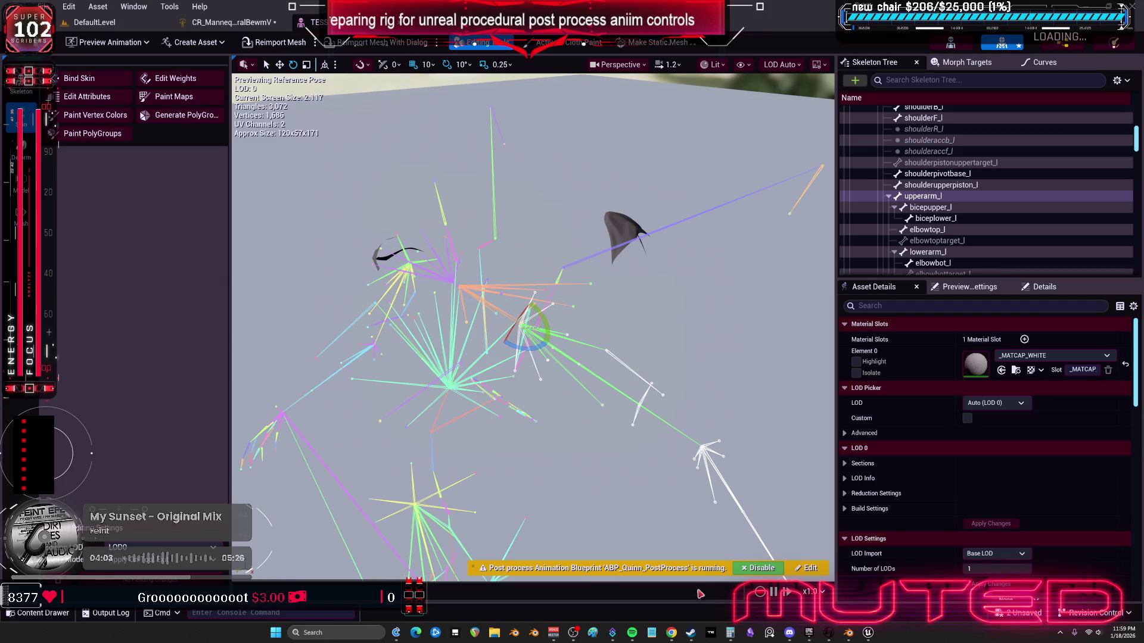
{"action": "left_click", "coordinate": [812, 636]}
{"action": "scroll", "coordinate": [655, 334], "scroll_direction": "down", "scroll_amount": 3}
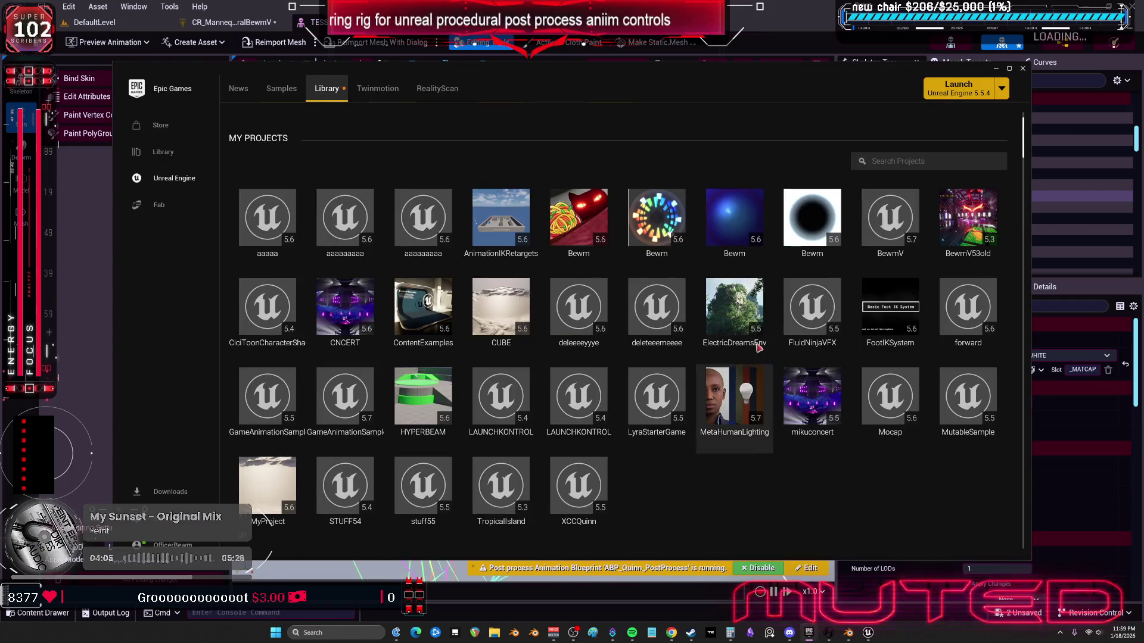
{"action": "scroll", "coordinate": [337, 252], "scroll_direction": "down", "scroll_amount": 7}
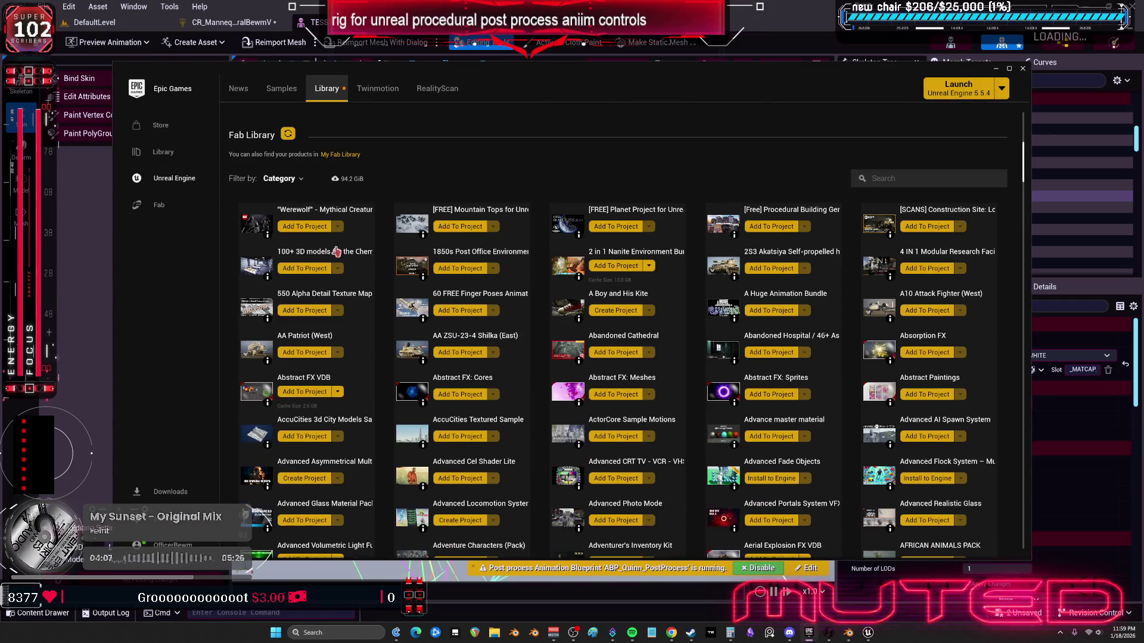
{"action": "left_click", "coordinate": [293, 179]}
{"action": "scroll", "coordinate": [333, 256], "scroll_direction": "down", "scroll_amount": 5}
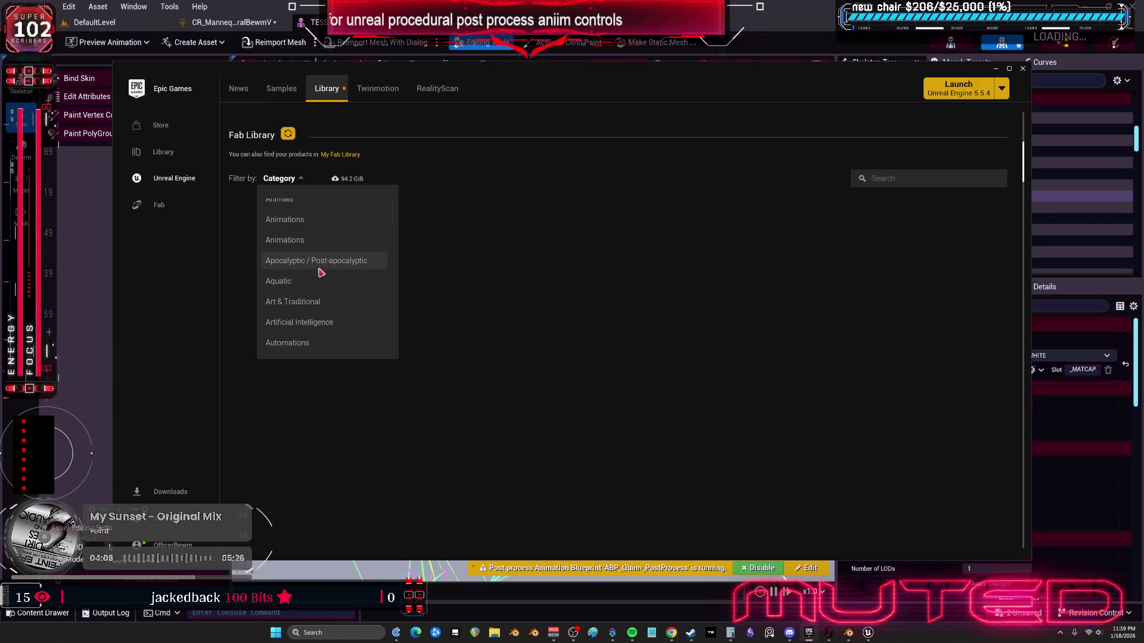
{"action": "scroll", "coordinate": [337, 262], "scroll_direction": "down", "scroll_amount": 3}
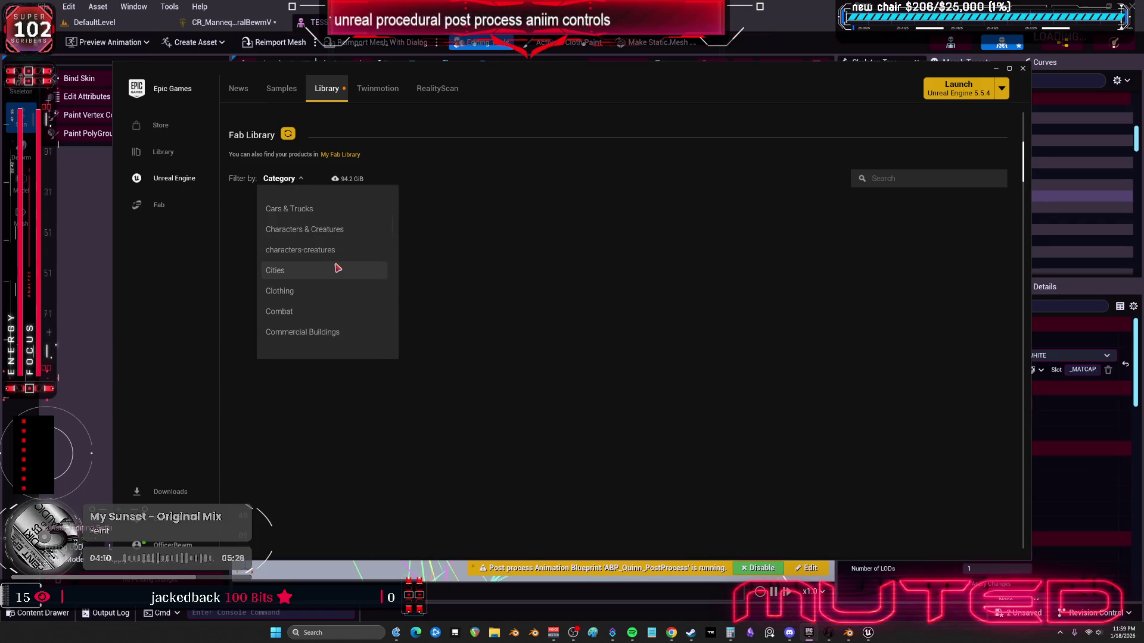
{"action": "left_click", "coordinate": [345, 231]}
{"action": "left_click", "coordinate": [602, 450]}
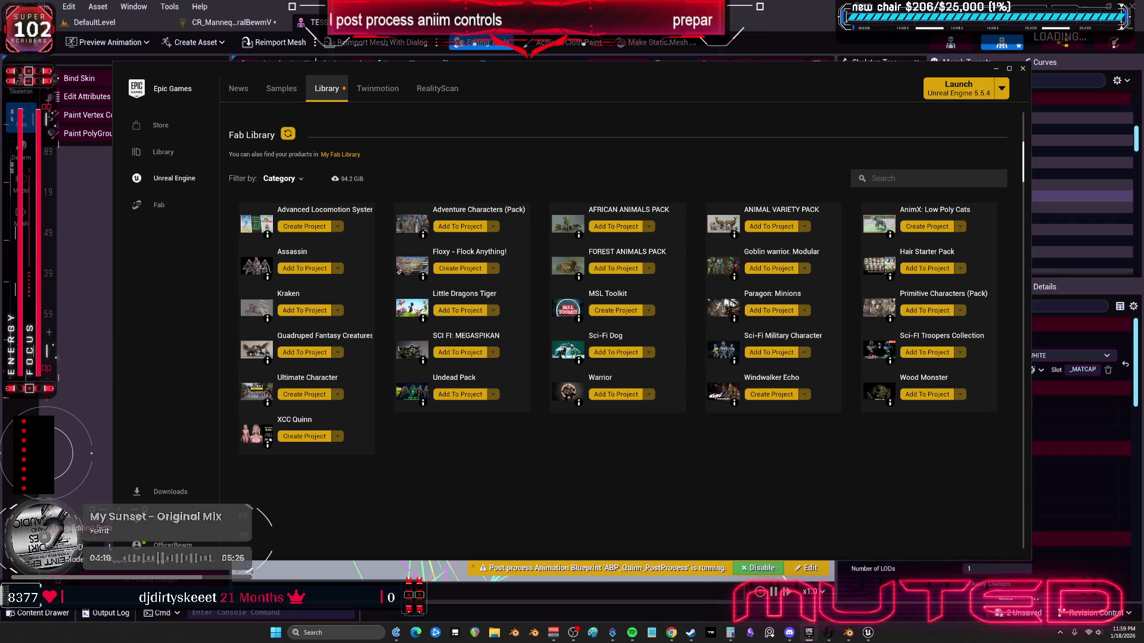
{"action": "left_click", "coordinate": [964, 337]}
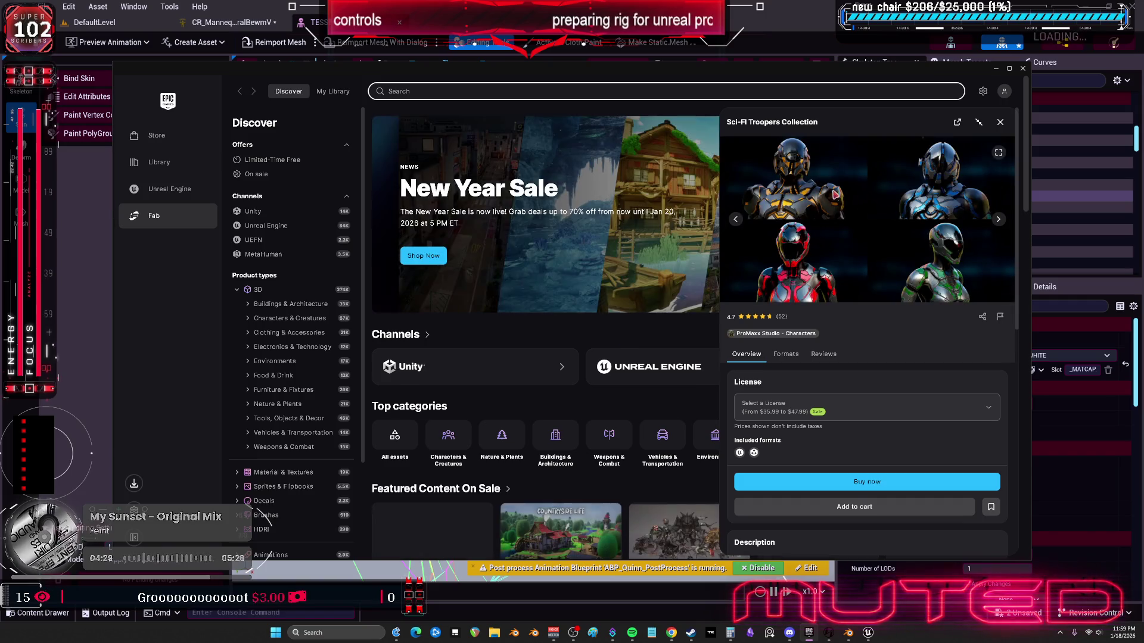
{"action": "scroll", "coordinate": [581, 335], "scroll_direction": "down", "scroll_amount": 4}
{"action": "scroll", "coordinate": [506, 281], "scroll_direction": "up", "scroll_amount": 3}
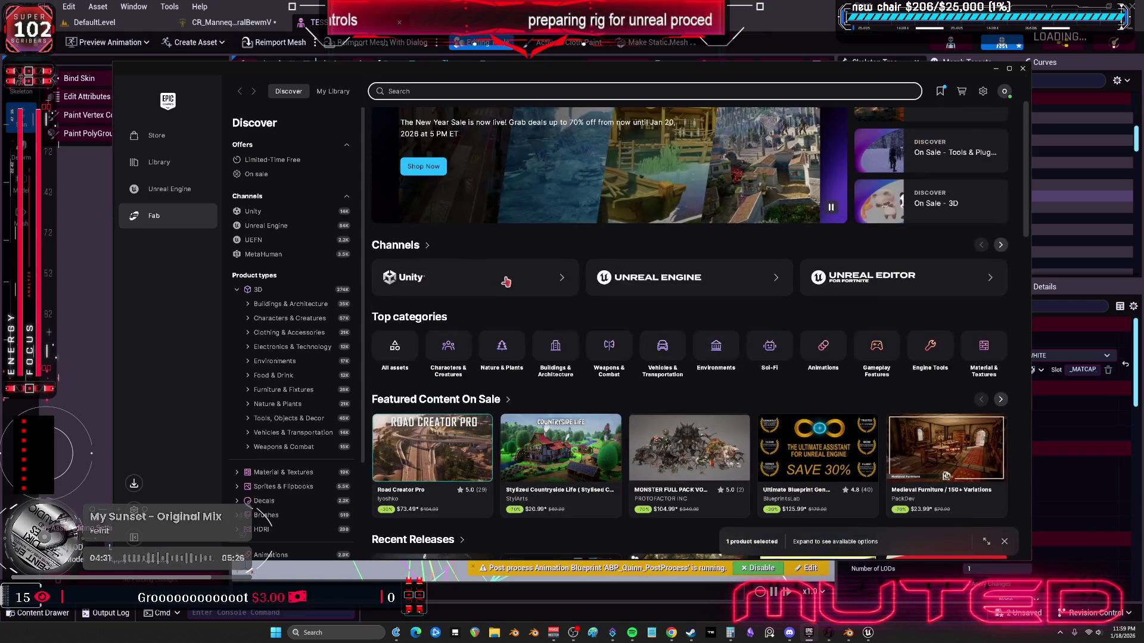
{"action": "scroll", "coordinate": [506, 282], "scroll_direction": "up", "scroll_amount": 2}
{"action": "left_click", "coordinate": [1024, 69]}
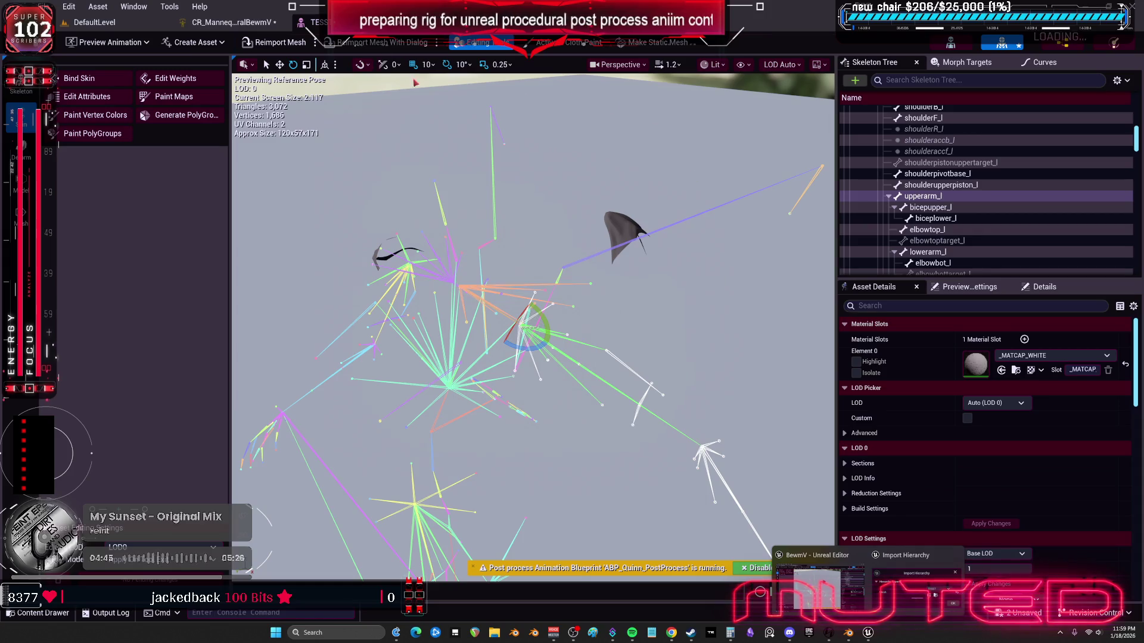
Step: Enable Initial on the Set Rotation - Bone node and compile the control rig
{"action": "left_click", "coordinate": [229, 22]}
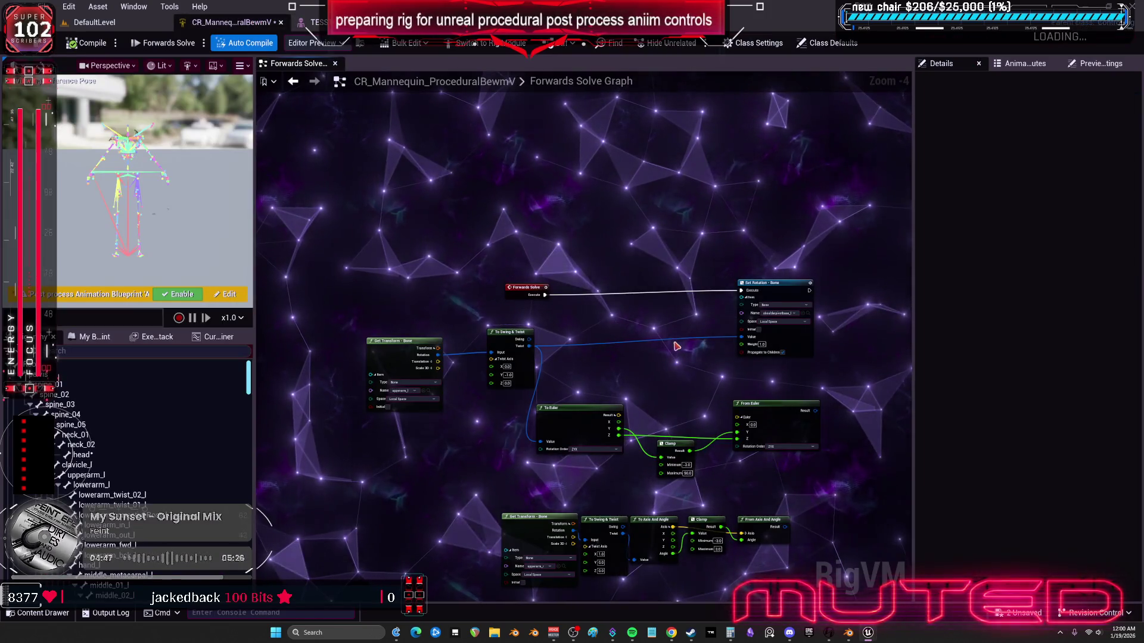
{"action": "scroll", "coordinate": [677, 347], "scroll_direction": "up", "scroll_amount": 3}
{"action": "scroll", "coordinate": [510, 317], "scroll_direction": "down", "scroll_amount": 1}
{"action": "mouse_move", "coordinate": [511, 317]}
{"action": "left_mouse_down"}
{"action": "mouse_move", "coordinate": [868, 298]}
{"action": "mouse_move", "coordinate": [617, 325]}
{"action": "left_mouse_up"}
{"action": "left_click", "coordinate": [695, 314]}
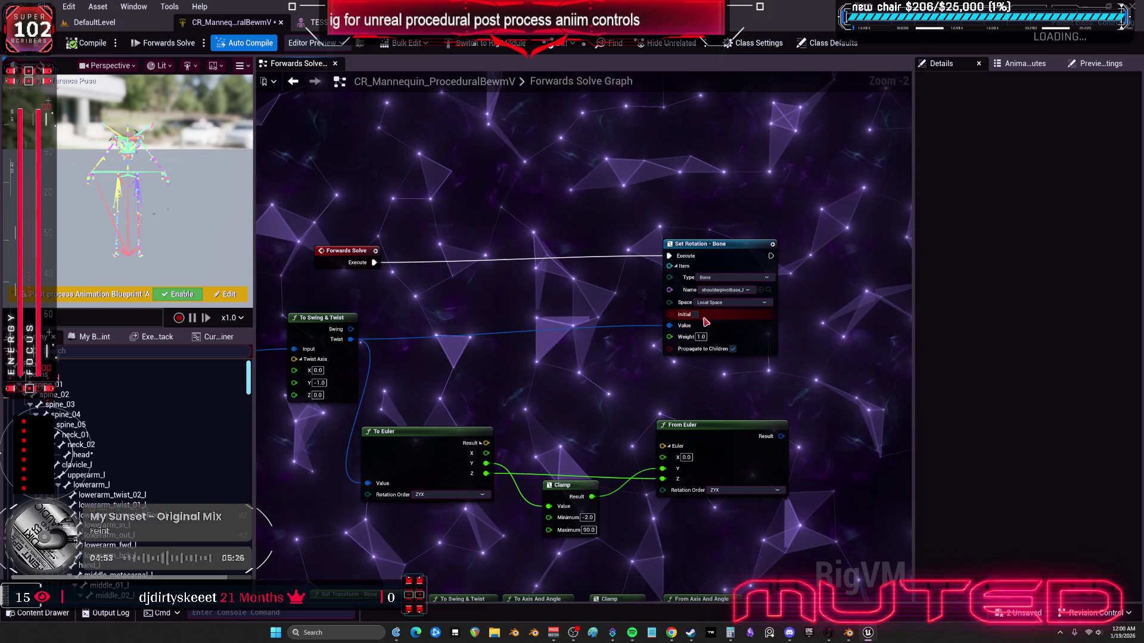
{"action": "left_click", "coordinate": [99, 44]}
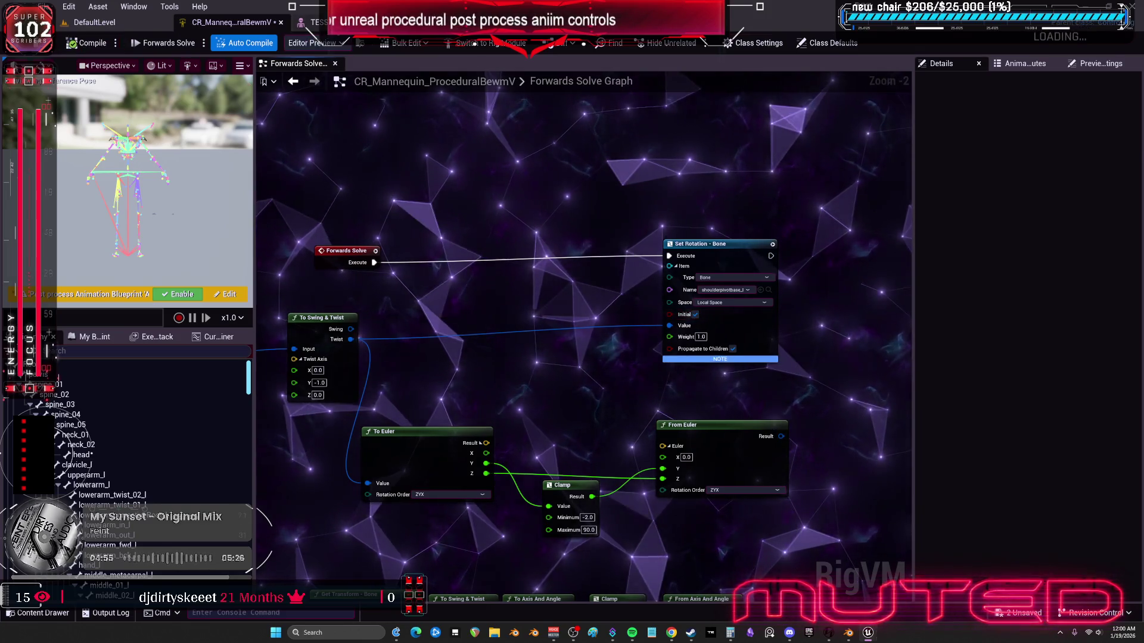
Step: Check the TESST mesh preview, then bring Get Transform - Bone into view to add a node
{"action": "left_click", "coordinate": [314, 22]}
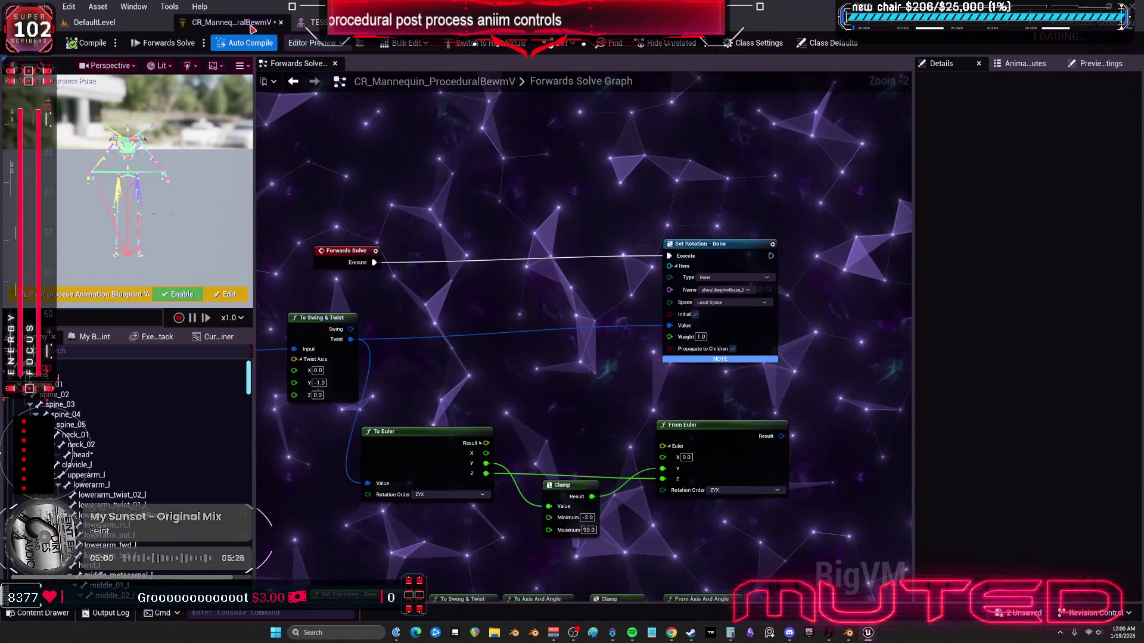
{"action": "left_click", "coordinate": [226, 22]}
{"action": "mouse_move", "coordinate": [524, 317]}
{"action": "left_mouse_down"}
{"action": "mouse_move", "coordinate": [633, 291]}
{"action": "mouse_move", "coordinate": [681, 300]}
{"action": "left_mouse_up"}
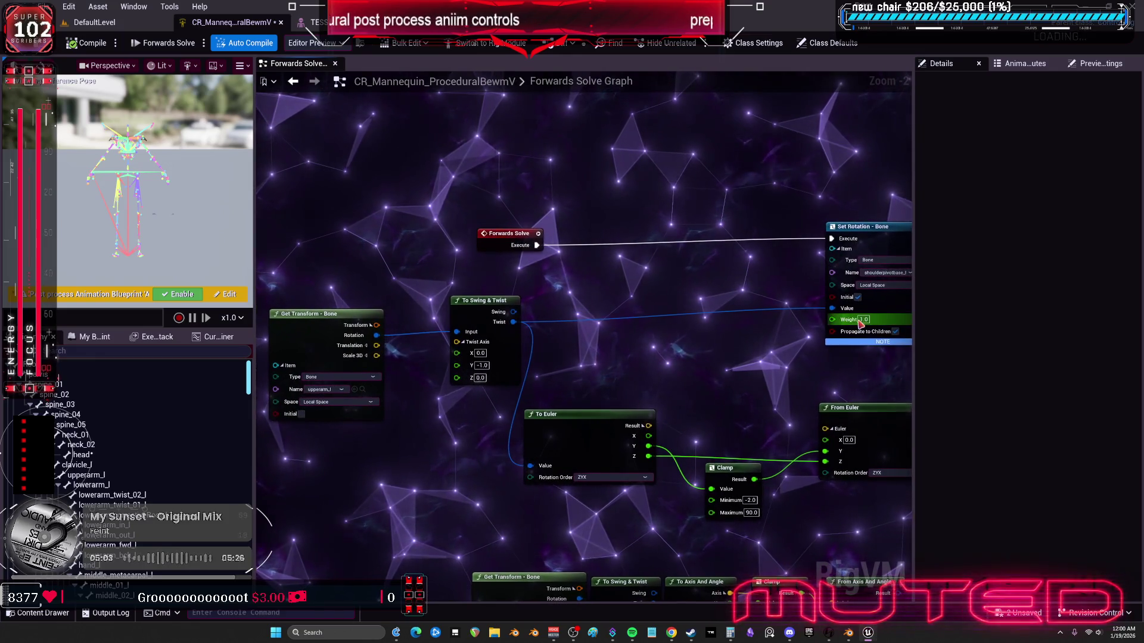
{"action": "right_click", "coordinate": [761, 301]}
Step: In Blender, restore an earlier entry from Edit > Undo History
{"action": "left_click", "coordinate": [854, 633]}
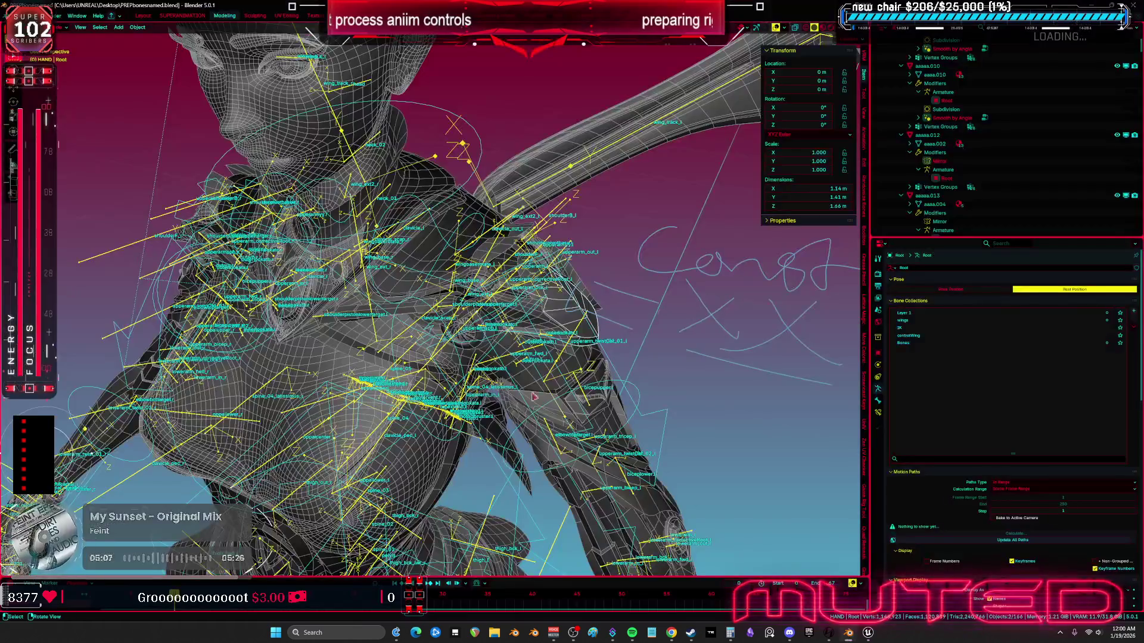
{"action": "left_click", "coordinate": [34, 15]}
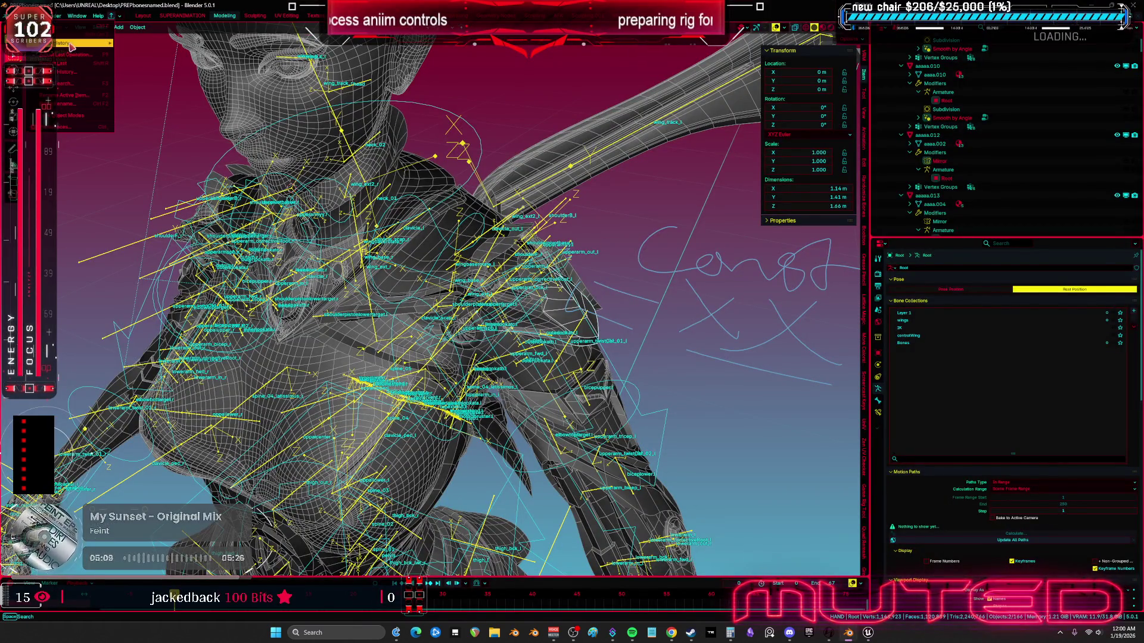
{"action": "mouse_move", "coordinate": [83, 42]}
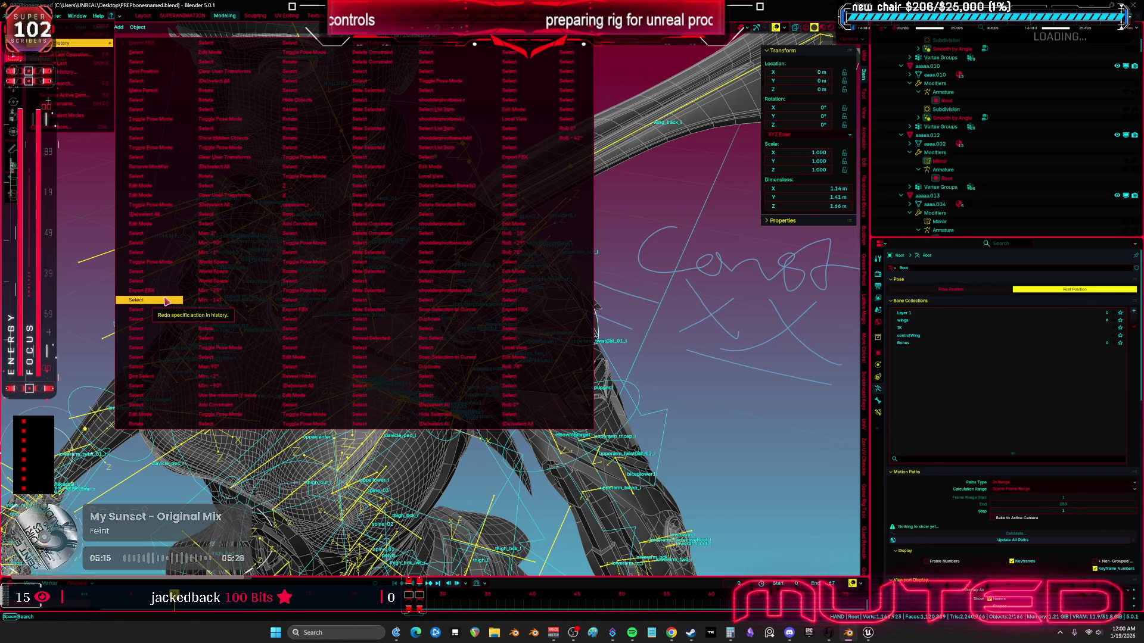
{"action": "right_click", "coordinate": [164, 301]}
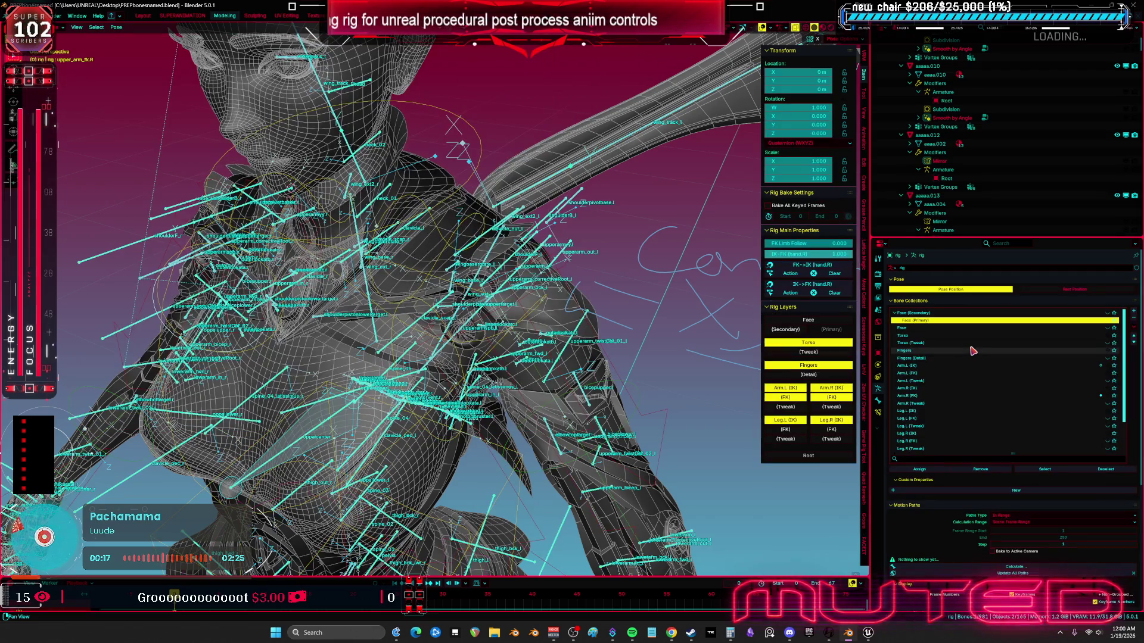
Step: Leave Pose mode and inspect vertex groups on Cube.008, aaaaa.013, aaaaa.018 and SKM_BewmV4.002
{"action": "mouse_move", "coordinate": [632, 298]}
{"action": "left_mouse_down"}
{"action": "mouse_move", "coordinate": [603, 293]}
{"action": "mouse_move", "coordinate": [582, 267]}
{"action": "mouse_move", "coordinate": [601, 308]}
{"action": "left_mouse_up"}
{"action": "key", "text": "ctrl+z"}
{"action": "left_click", "coordinate": [601, 308], "text": "shift"}
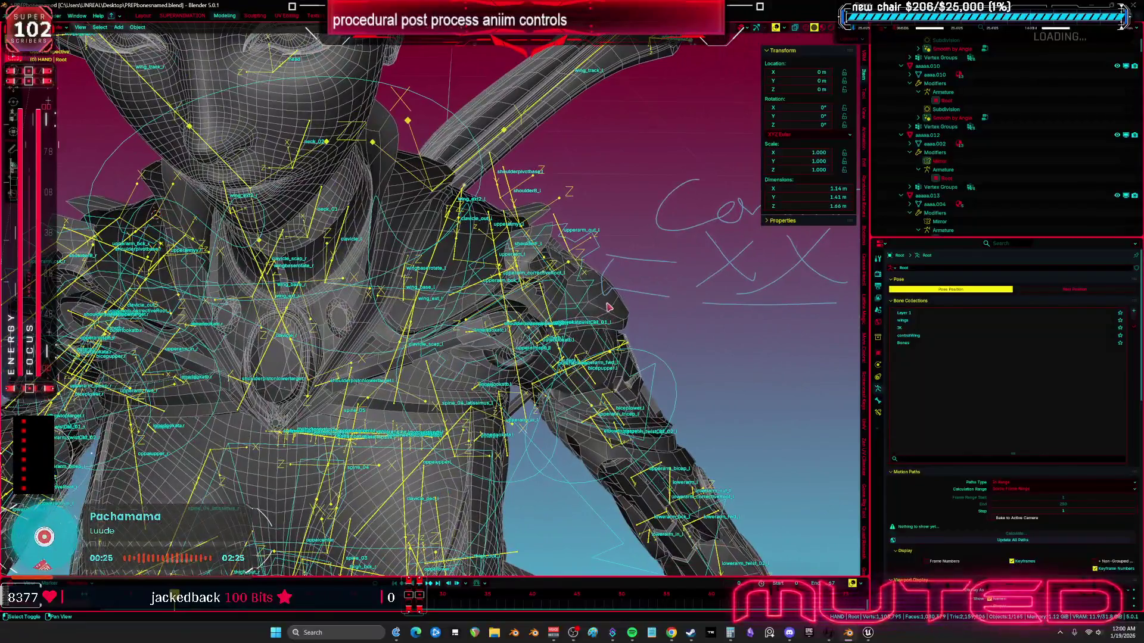
{"action": "left_click", "coordinate": [553, 303], "text": "shift"}
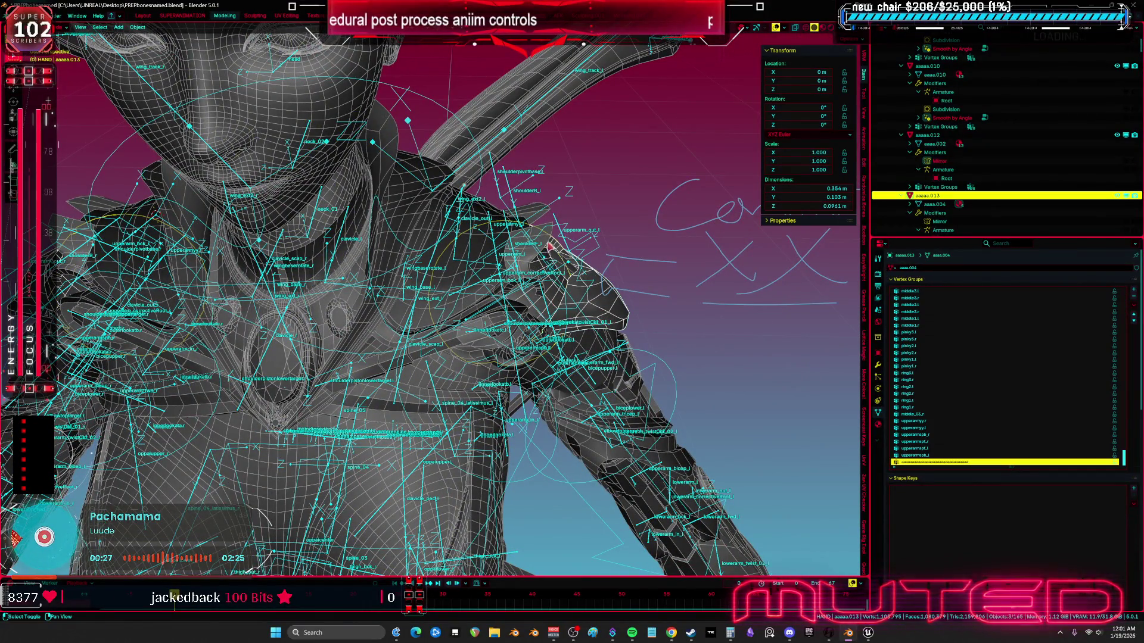
{"action": "left_click", "coordinate": [549, 244], "text": "shift"}
{"action": "scroll", "coordinate": [641, 391], "scroll_direction": "down", "scroll_amount": 5}
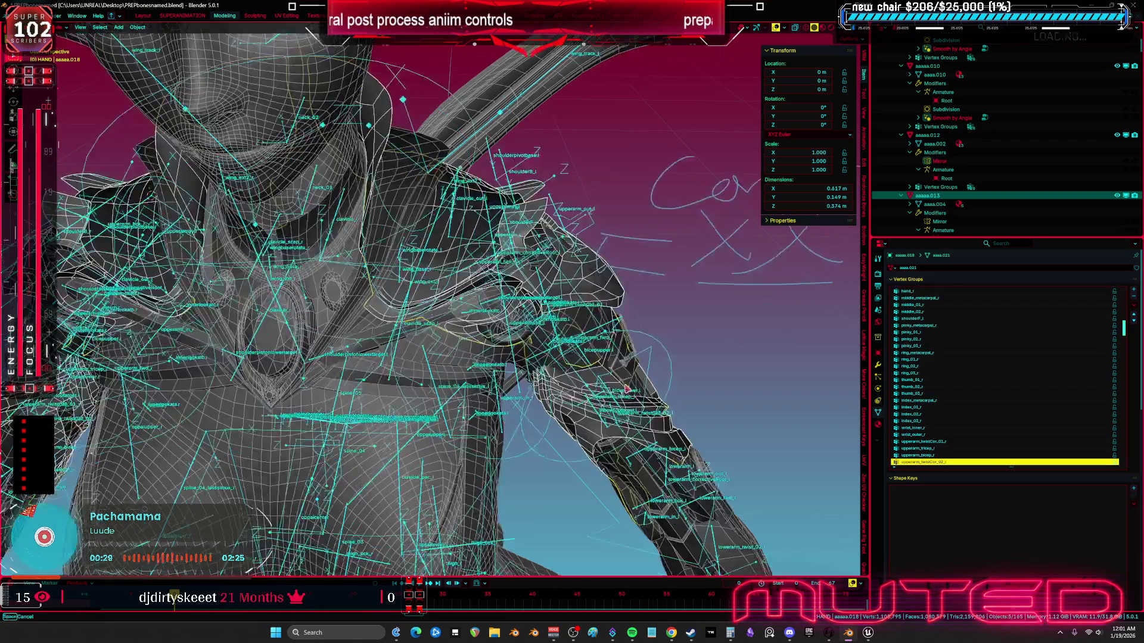
{"action": "left_click", "coordinate": [653, 416], "text": "shift"}
Step: Check aaaaa.066, aaaaa.047 and aaaaa.018, then make the Root armature active
{"action": "scroll", "coordinate": [492, 348], "scroll_direction": "up", "scroll_amount": 5}
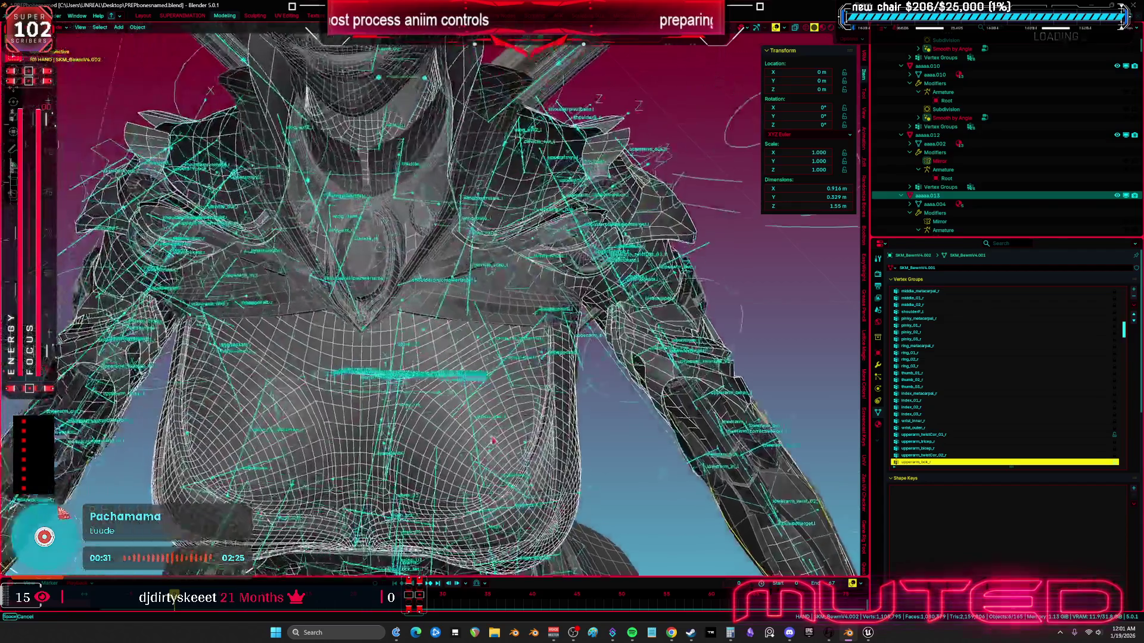
{"action": "left_click", "coordinate": [492, 349], "text": "shift"}
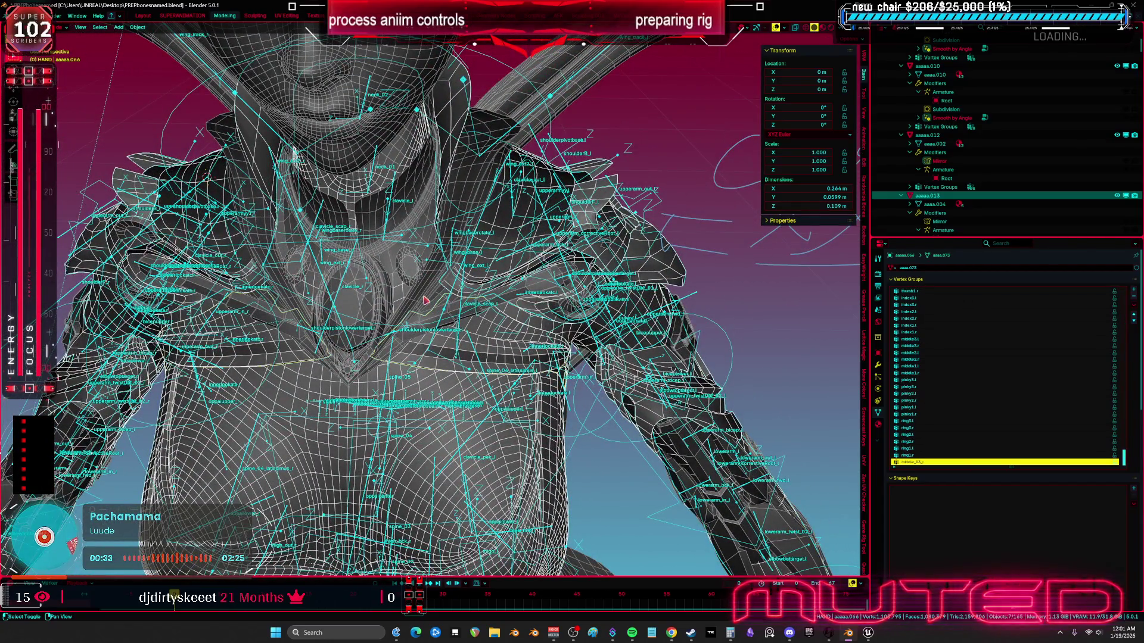
{"action": "left_click", "coordinate": [426, 300], "text": "shift"}
{"action": "scroll", "coordinate": [497, 272], "scroll_direction": "up", "scroll_amount": 2}
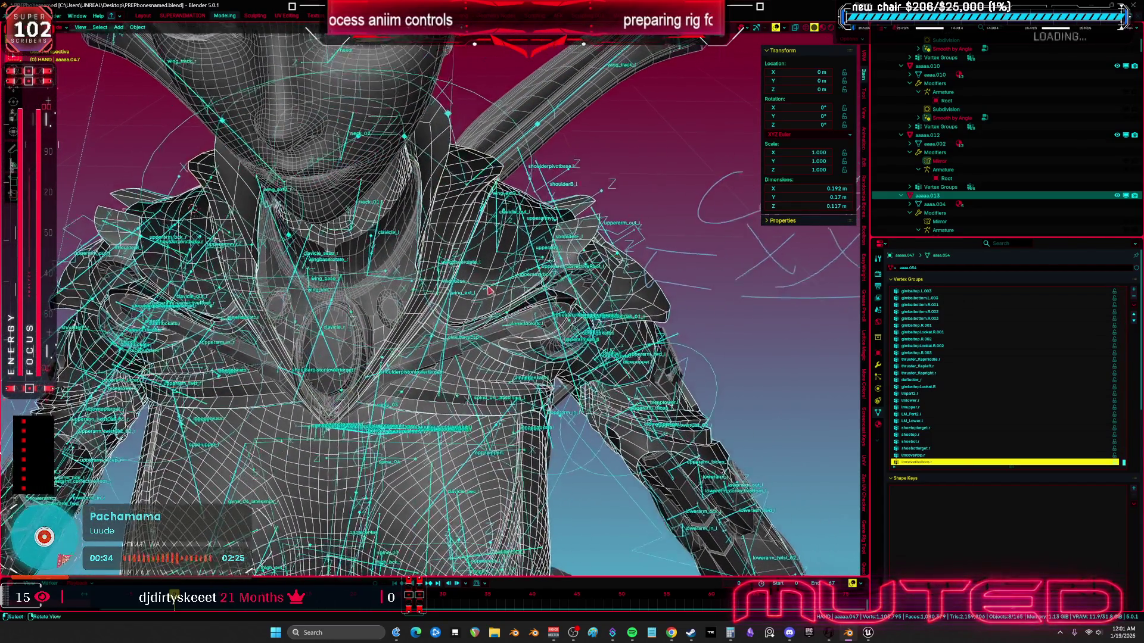
{"action": "left_click", "coordinate": [460, 322], "text": "shift"}
{"action": "mouse_move", "coordinate": [284, 328]}
{"action": "left_mouse_down"}
{"action": "mouse_move", "coordinate": [534, 299]}
{"action": "mouse_move", "coordinate": [281, 324]}
{"action": "left_mouse_up"}
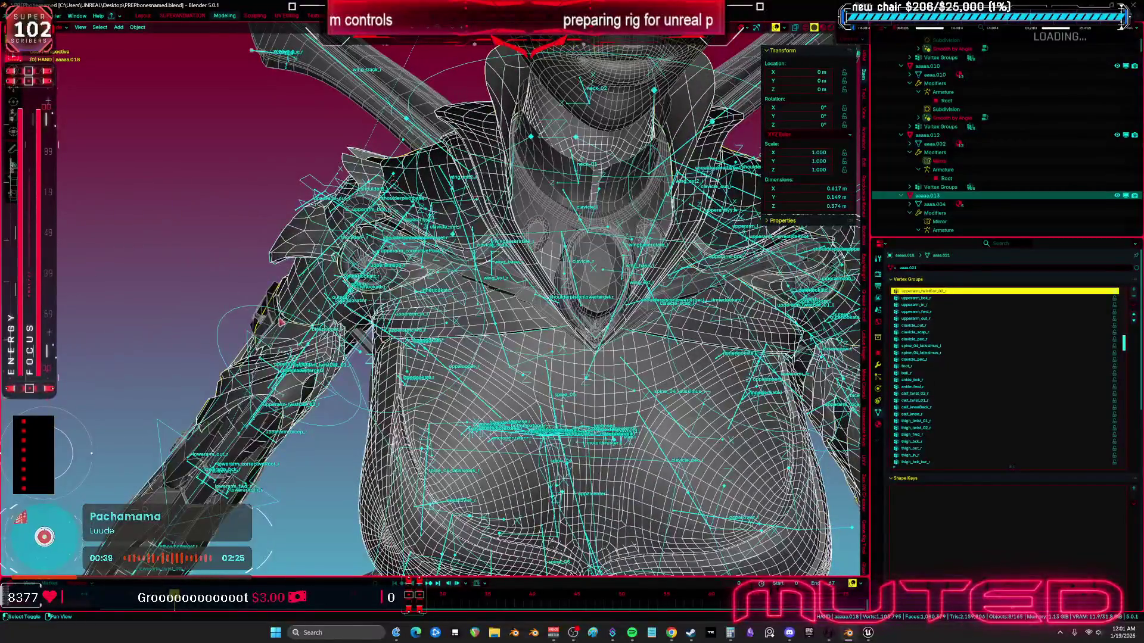
{"action": "left_click", "coordinate": [281, 324], "text": "shift"}
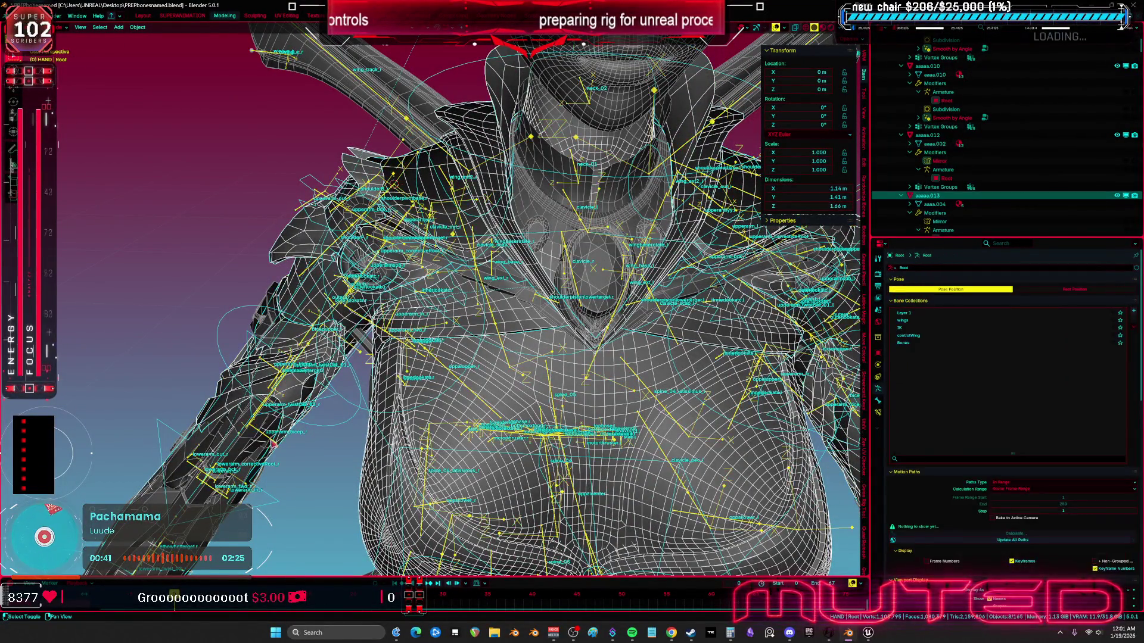
Step: Export the model as FBX to TESST.fbx on the Desktop
{"action": "left_click", "coordinate": [22, 16]}
{"action": "mouse_move", "coordinate": [83, 150]}
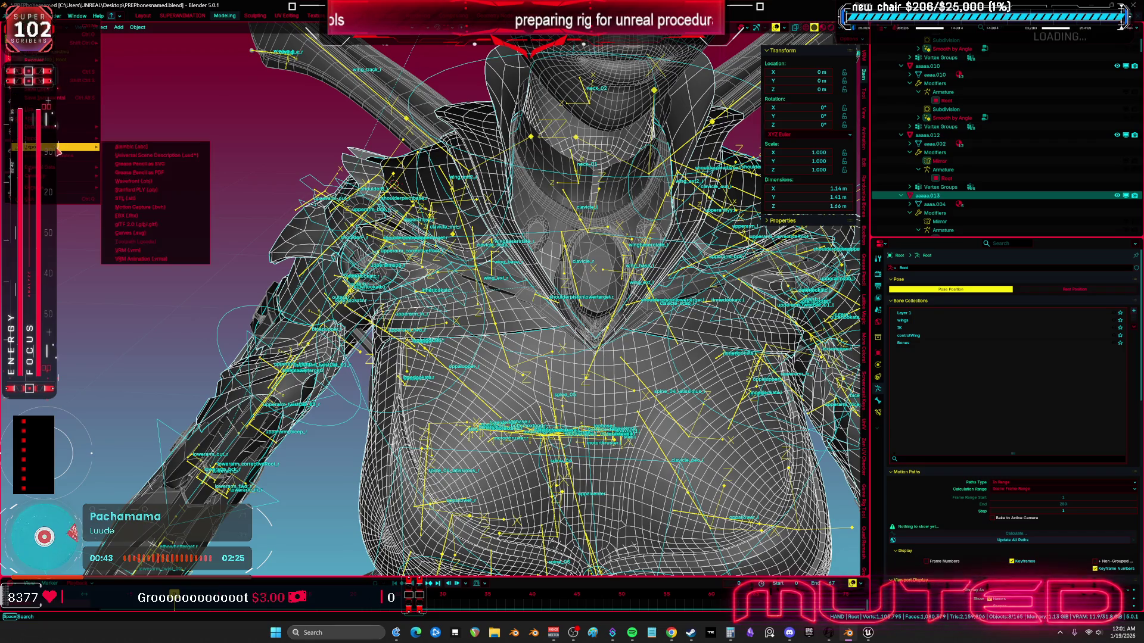
{"action": "left_click", "coordinate": [155, 220]}
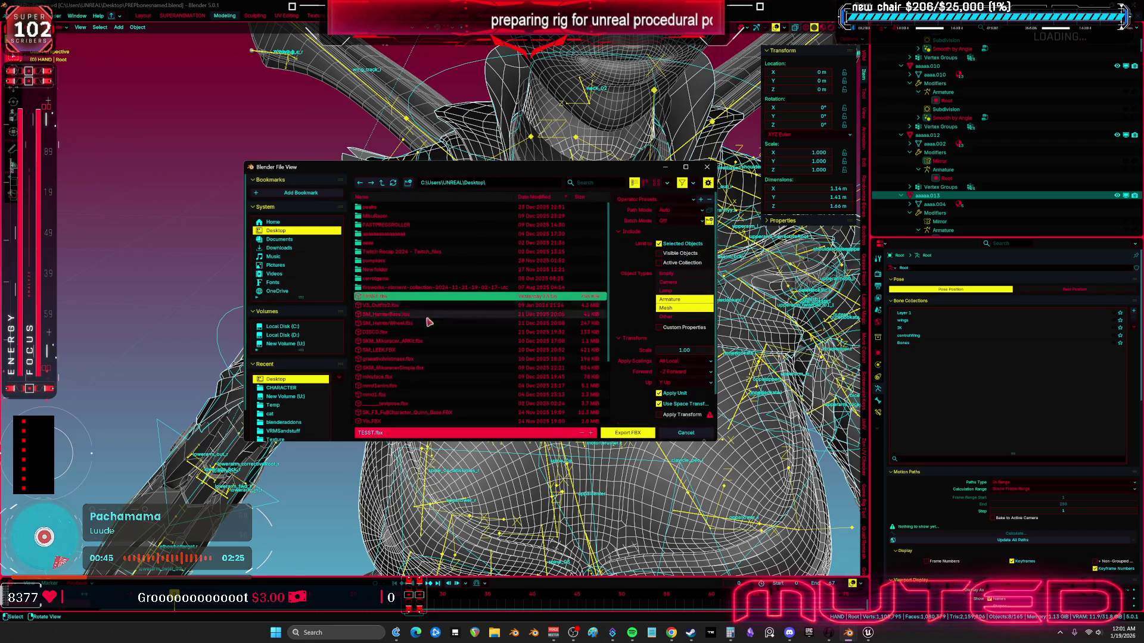
{"action": "left_click", "coordinate": [631, 435]}
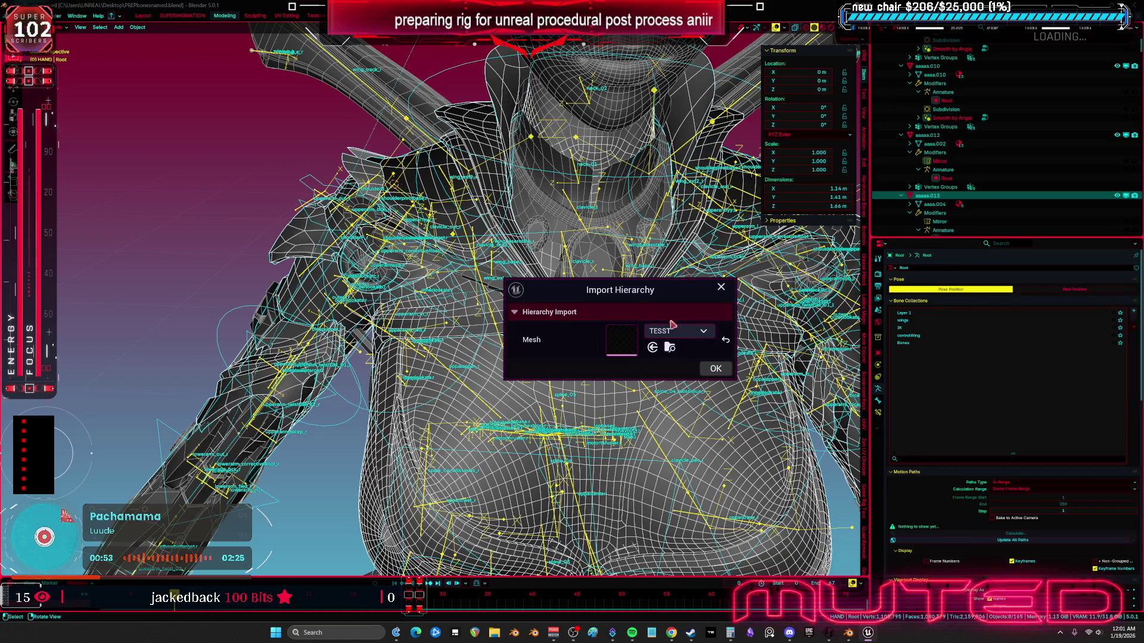
Step: Dismiss the hierarchy import prompt and reimport the TESST skeletal mesh from the Content Browser
{"action": "left_click", "coordinate": [715, 369]}
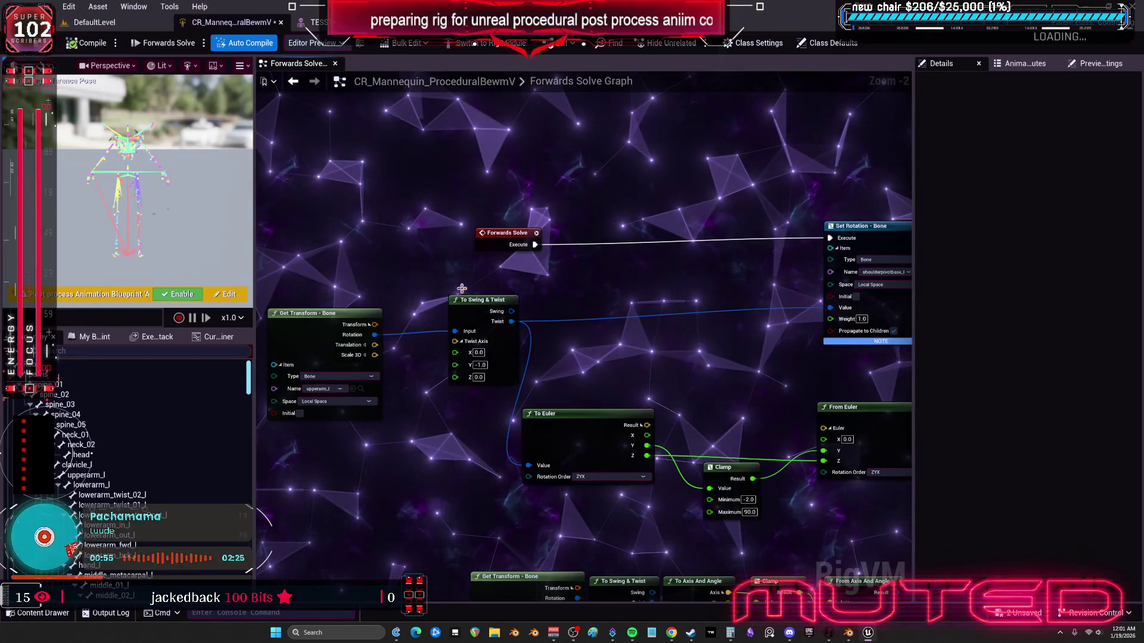
{"action": "left_click", "coordinate": [131, 26]}
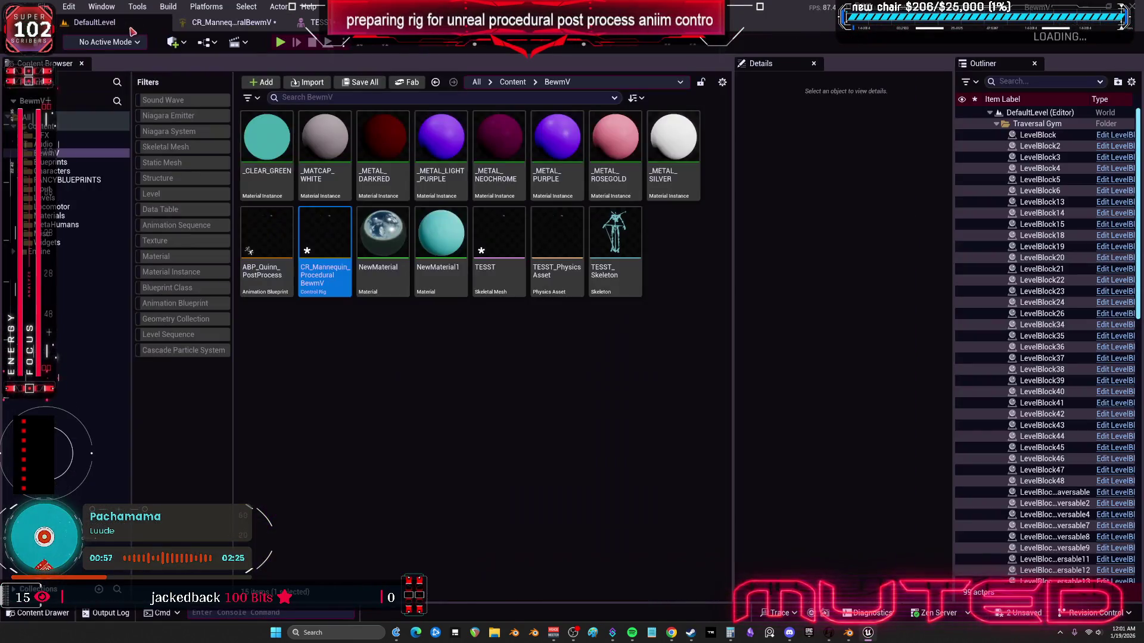
{"action": "right_click", "coordinate": [499, 253]}
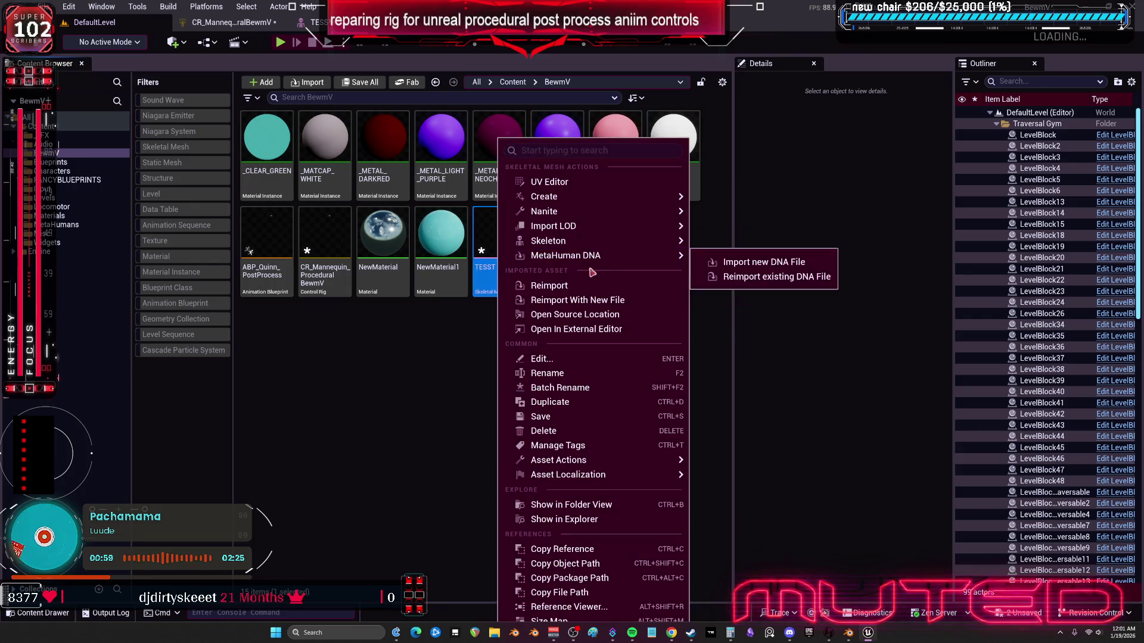
{"action": "left_click", "coordinate": [588, 286]}
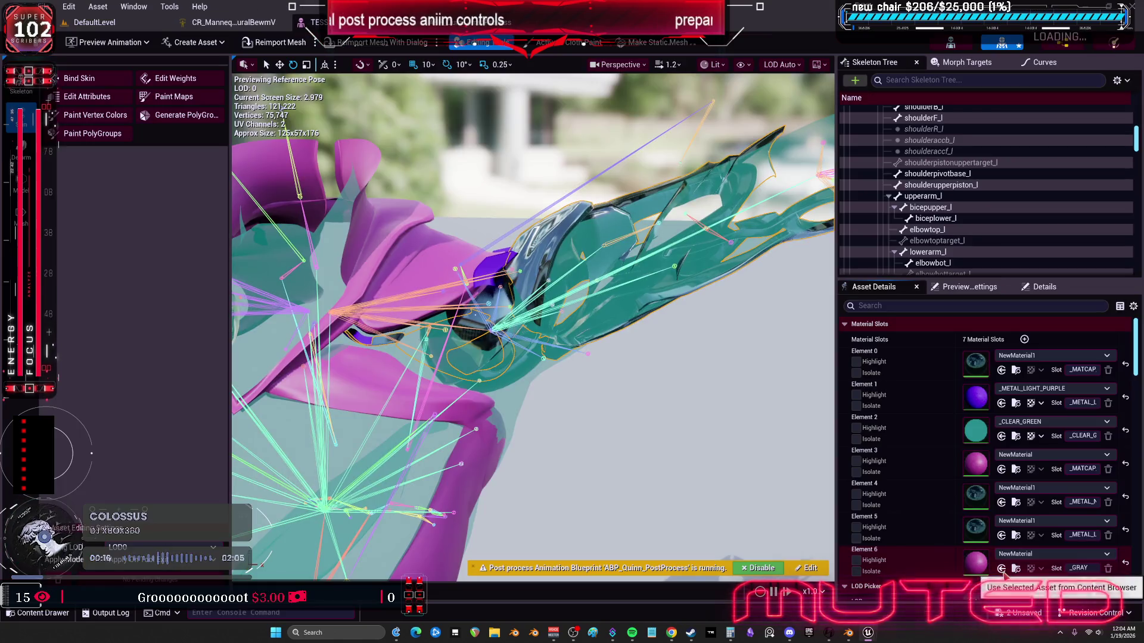
Step: Assign NewMaterial1 to Element 6, then rotate upperarm_l downward to test the shoulder
{"action": "left_click", "coordinate": [1002, 570]}
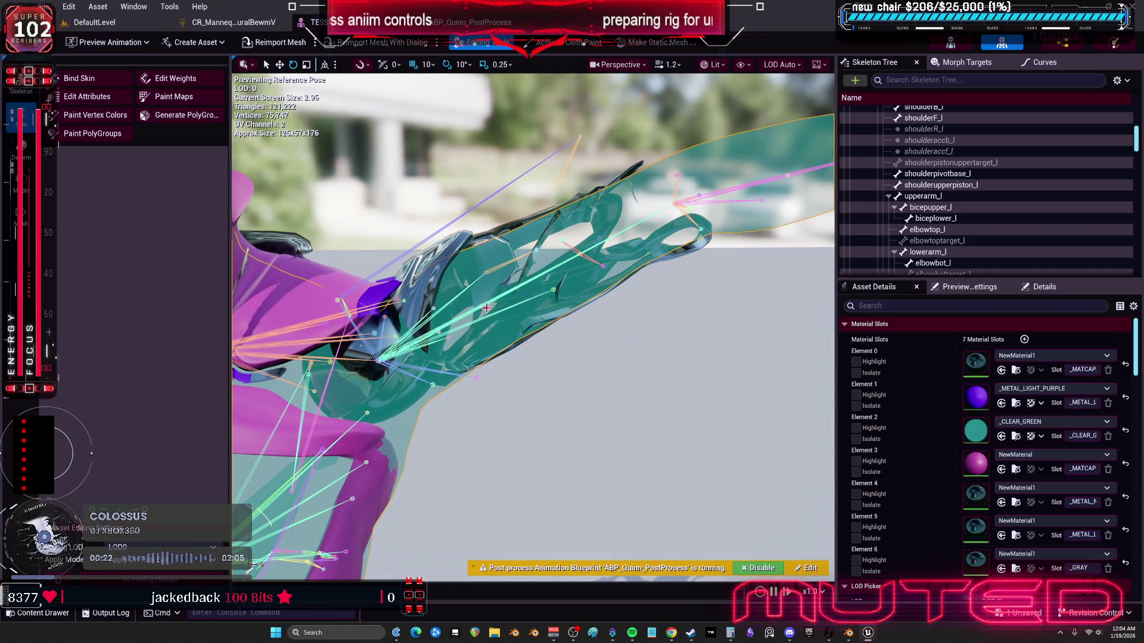
{"action": "left_click", "coordinate": [489, 297]}
{"action": "mouse_move", "coordinate": [390, 336]}
{"action": "left_mouse_down"}
{"action": "mouse_move", "coordinate": [374, 357]}
{"action": "mouse_move", "coordinate": [383, 324]}
{"action": "mouse_move", "coordinate": [420, 314]}
{"action": "mouse_move", "coordinate": [423, 301]}
{"action": "mouse_move", "coordinate": [432, 334]}
{"action": "left_mouse_up"}
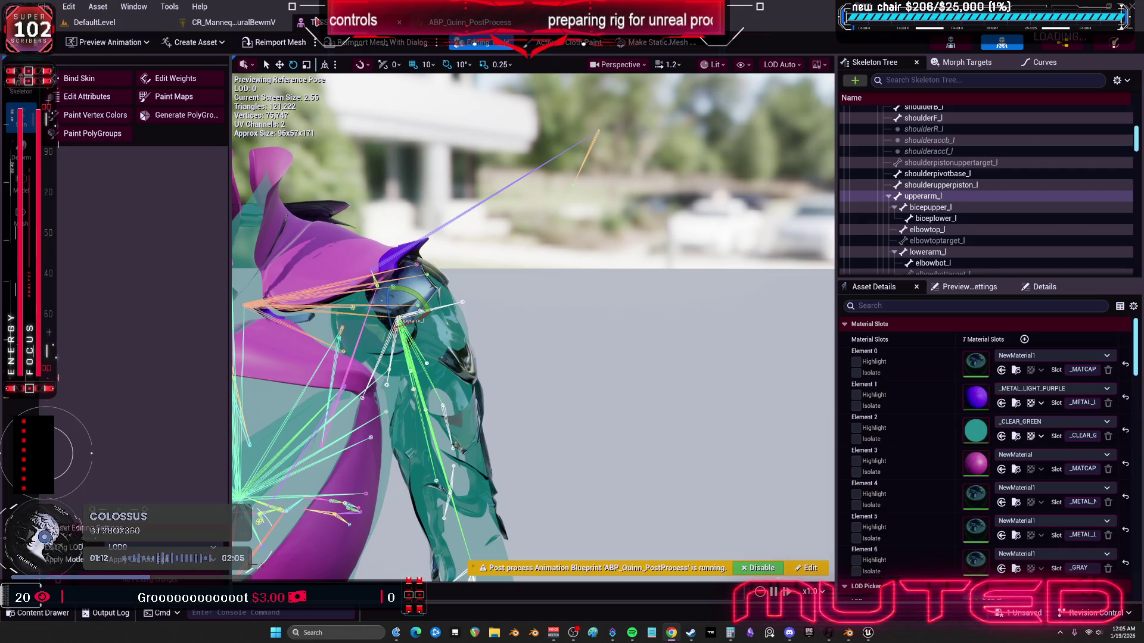
Step: Connect From Euler's result to the shoulder Set Rotation node's value in the Forwards Solve graph
{"action": "left_click", "coordinate": [470, 22]}
{"action": "left_click", "coordinate": [233, 22]}
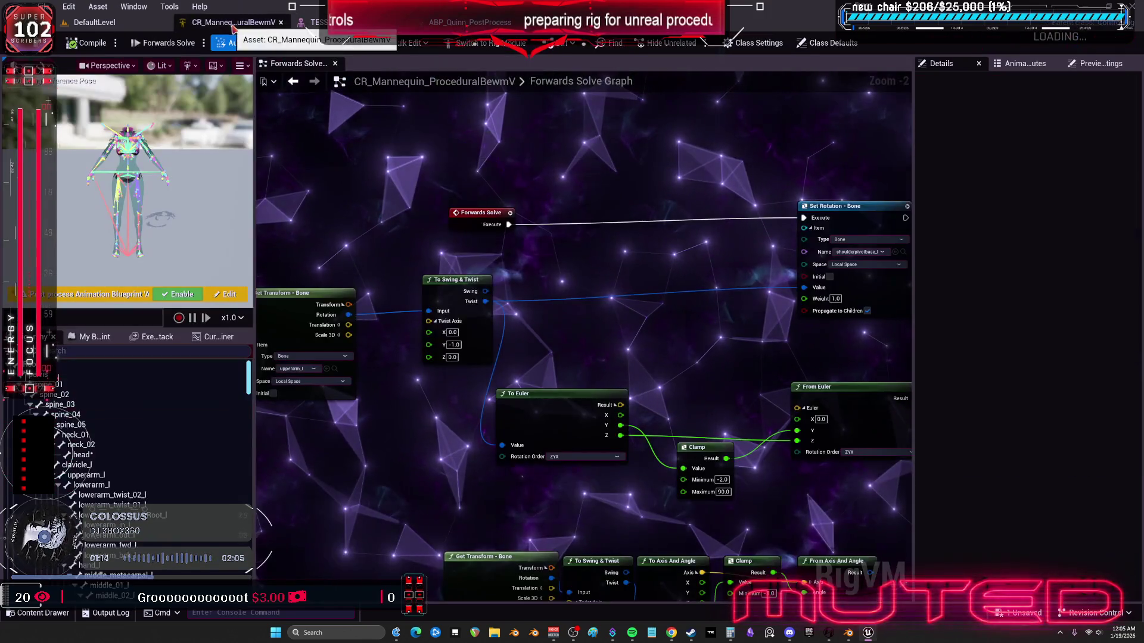
{"action": "mouse_move", "coordinate": [595, 303]}
{"action": "left_mouse_down"}
{"action": "mouse_move", "coordinate": [548, 268]}
{"action": "mouse_move", "coordinate": [489, 249]}
{"action": "left_mouse_up"}
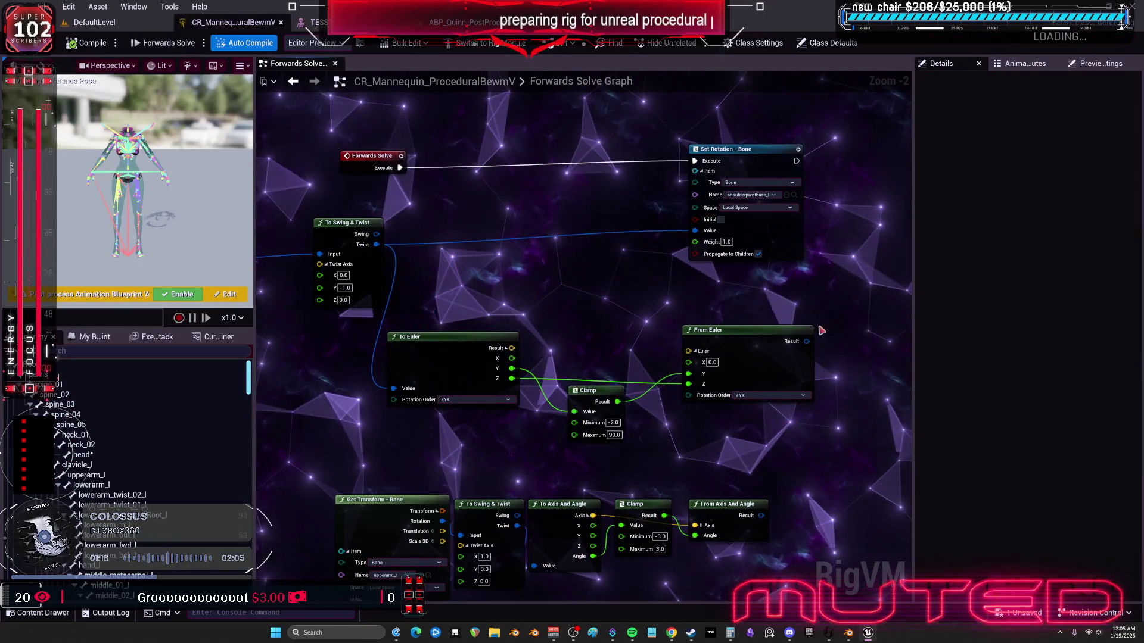
{"action": "left_click_drag", "start_coordinate": [809, 345], "coordinate": [695, 231]}
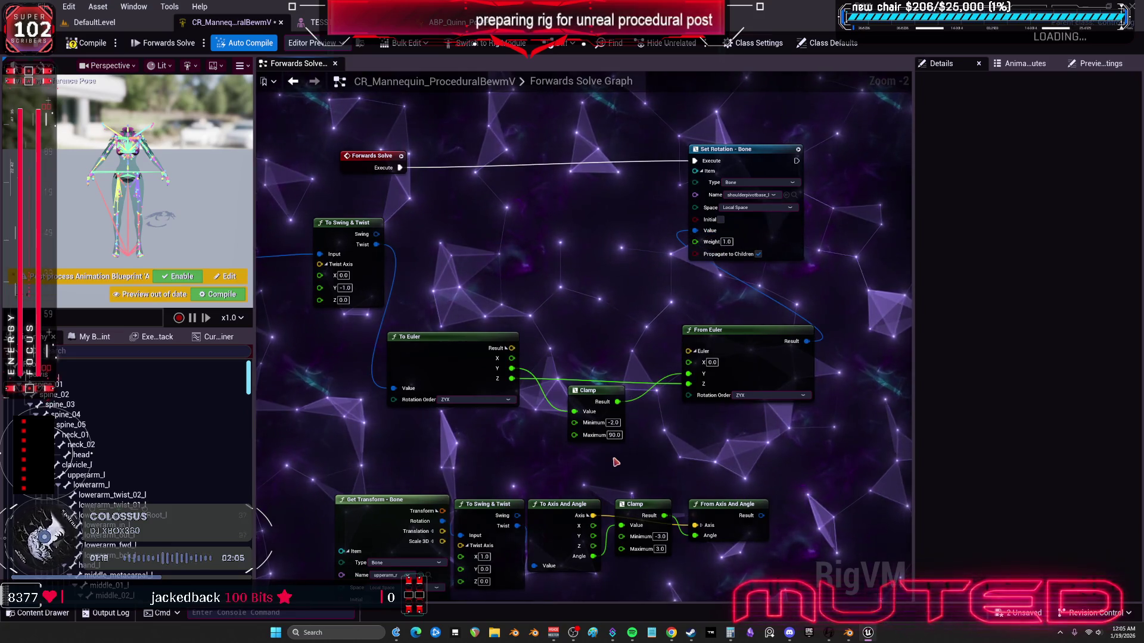
Step: Set the Clamp range to -5.0–105.0 and wire To Euler X directly into From Euler X
{"action": "left_click", "coordinate": [611, 423]}
{"action": "type", "text": "-5"}
{"action": "key", "text": "Tab"}
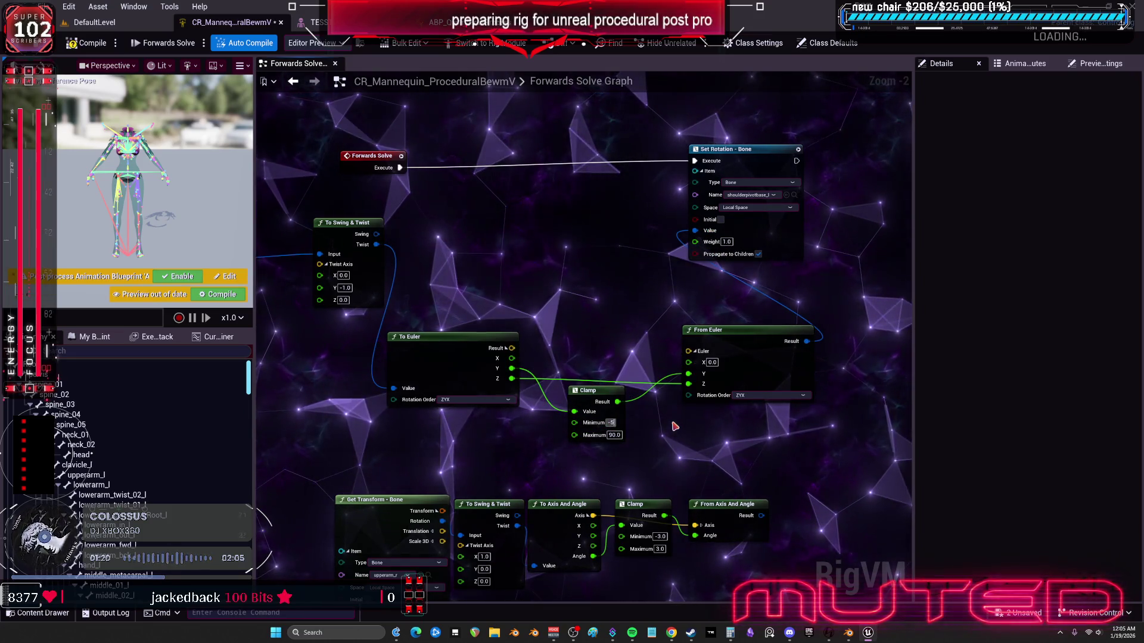
{"action": "type", "text": "105"}
{"action": "key", "text": "Return"}
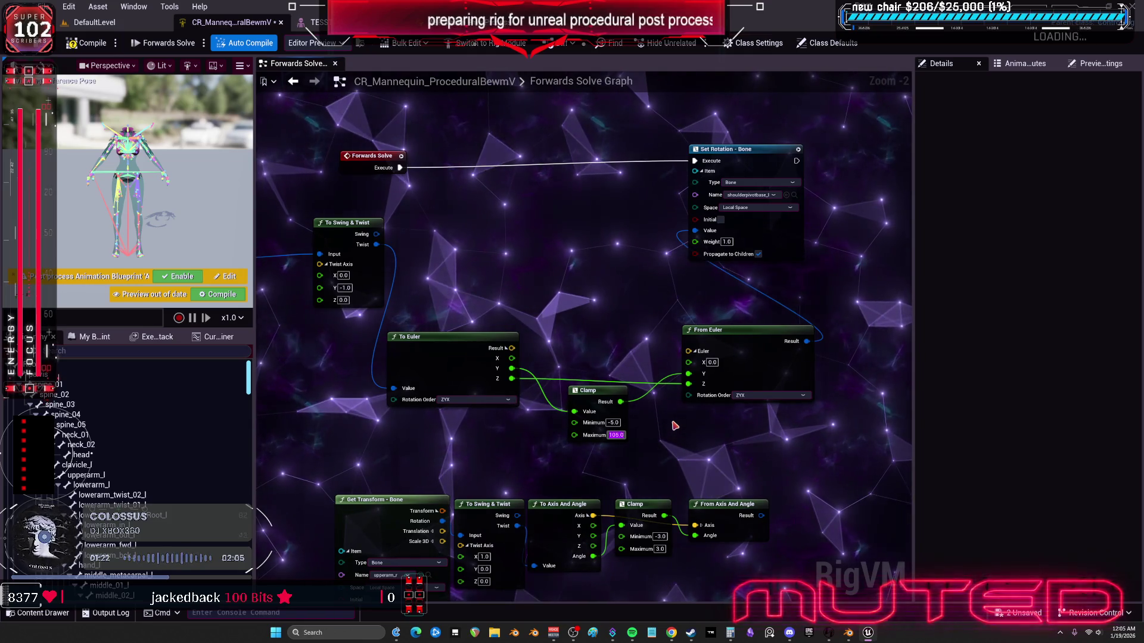
{"action": "mouse_move", "coordinate": [512, 358]}
{"action": "left_mouse_down"}
{"action": "mouse_move", "coordinate": [574, 381]}
{"action": "mouse_move", "coordinate": [689, 361]}
{"action": "left_mouse_up"}
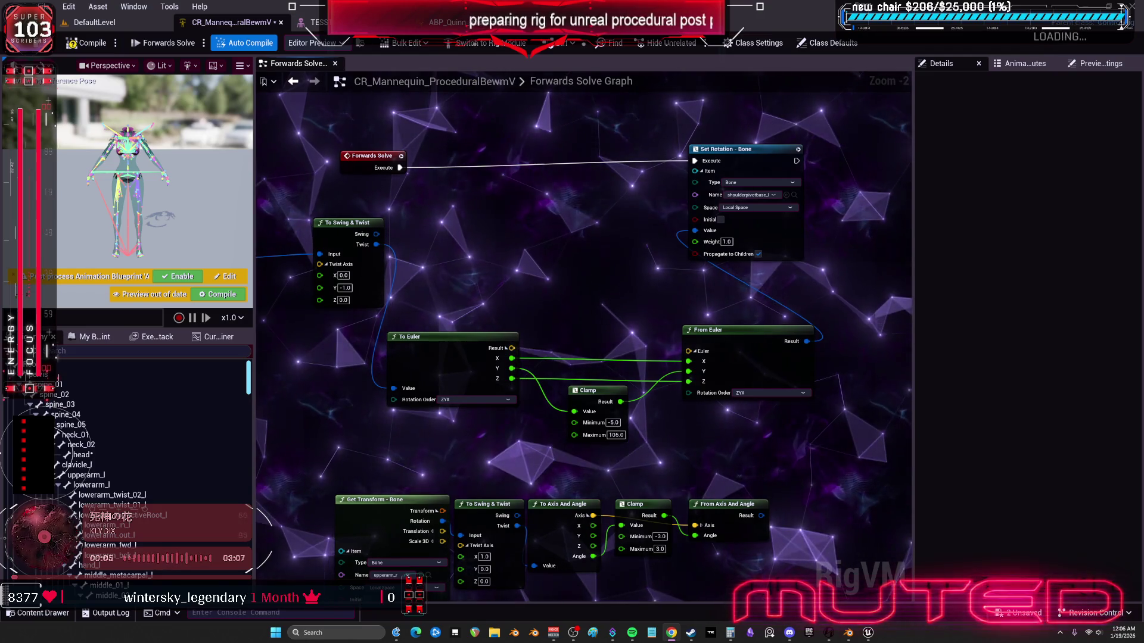
{"action": "right_click", "coordinate": [554, 257]}
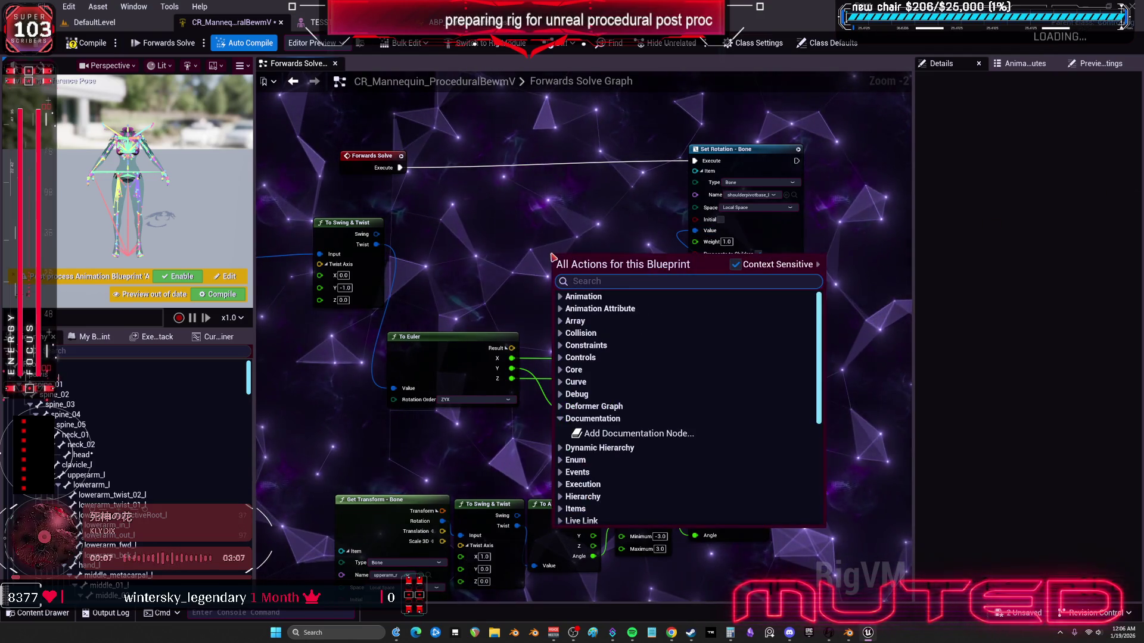
{"action": "type", "text": "compose"}
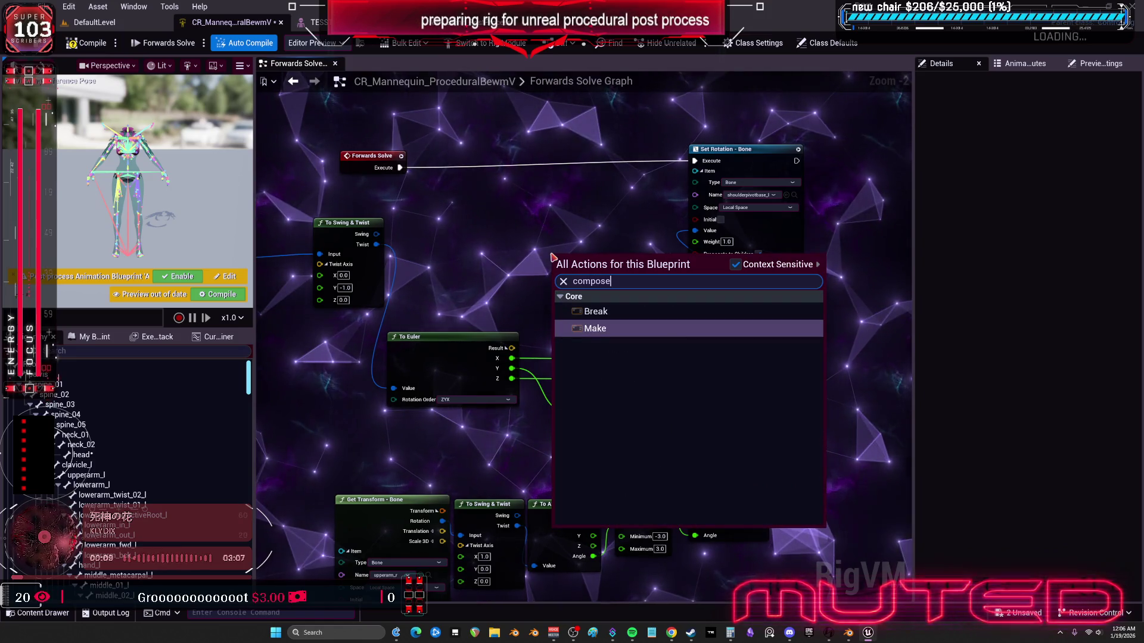
{"action": "left_click", "coordinate": [667, 331]}
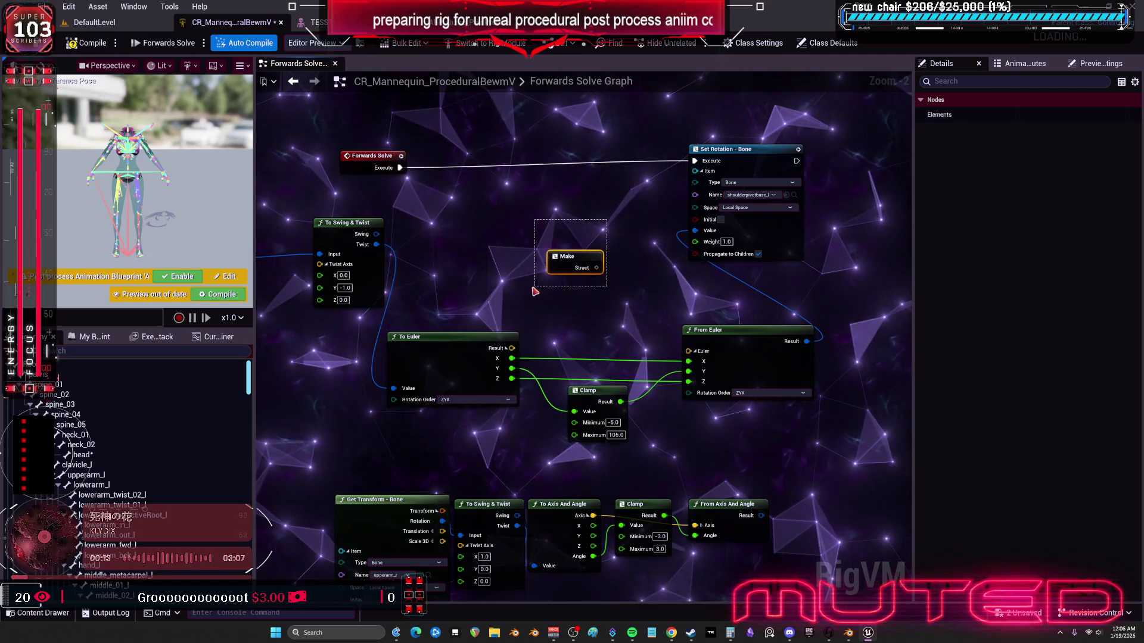
{"action": "key", "text": "Delete"}
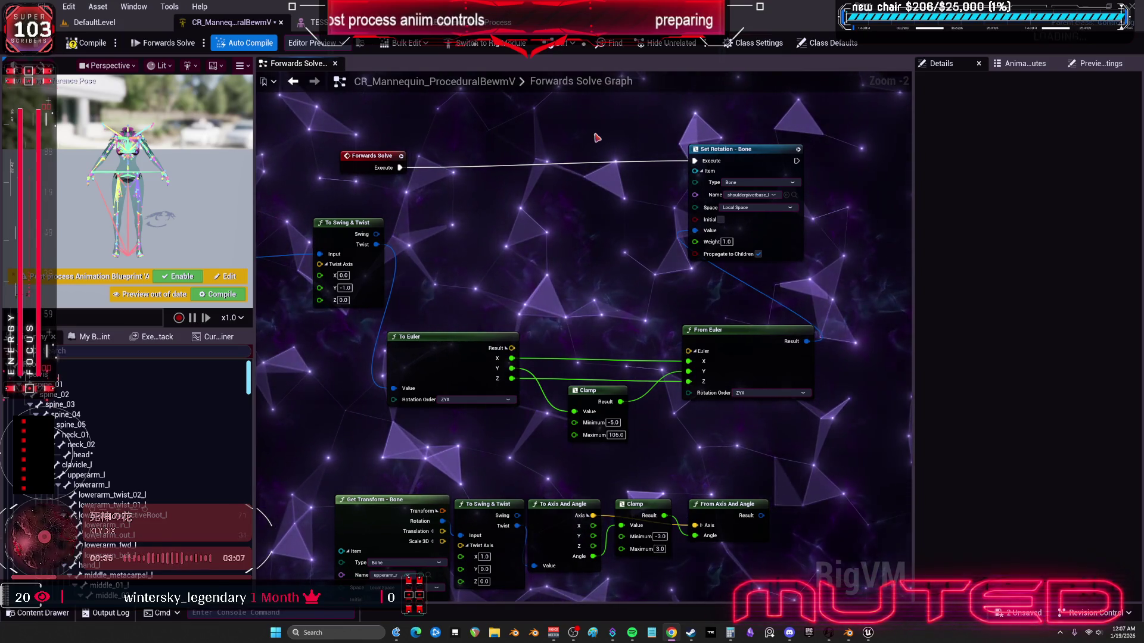
{"action": "scroll", "coordinate": [707, 334], "scroll_direction": "down", "scroll_amount": 4}
{"action": "scroll", "coordinate": [541, 340], "scroll_direction": "up", "scroll_amount": 7}
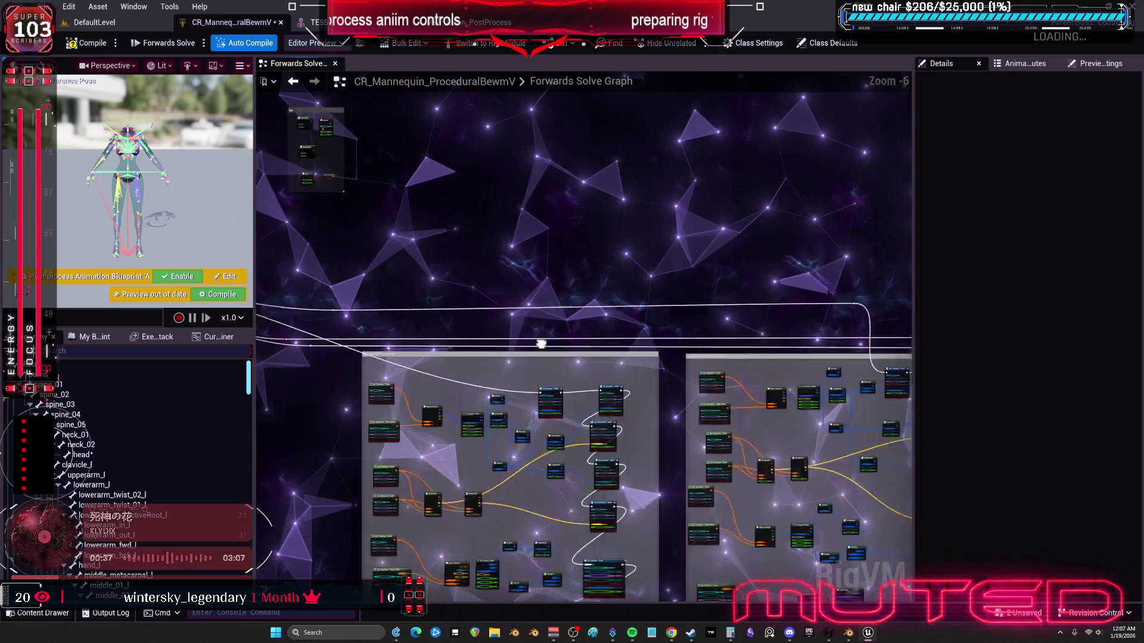
{"action": "left_click_drag", "start_coordinate": [479, 386], "coordinate": [627, 149]}
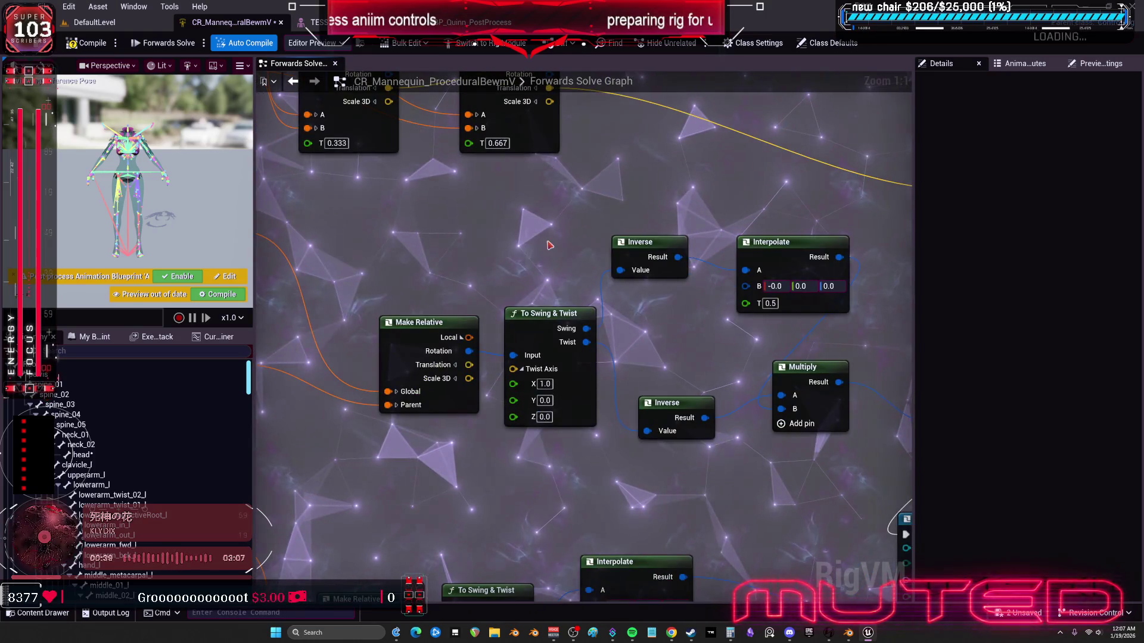
{"action": "scroll", "coordinate": [724, 357], "scroll_direction": "down", "scroll_amount": 1}
{"action": "mouse_move", "coordinate": [721, 357]}
{"action": "left_mouse_down"}
{"action": "mouse_move", "coordinate": [529, 316]}
{"action": "mouse_move", "coordinate": [990, 320]}
{"action": "mouse_move", "coordinate": [758, 324]}
{"action": "mouse_move", "coordinate": [701, 395]}
{"action": "mouse_move", "coordinate": [710, 353]}
{"action": "left_mouse_up"}
{"action": "scroll", "coordinate": [758, 324], "scroll_direction": "down", "scroll_amount": 1}
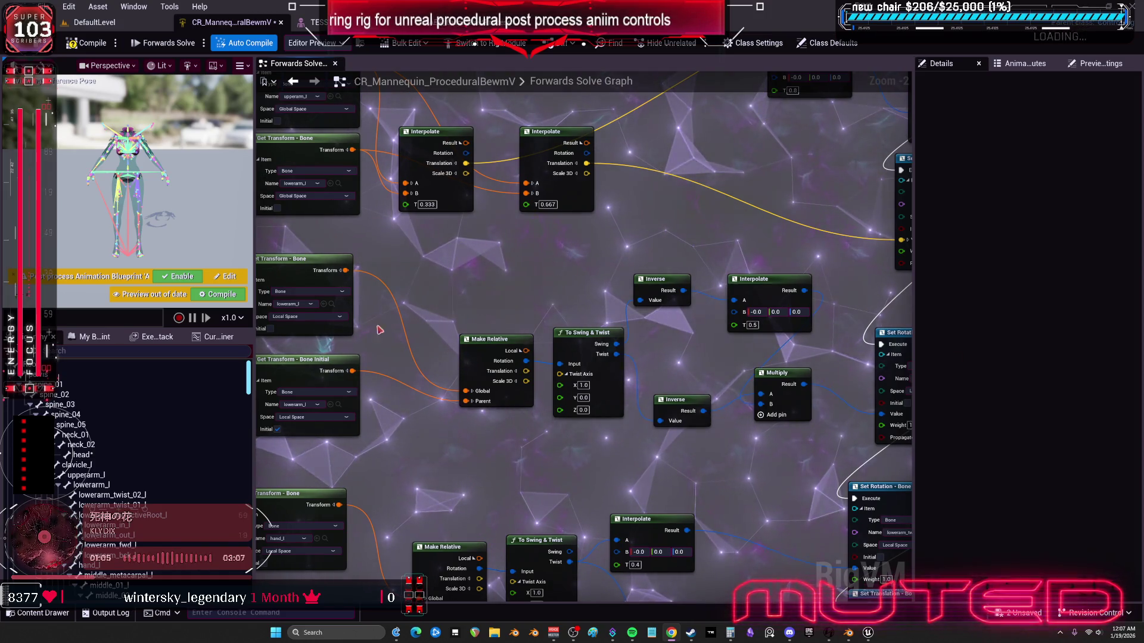
{"action": "left_click_drag", "start_coordinate": [721, 253], "coordinate": [620, 139]}
{"action": "mouse_move", "coordinate": [620, 421]}
{"action": "left_mouse_down"}
{"action": "mouse_move", "coordinate": [597, 263]}
{"action": "mouse_move", "coordinate": [727, 132]}
{"action": "mouse_move", "coordinate": [853, 133]}
{"action": "left_mouse_up"}
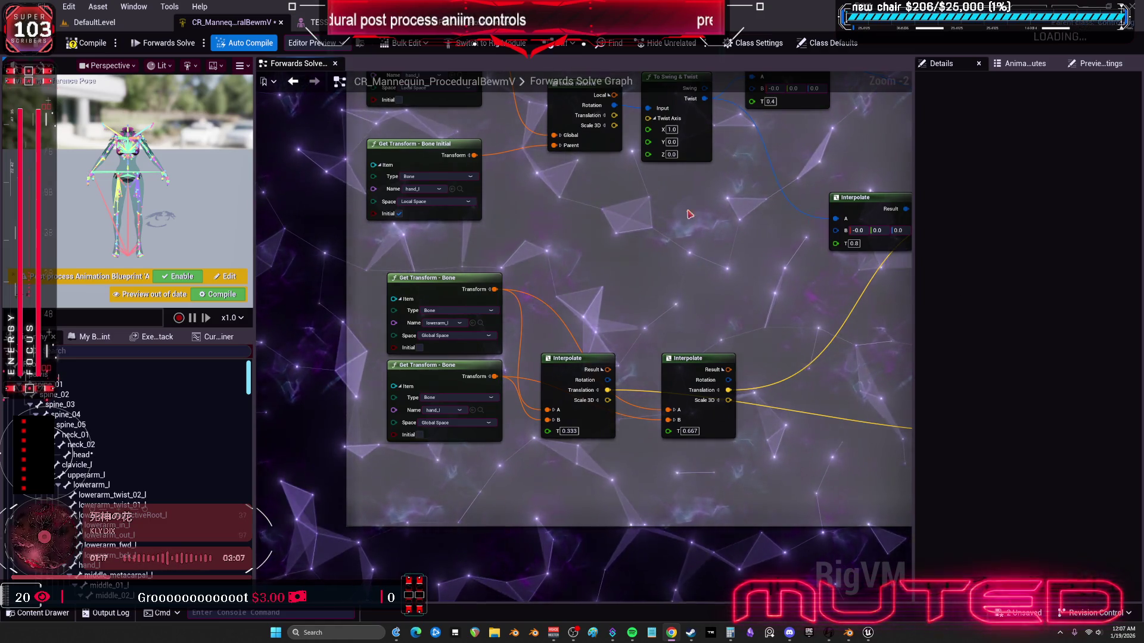
{"action": "left_click_drag", "start_coordinate": [689, 214], "coordinate": [569, 180]}
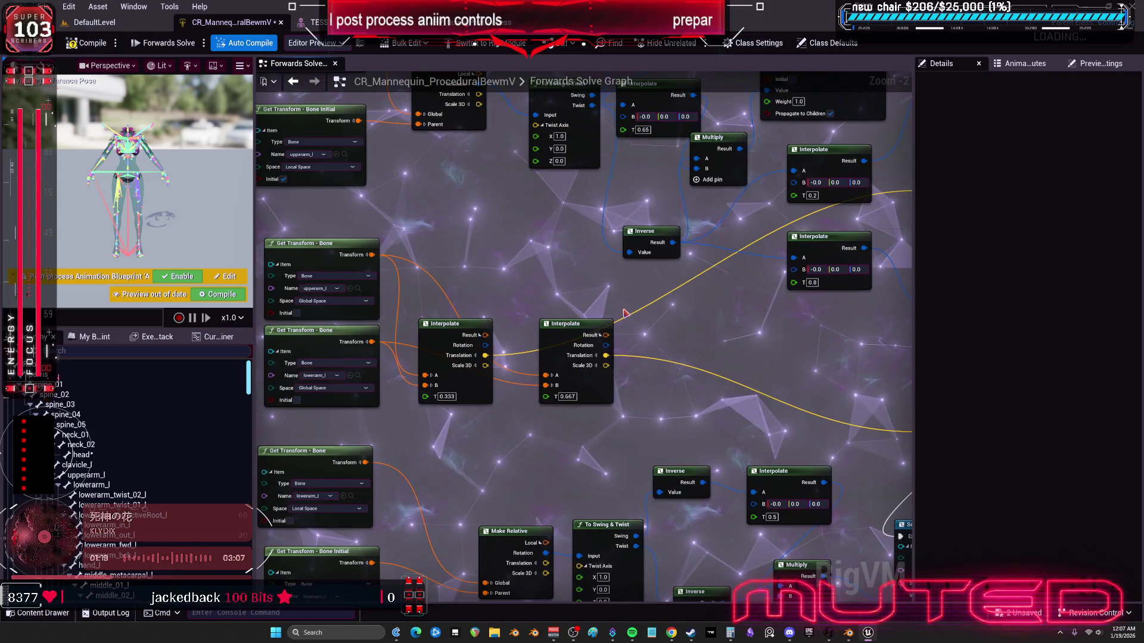
{"action": "left_click_drag", "start_coordinate": [565, 399], "coordinate": [549, 396]}
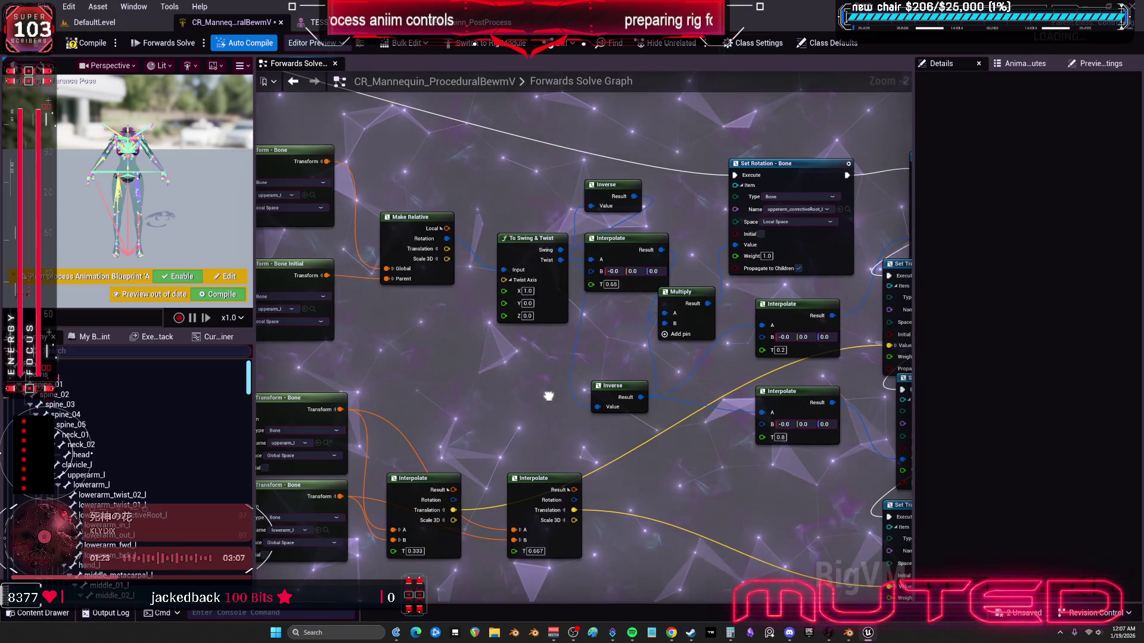
{"action": "scroll", "coordinate": [548, 396], "scroll_direction": "down", "scroll_amount": 5}
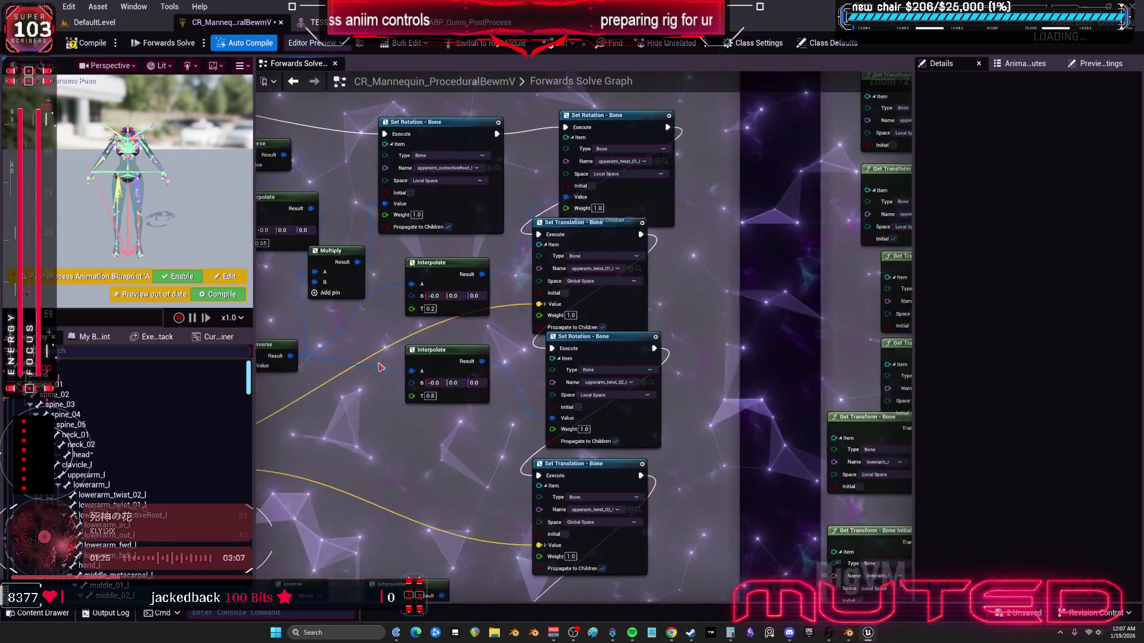
{"action": "scroll", "coordinate": [438, 249], "scroll_direction": "up", "scroll_amount": 5}
{"action": "left_click_drag", "start_coordinate": [438, 249], "coordinate": [570, 299]}
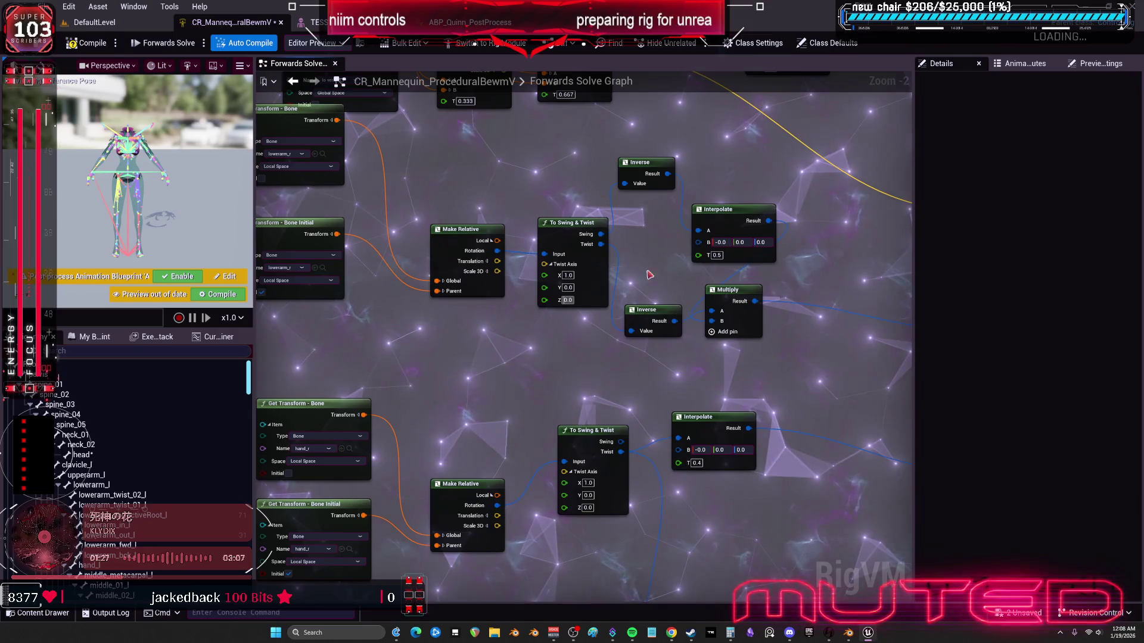
{"action": "left_click", "coordinate": [717, 256]}
{"action": "scroll", "coordinate": [717, 256], "scroll_direction": "down", "scroll_amount": 3}
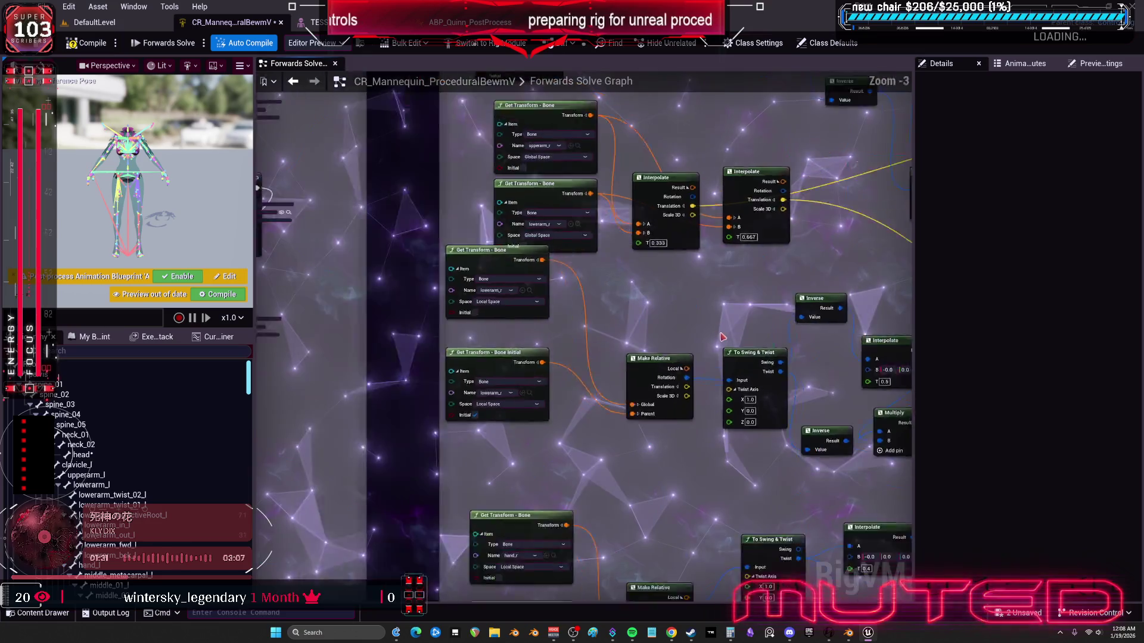
{"action": "scroll", "coordinate": [694, 299], "scroll_direction": "up", "scroll_amount": 3}
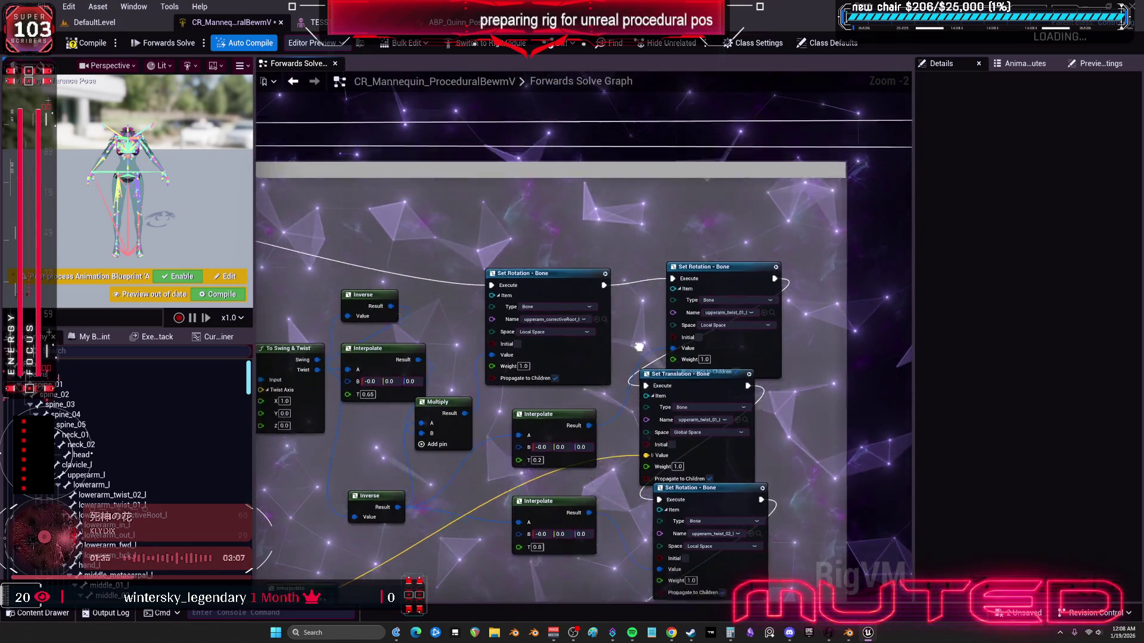
{"action": "left_click_drag", "start_coordinate": [638, 368], "coordinate": [675, 227]}
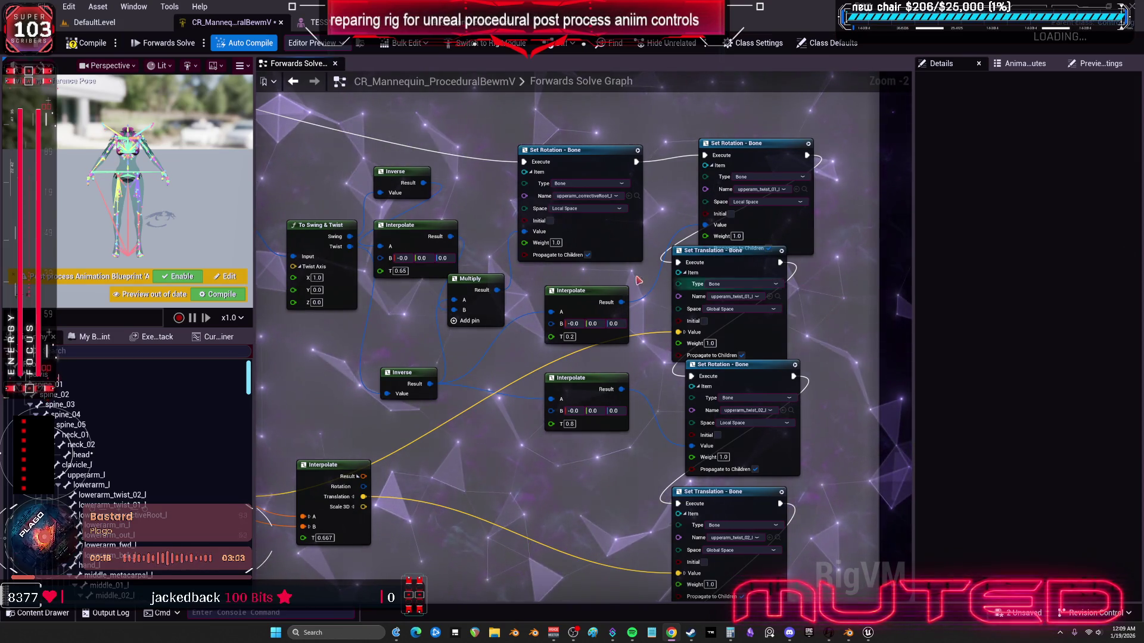
Step: Duplicate the -5.0 to 105.0 Clamp node twice, placing the copies above the original
{"action": "scroll", "coordinate": [583, 340], "scroll_direction": "down", "scroll_amount": 3}
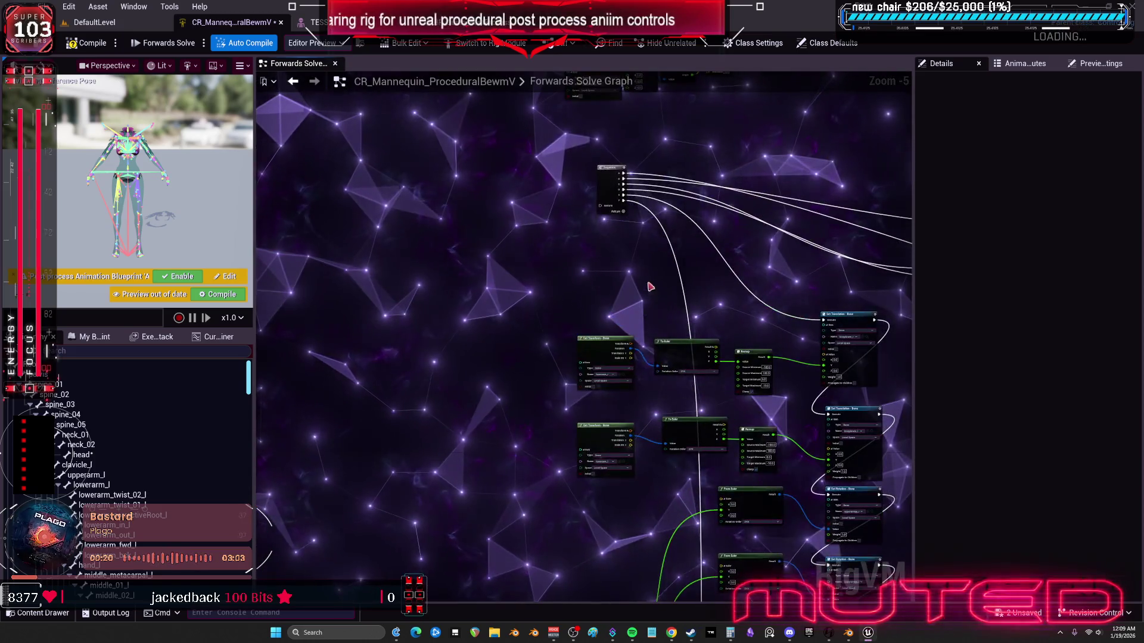
{"action": "scroll", "coordinate": [659, 346], "scroll_direction": "up", "scroll_amount": 3}
{"action": "left_click_drag", "start_coordinate": [659, 346], "coordinate": [513, 423]}
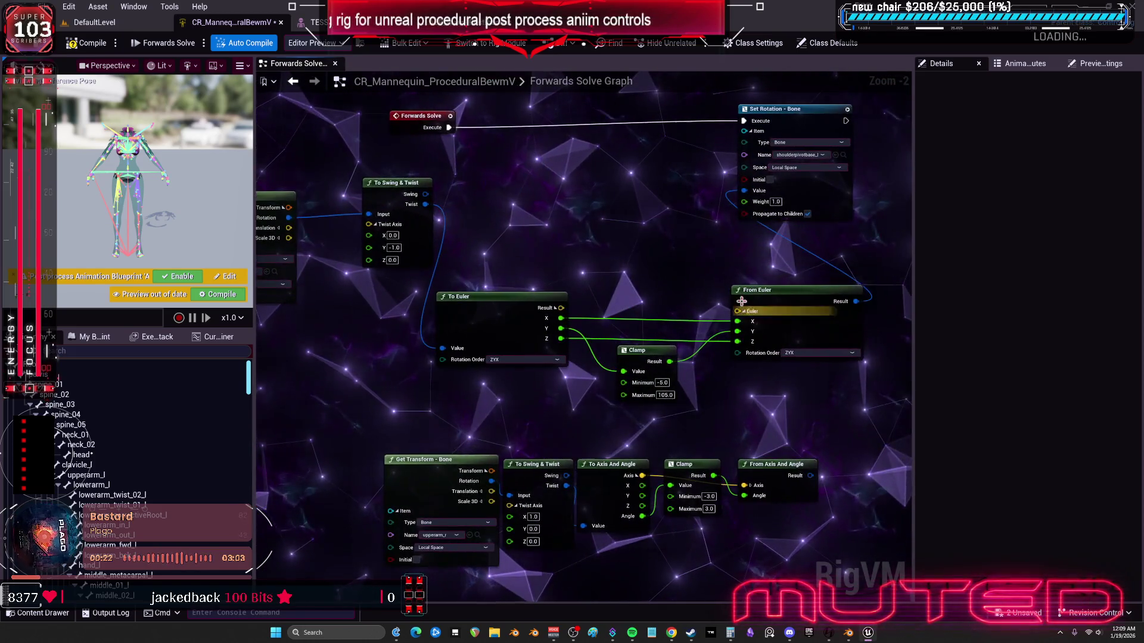
{"action": "left_click", "coordinate": [484, 340]}
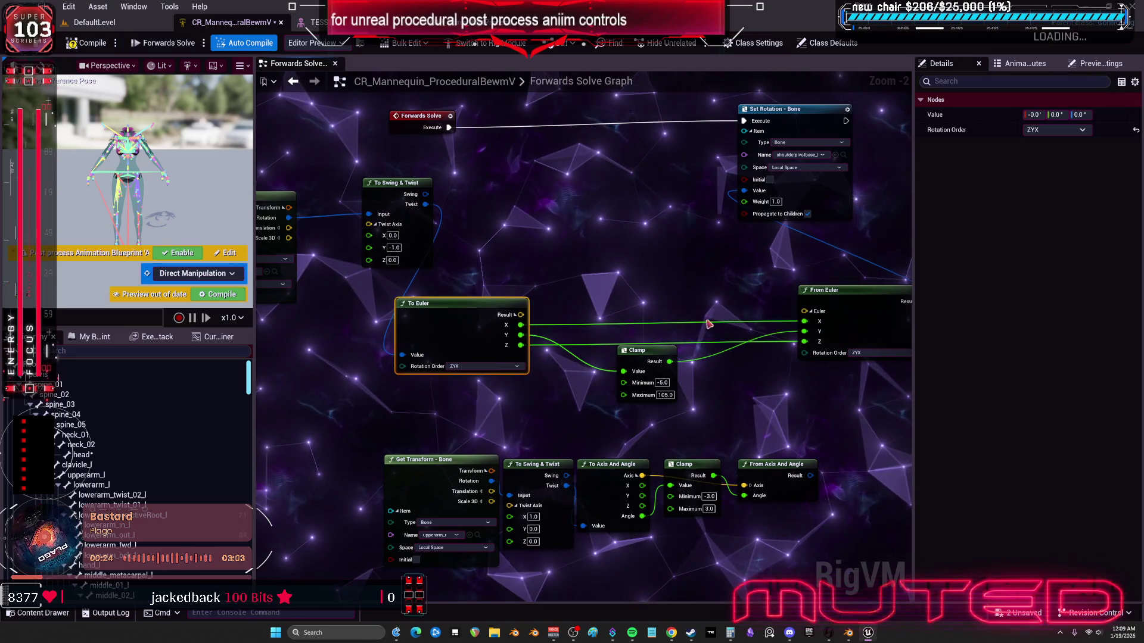
{"action": "left_click", "coordinate": [636, 350]}
{"action": "key", "text": "ctrl+c"}
{"action": "key", "text": "ctrl+v"}
{"action": "left_click_drag", "start_coordinate": [638, 282], "coordinate": [614, 217]}
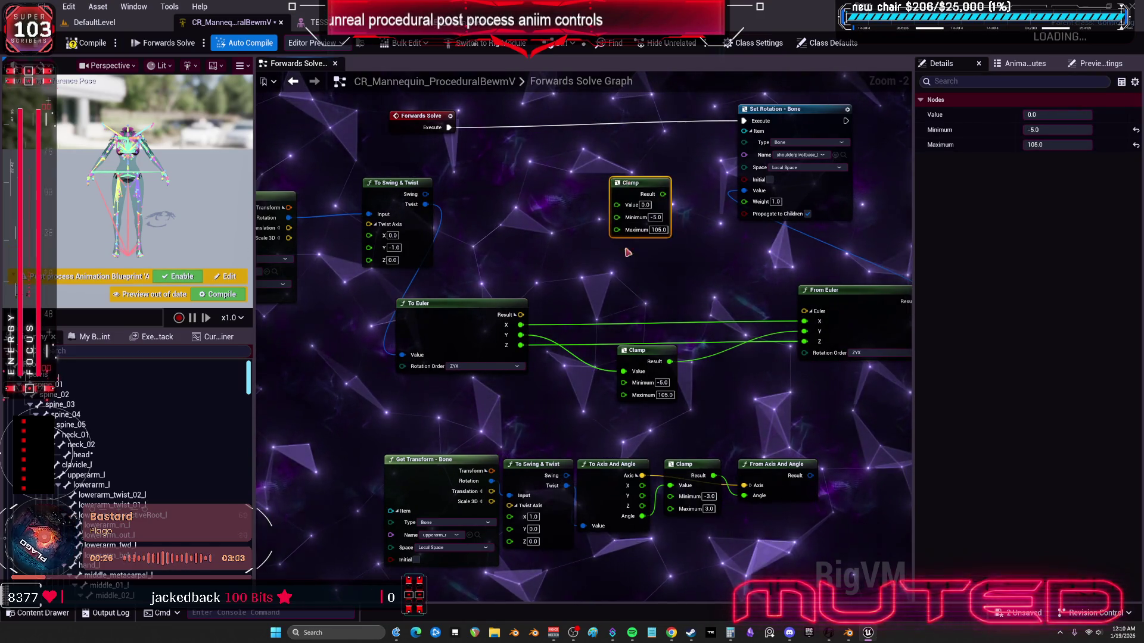
{"action": "key", "text": "ctrl+v"}
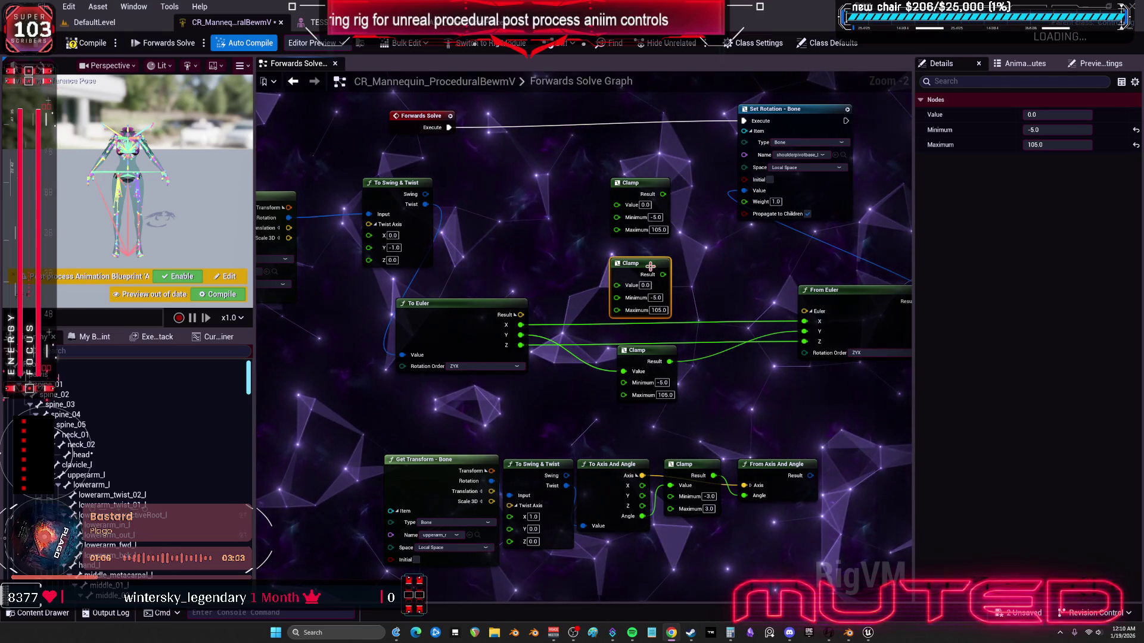
Step: Route To Euler X and Z through their own Clamps into From Euler X and Z
{"action": "left_click_drag", "start_coordinate": [521, 325], "coordinate": [626, 204]}
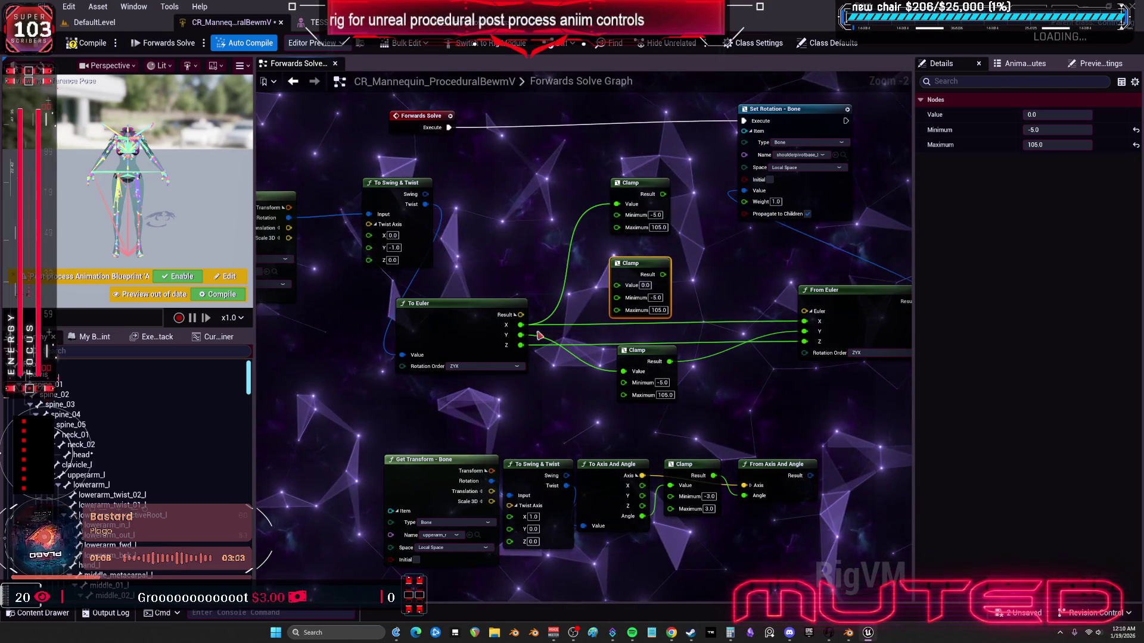
{"action": "mouse_move", "coordinate": [521, 345]}
{"action": "left_mouse_down"}
{"action": "mouse_move", "coordinate": [554, 295]}
{"action": "mouse_move", "coordinate": [617, 307]}
{"action": "mouse_move", "coordinate": [557, 414]}
{"action": "mouse_move", "coordinate": [642, 364]}
{"action": "left_mouse_up"}
{"action": "left_click_drag", "start_coordinate": [643, 197], "coordinate": [648, 243]}
{"action": "left_click_drag", "start_coordinate": [670, 241], "coordinate": [804, 322]}
{"action": "left_click_drag", "start_coordinate": [670, 376], "coordinate": [804, 341]}
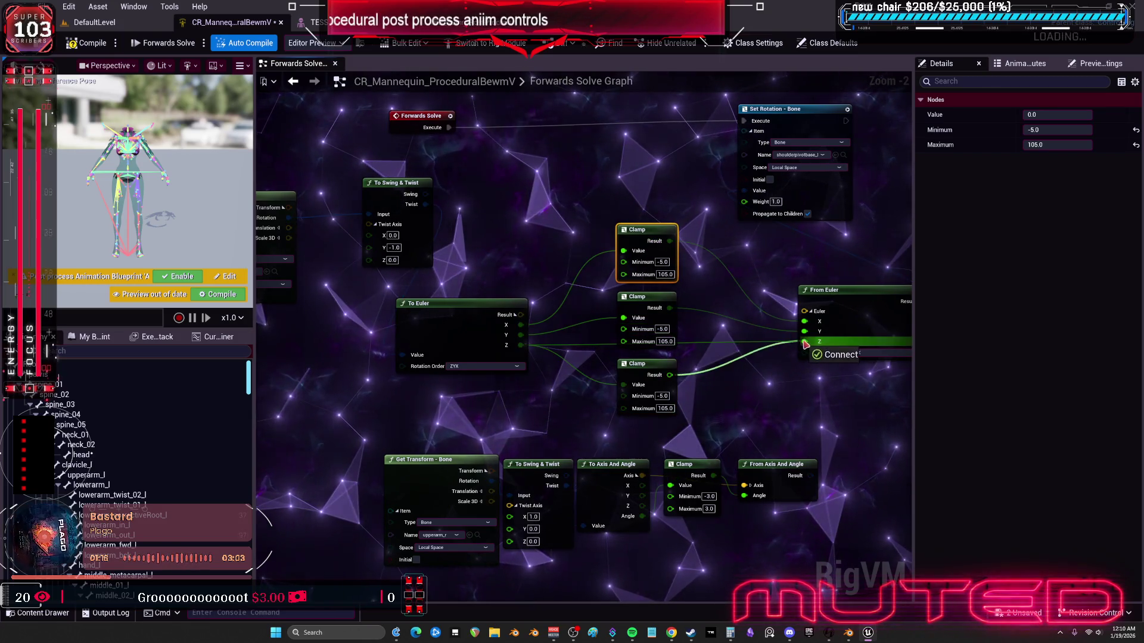
Step: Set the X and Z Clamps to 0.0–0.0 and save the Control Rig
{"action": "double_click", "coordinate": [662, 263]}
{"action": "type", "text": "0"}
{"action": "key", "text": "Tab"}
{"action": "type", "text": "0"}
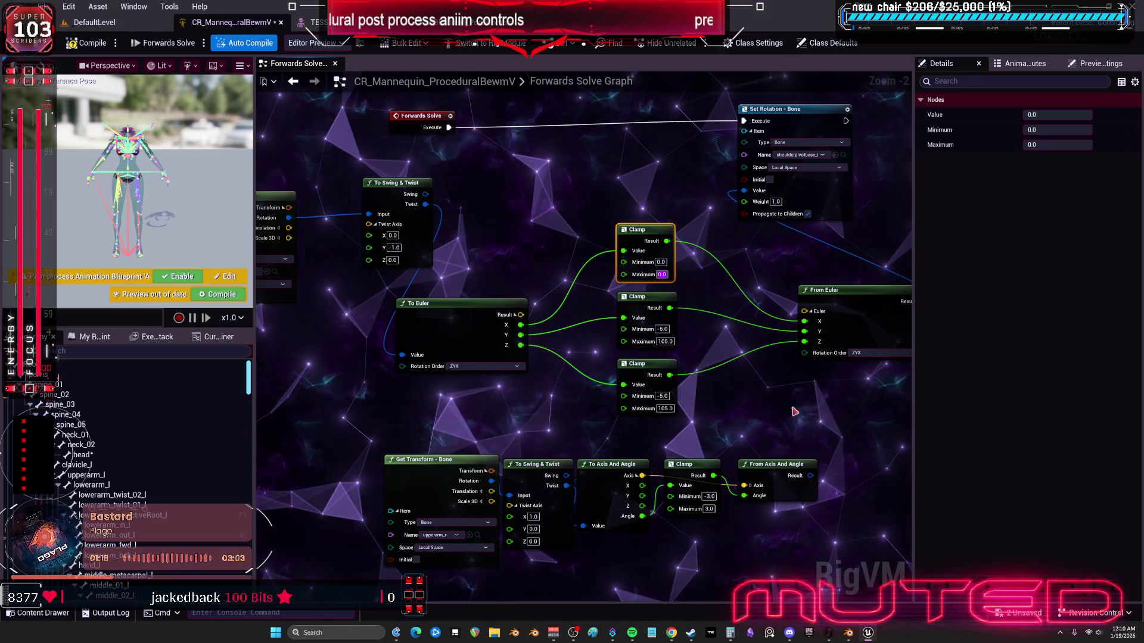
{"action": "double_click", "coordinate": [662, 396]}
{"action": "type", "text": "0"}
{"action": "key", "text": "Tab"}
{"action": "type", "text": "0"}
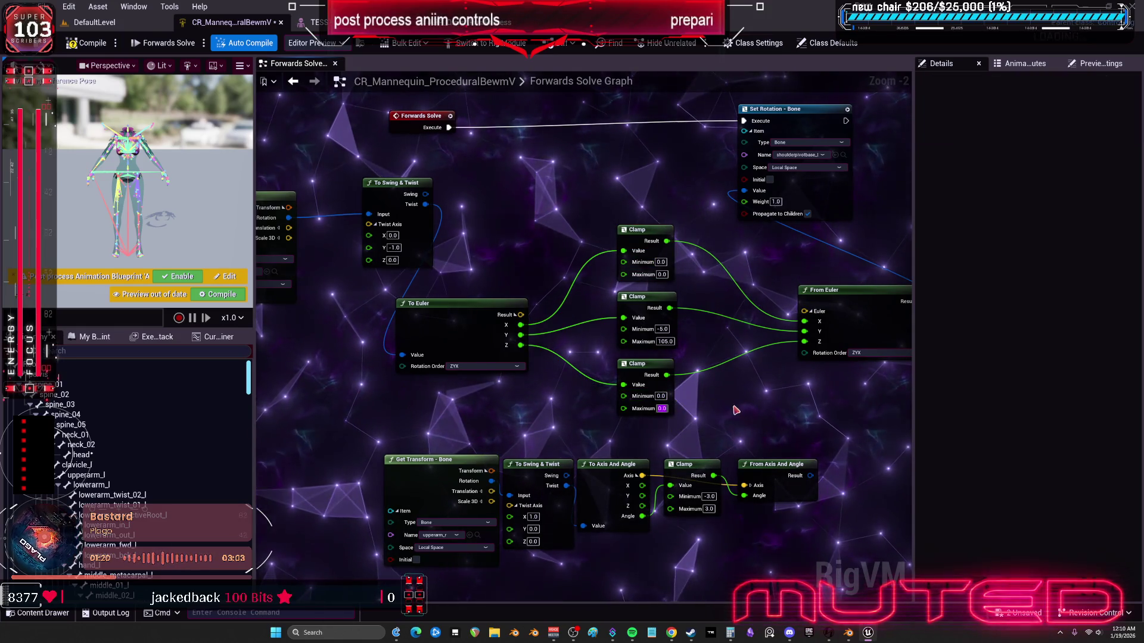
{"action": "left_click_drag", "start_coordinate": [733, 409], "coordinate": [671, 452]}
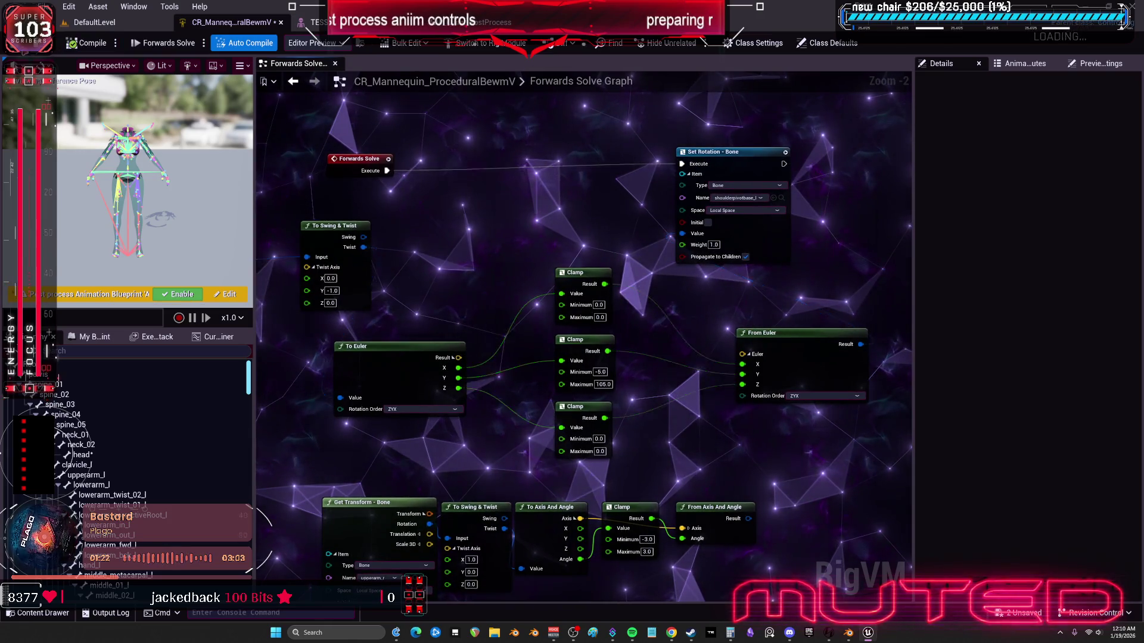
{"action": "key", "text": "ctrl+s"}
{"action": "left_click", "coordinate": [315, 22]}
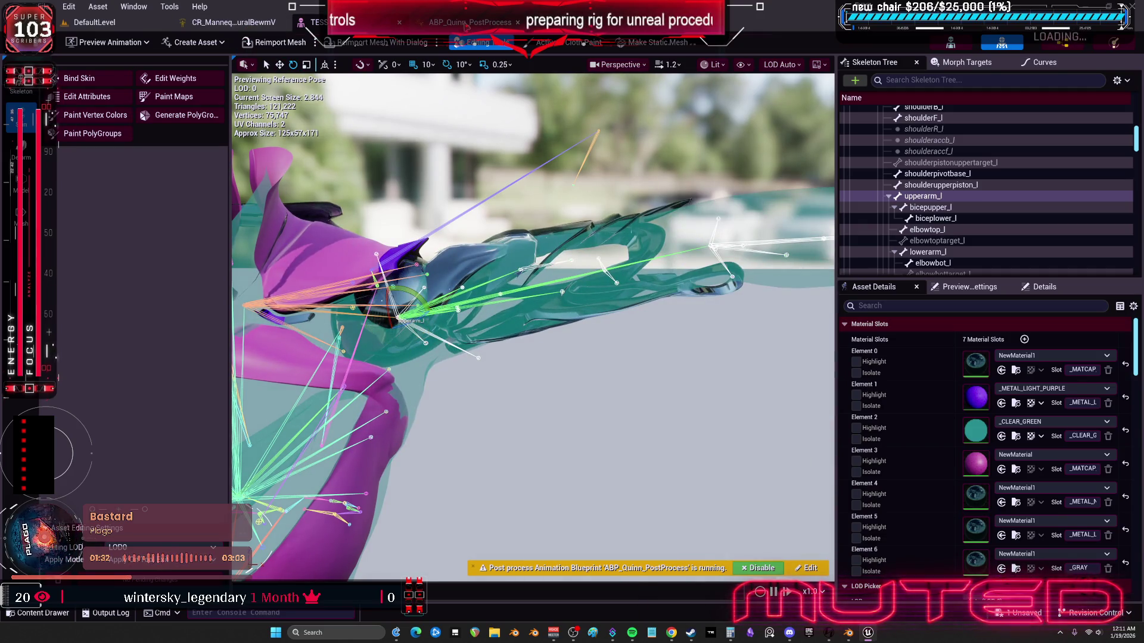
Step: Raise the middle Clamp's maximum to 200.0 and check the arm in the mesh editor
{"action": "left_click", "coordinate": [242, 24]}
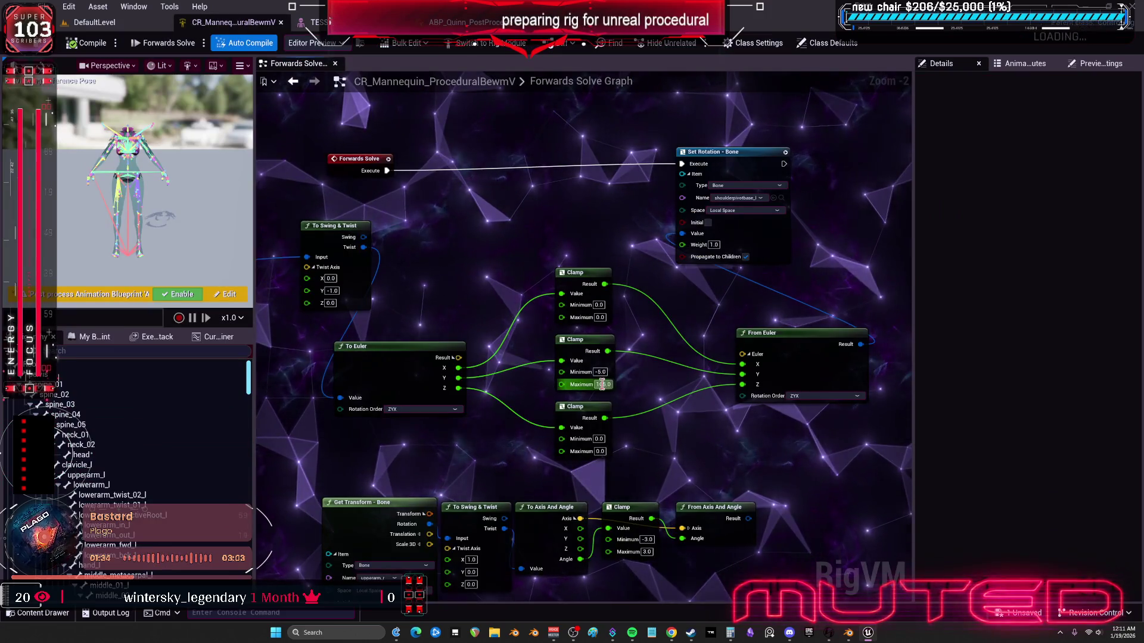
{"action": "left_click", "coordinate": [603, 384]}
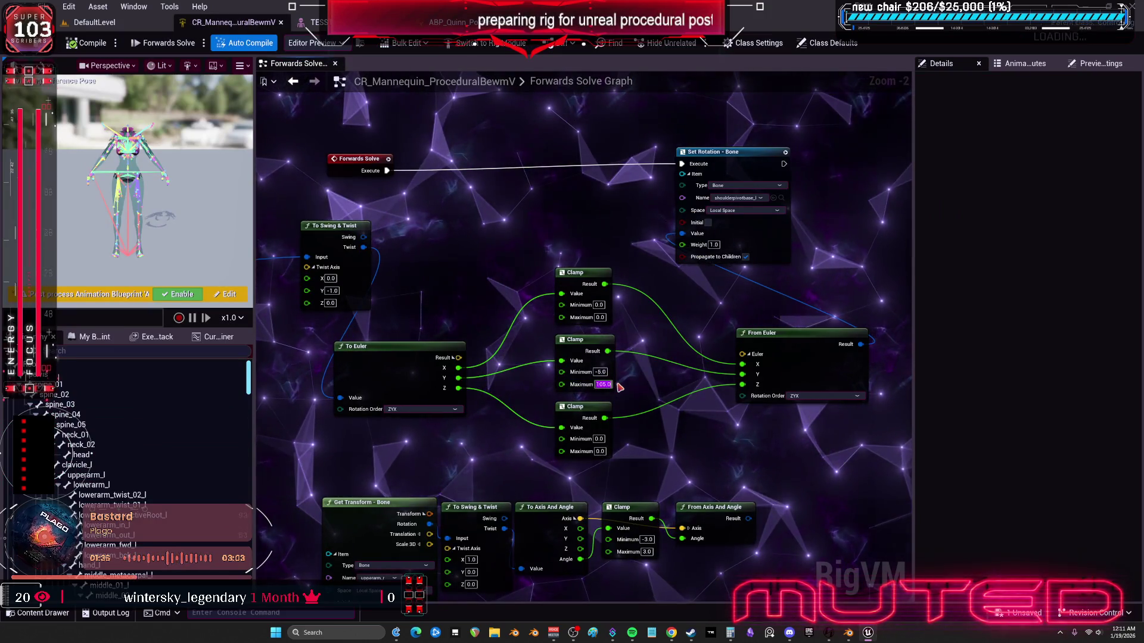
{"action": "type", "text": "200"}
{"action": "key", "text": "Return"}
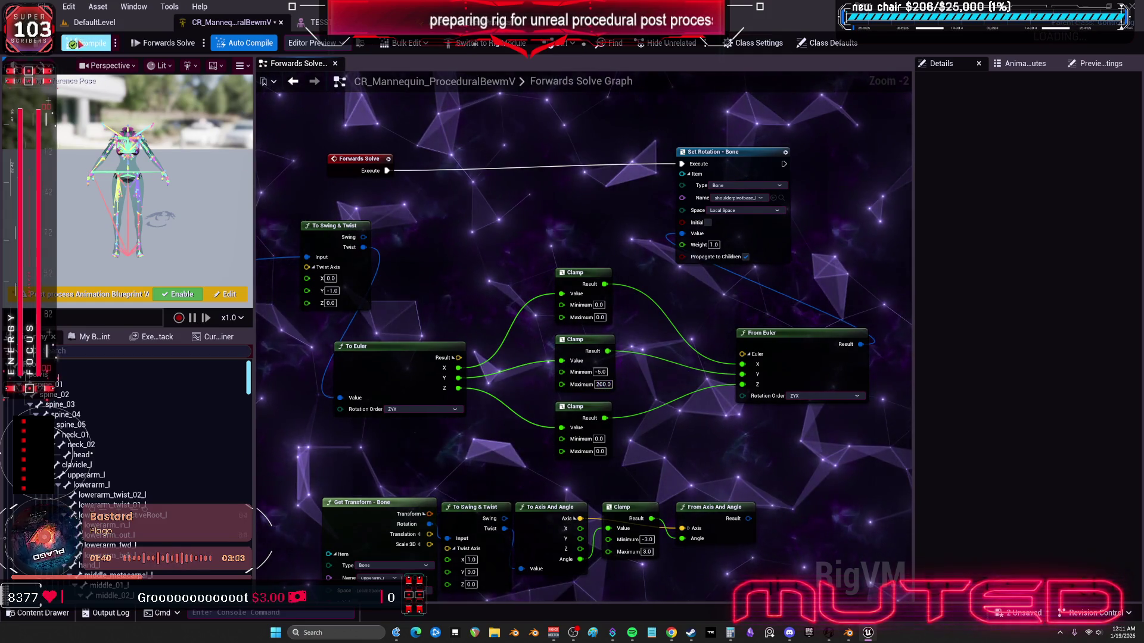
{"action": "key", "text": "ctrl+Tab"}
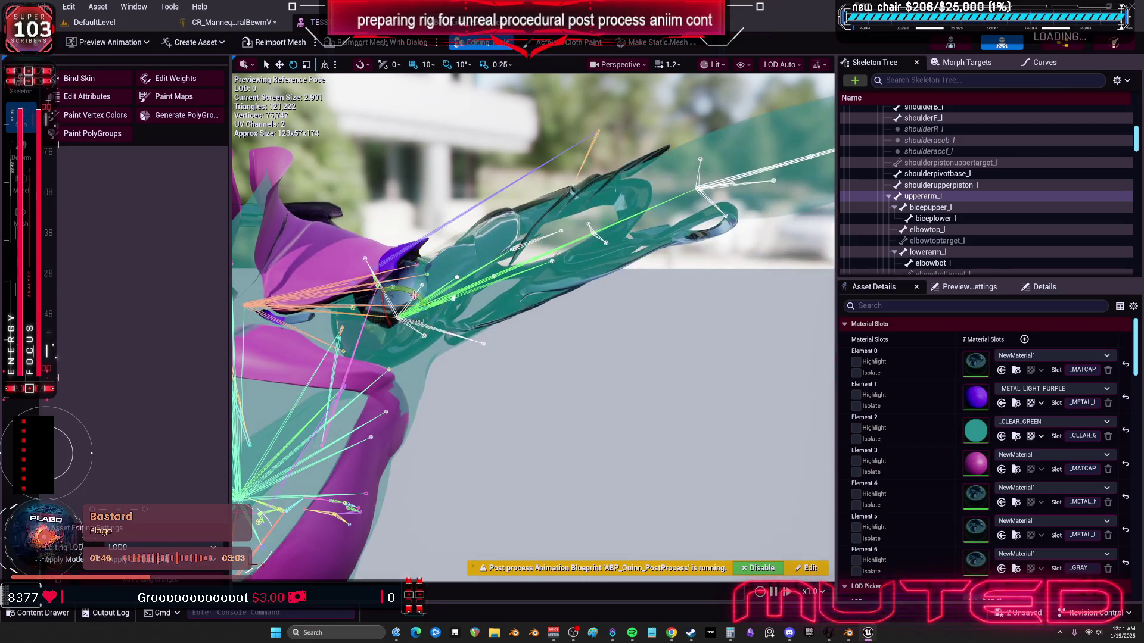
Step: Set the middle Clamp's range to -100 to 5.0 and return to the mesh preview
{"action": "left_click", "coordinate": [226, 22]}
{"action": "left_click", "coordinate": [595, 371]}
{"action": "type", "text": "-5.0"}
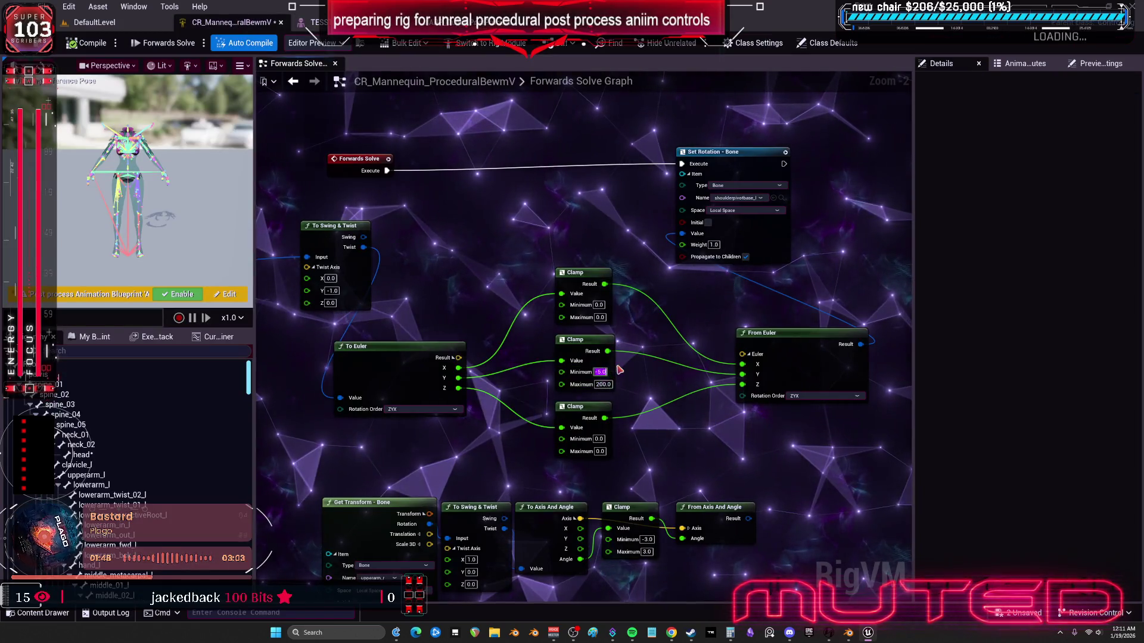
{"action": "type", "text": "100"}
{"action": "key", "text": "Tab"}
{"action": "type", "text": "5.0"}
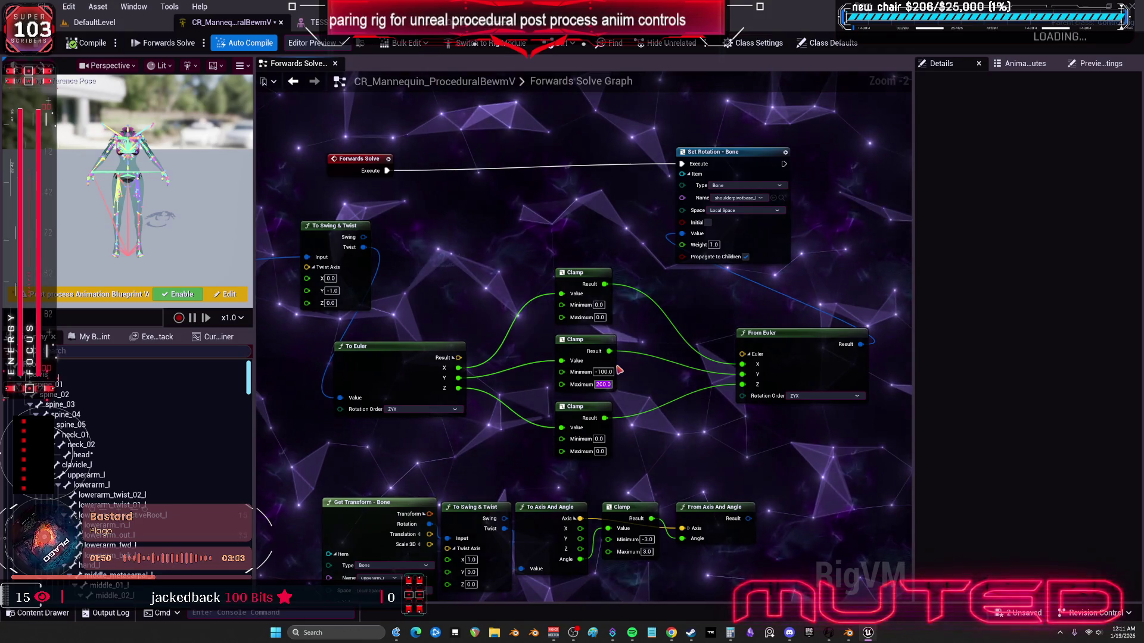
{"action": "left_click", "coordinate": [310, 22]}
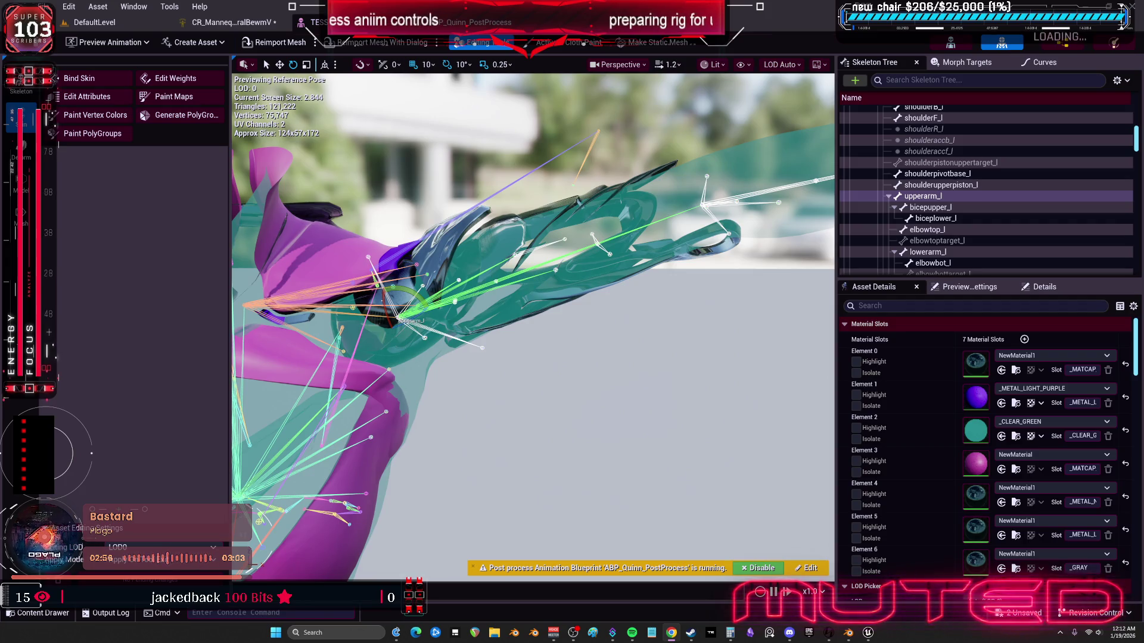
Step: Rotate upperarm_l so the left arm points up, then select the three Clamp nodes in the rig graph
{"action": "mouse_move", "coordinate": [554, 333]}
{"action": "left_mouse_down"}
{"action": "mouse_move", "coordinate": [602, 342]}
{"action": "mouse_move", "coordinate": [584, 339]}
{"action": "left_mouse_up"}
{"action": "mouse_move", "coordinate": [461, 281]}
{"action": "left_mouse_down"}
{"action": "mouse_move", "coordinate": [494, 266]}
{"action": "mouse_move", "coordinate": [525, 311]}
{"action": "mouse_move", "coordinate": [495, 263]}
{"action": "mouse_move", "coordinate": [484, 261]}
{"action": "mouse_move", "coordinate": [472, 287]}
{"action": "mouse_move", "coordinate": [504, 298]}
{"action": "left_mouse_up"}
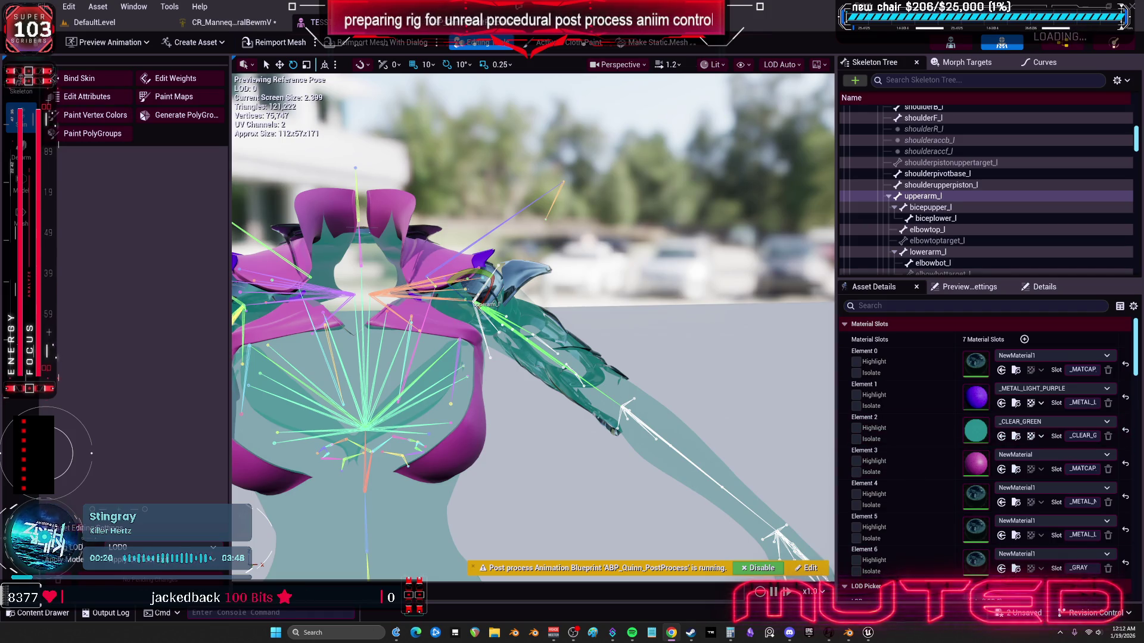
{"action": "key", "text": "ctrl+Tab"}
{"action": "key", "text": "ctrl+Tab"}
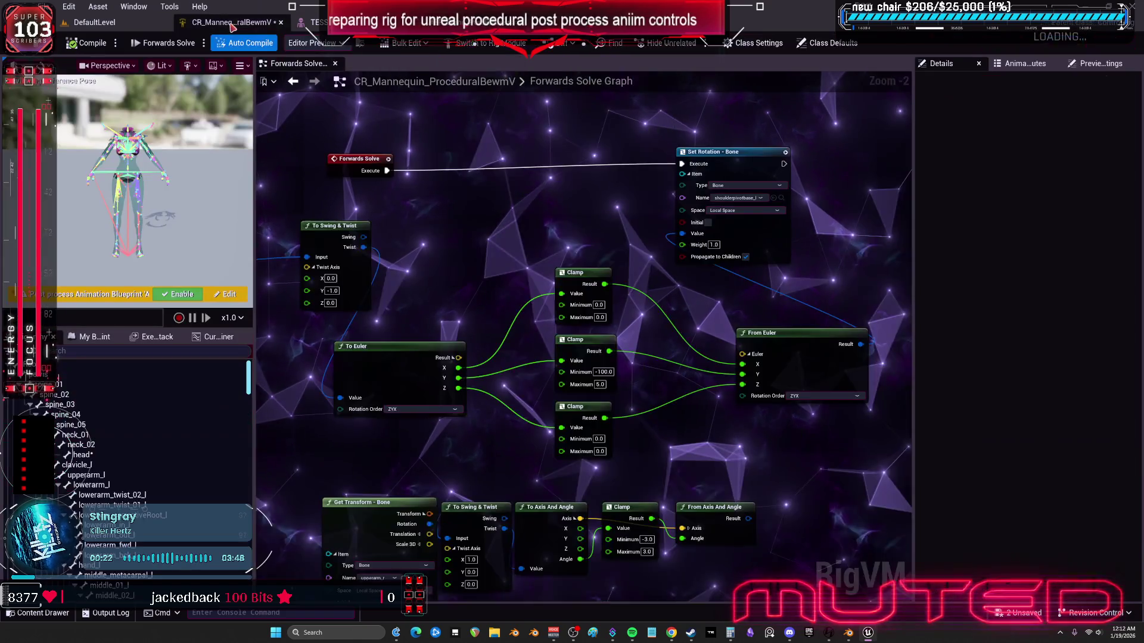
{"action": "left_click_drag", "start_coordinate": [516, 253], "coordinate": [623, 465]}
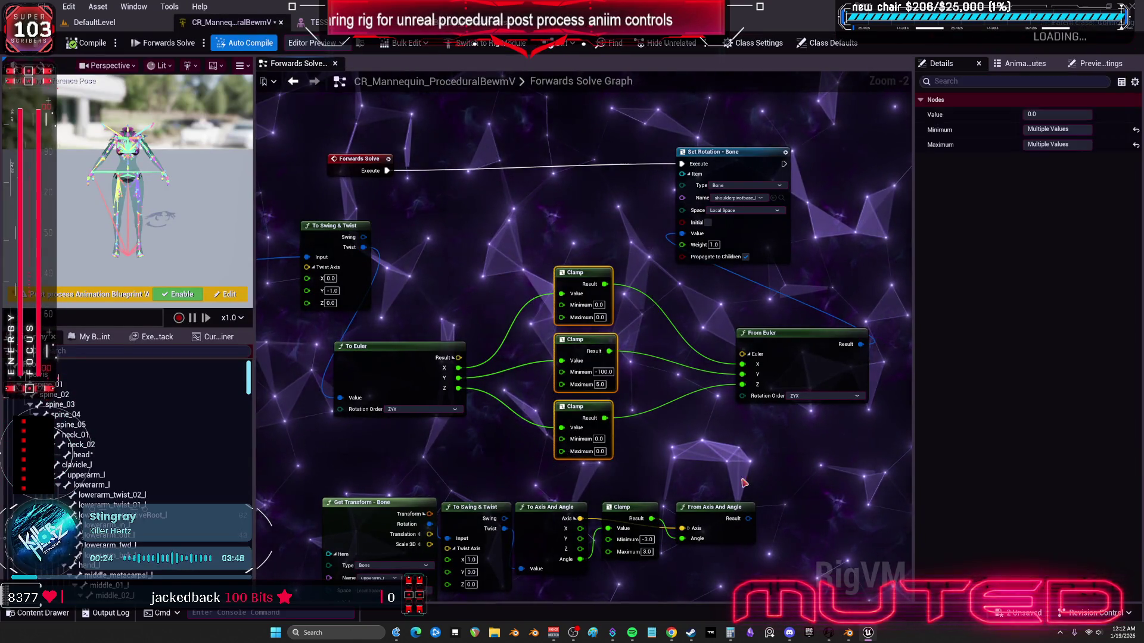
Step: Deselect the Clamps and commit the middle Clamp's Minimum at -100.0
{"action": "left_click", "coordinate": [651, 332]}
{"action": "key", "text": "Return"}
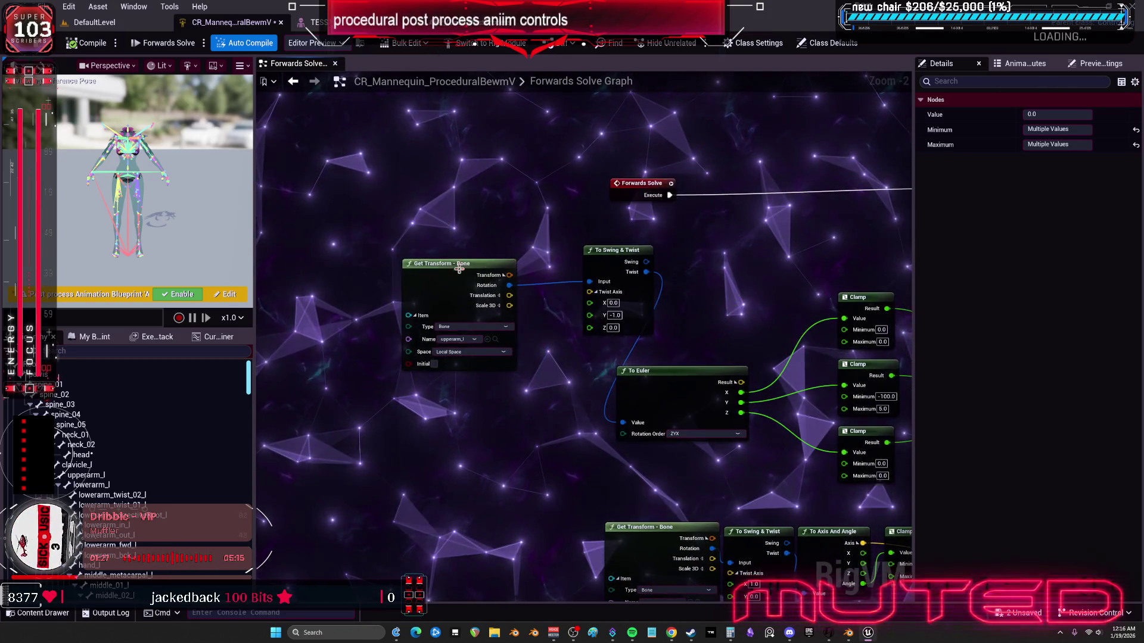
Step: Add a Get Relative Transform node for upperarm_l below the existing Get Transform - Bone node
{"action": "left_click", "coordinate": [402, 279]}
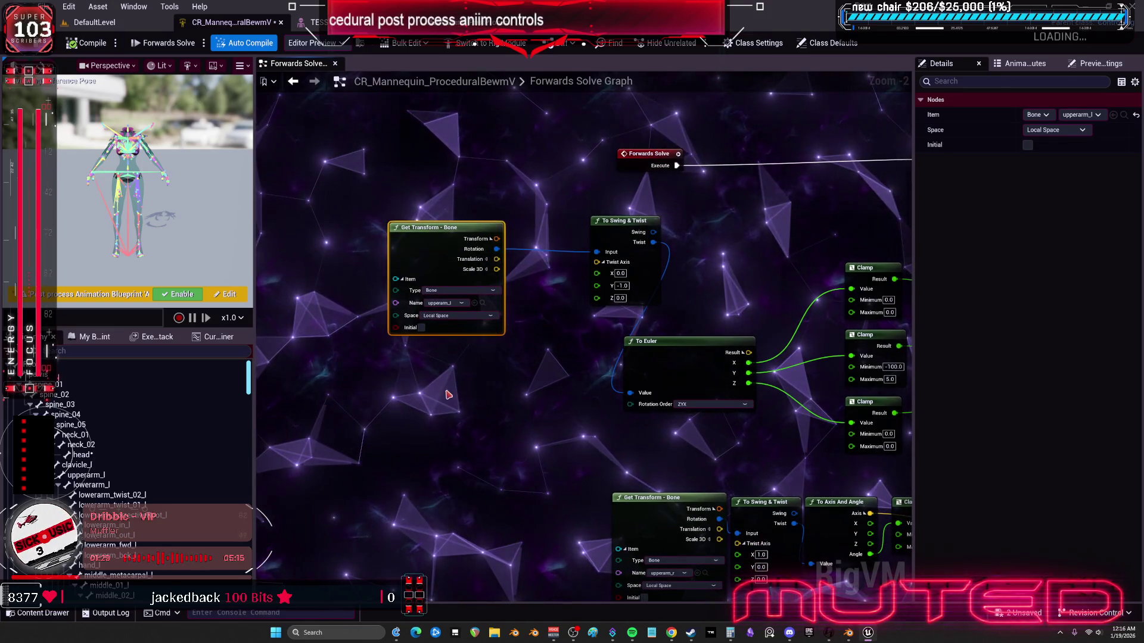
{"action": "scroll", "coordinate": [127, 467], "scroll_direction": "down", "scroll_amount": 3}
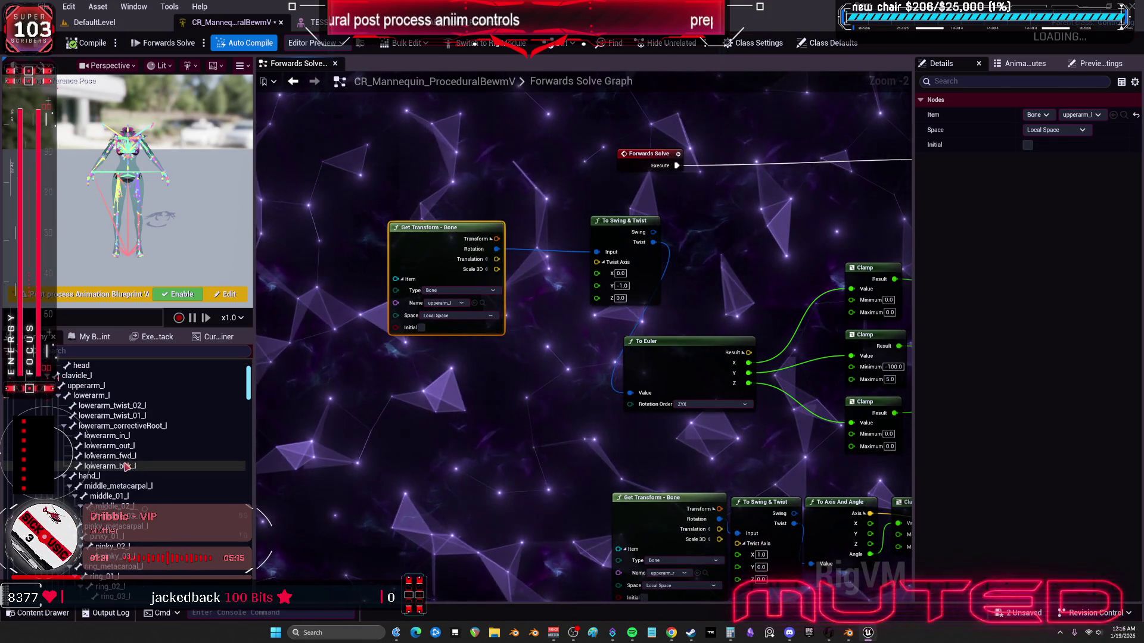
{"action": "scroll", "coordinate": [125, 468], "scroll_direction": "down", "scroll_amount": 10}
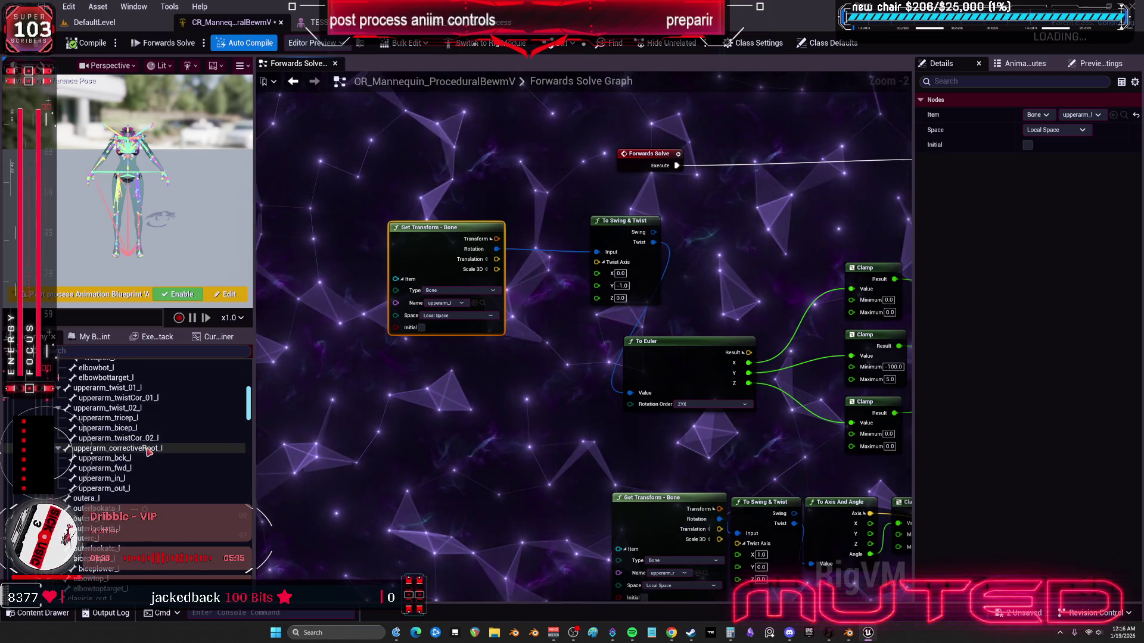
{"action": "scroll", "coordinate": [122, 467], "scroll_direction": "down", "scroll_amount": 10}
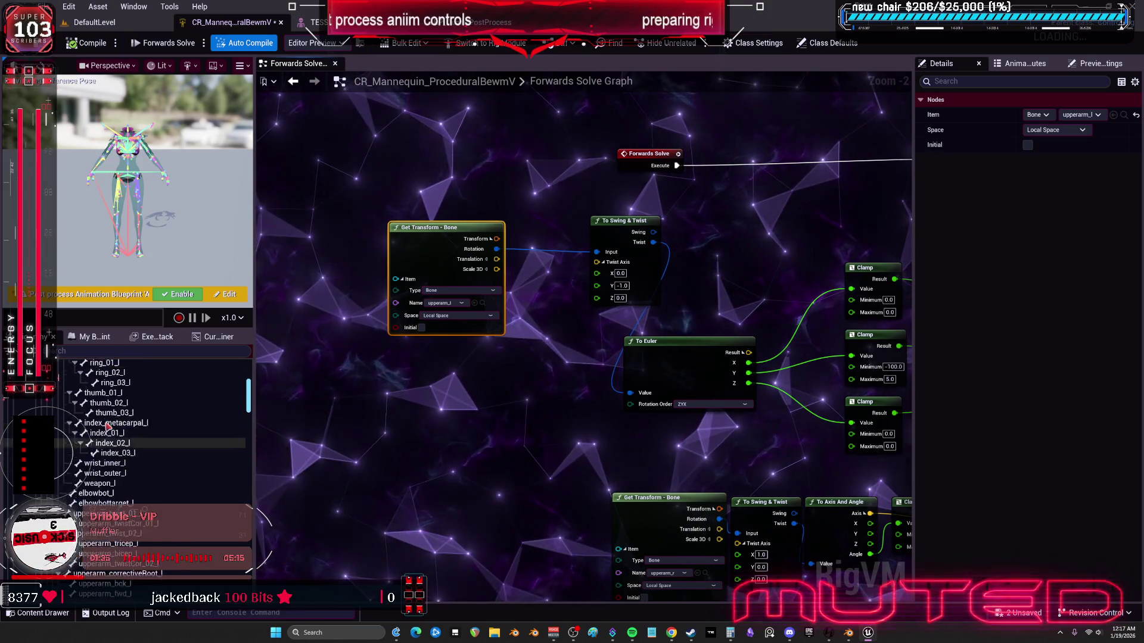
{"action": "scroll", "coordinate": [101, 424], "scroll_direction": "up", "scroll_amount": 5}
{"action": "left_click", "coordinate": [88, 423]}
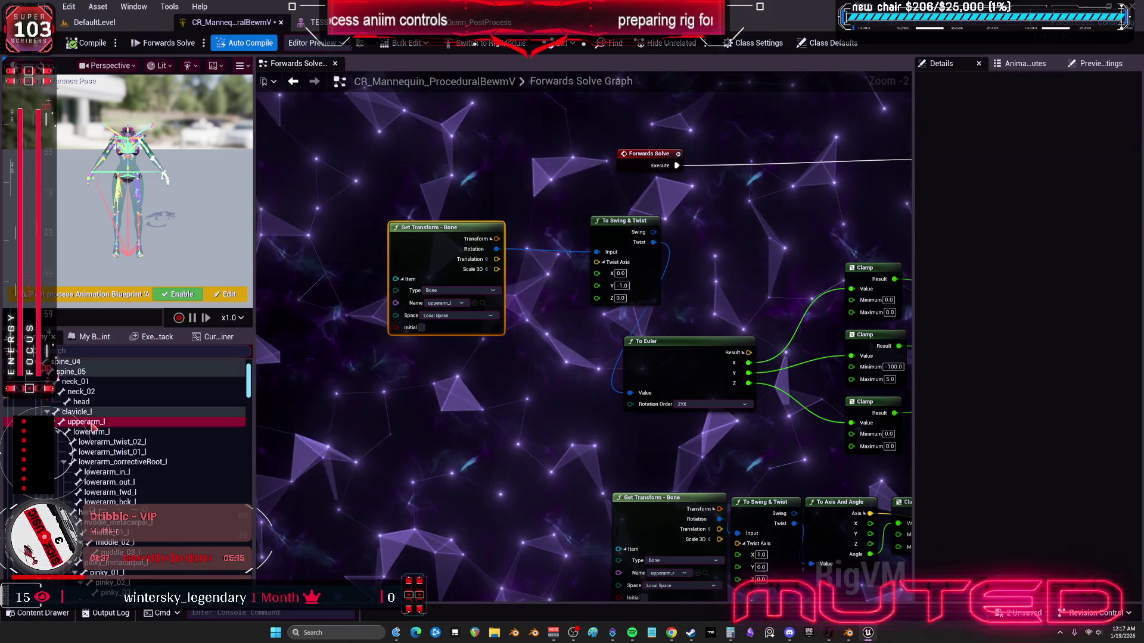
{"action": "left_click_drag", "start_coordinate": [89, 424], "coordinate": [355, 415]}
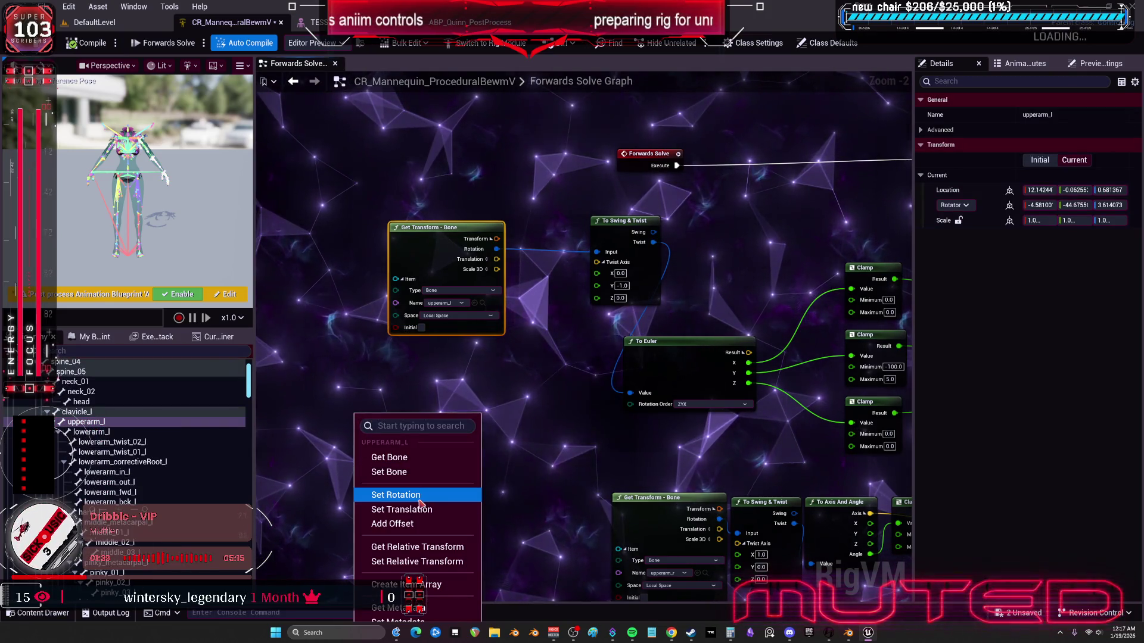
{"action": "left_click", "coordinate": [430, 547]}
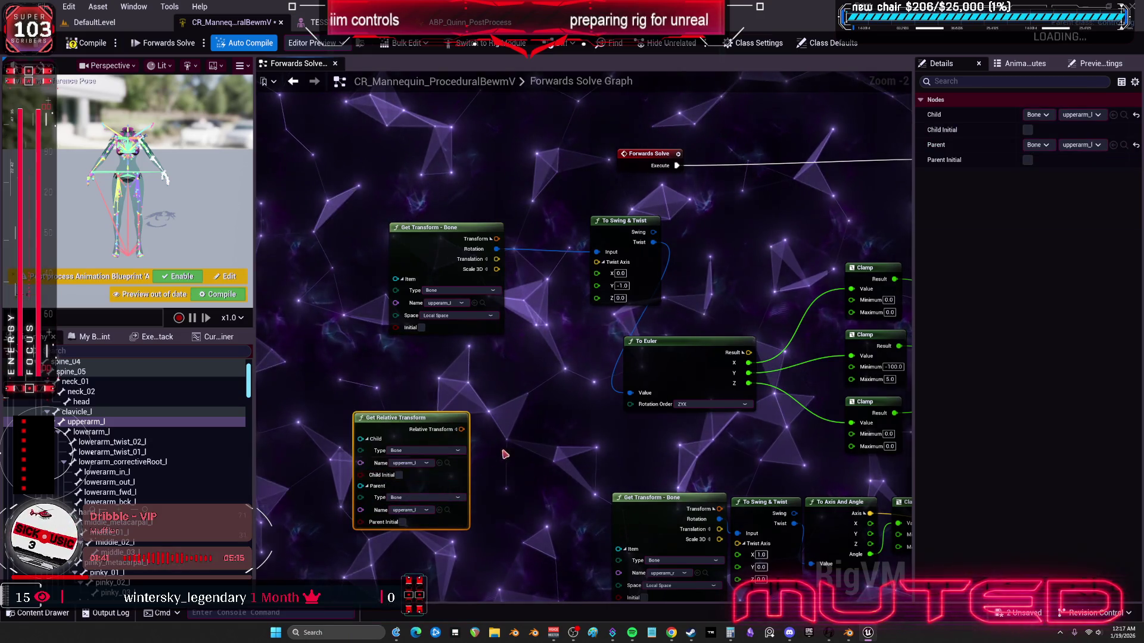
{"action": "left_click_drag", "start_coordinate": [527, 439], "coordinate": [506, 487]}
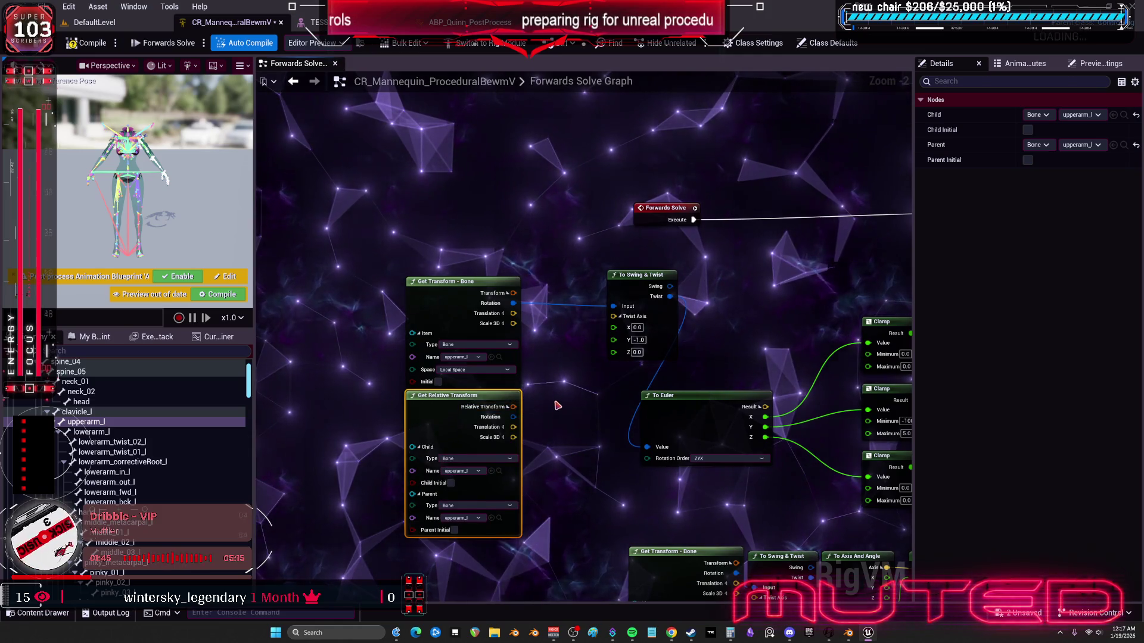
{"action": "left_click_drag", "start_coordinate": [557, 406], "coordinate": [508, 402]}
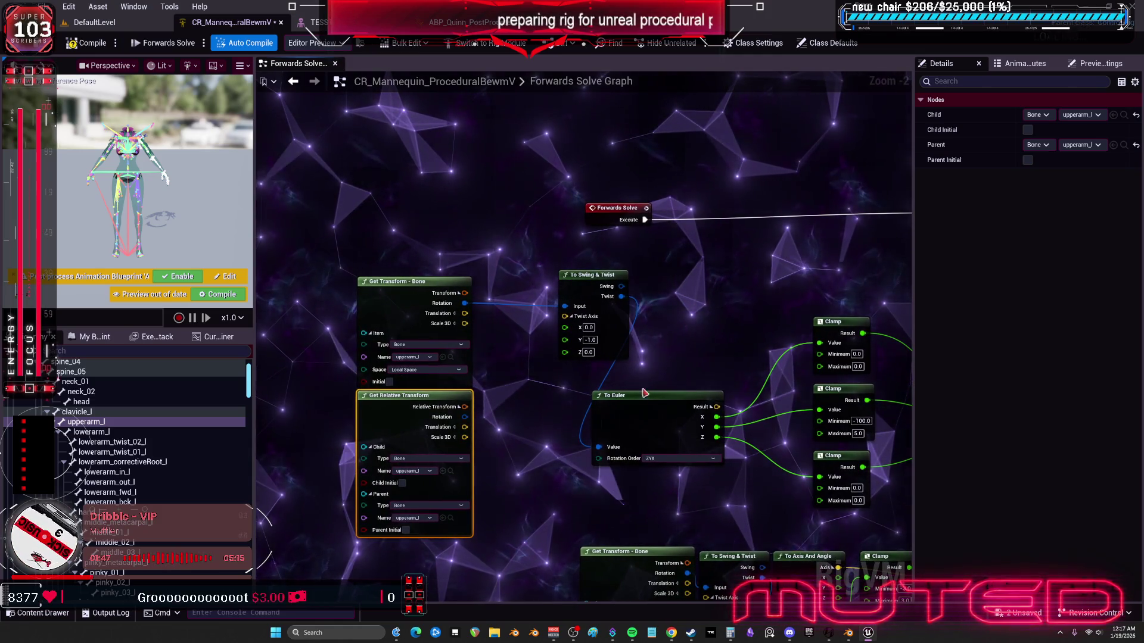
Step: Delete the extra bone transform nodes from the arm_left_swing_twist group
{"action": "scroll", "coordinate": [644, 393], "scroll_direction": "down", "scroll_amount": 2}
{"action": "left_click_drag", "start_coordinate": [645, 393], "coordinate": [560, 177]}
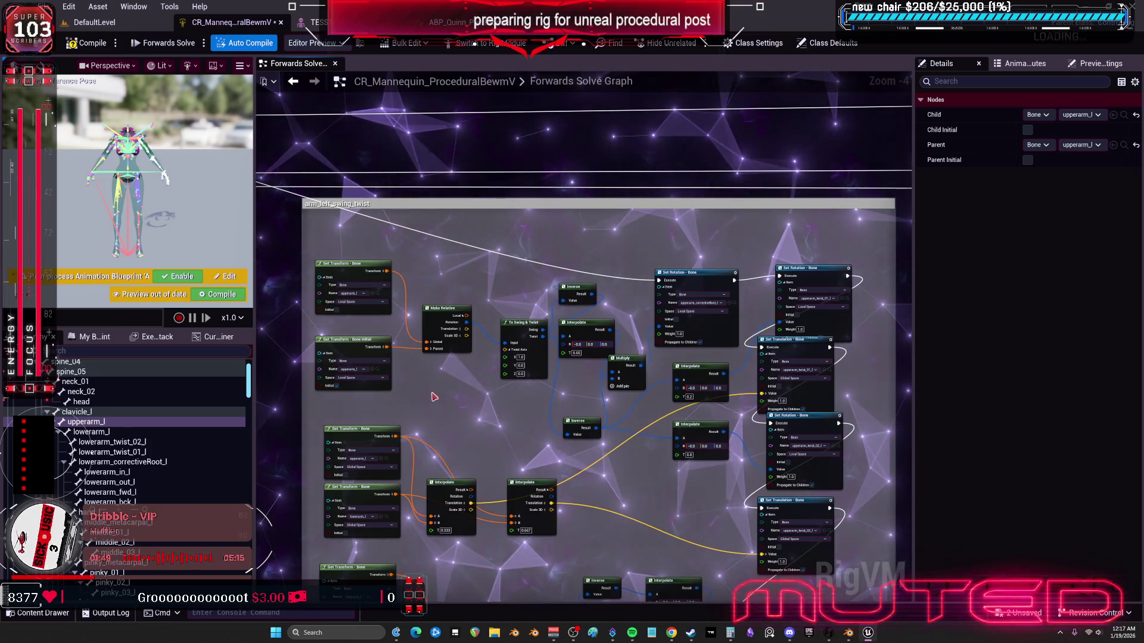
{"action": "scroll", "coordinate": [439, 362], "scroll_direction": "up", "scroll_amount": 2}
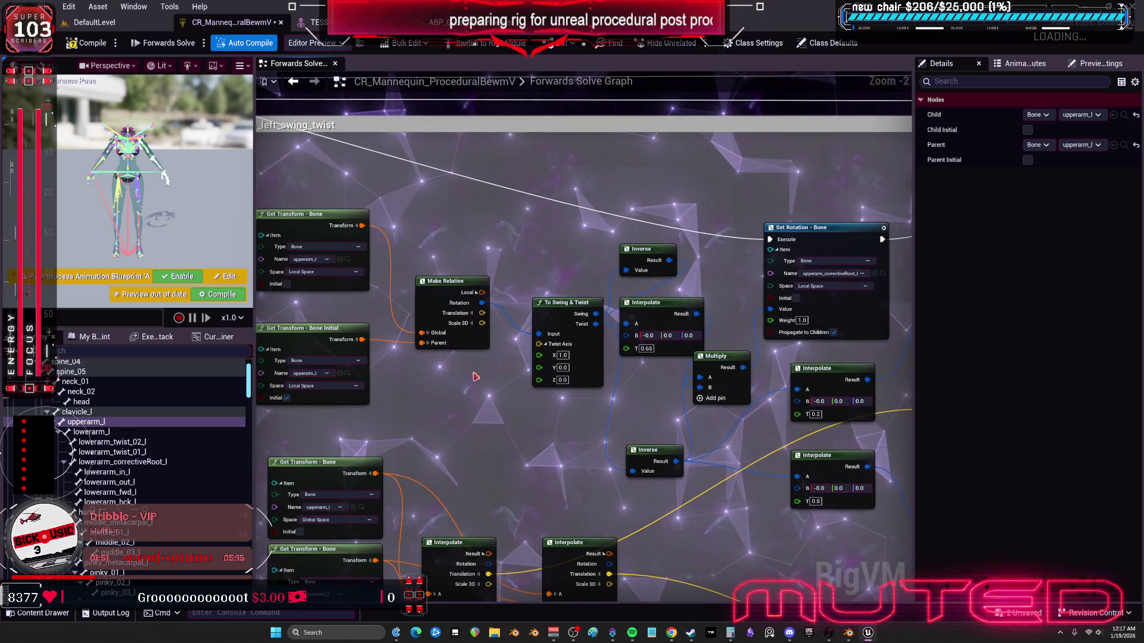
{"action": "left_click_drag", "start_coordinate": [457, 376], "coordinate": [552, 397]}
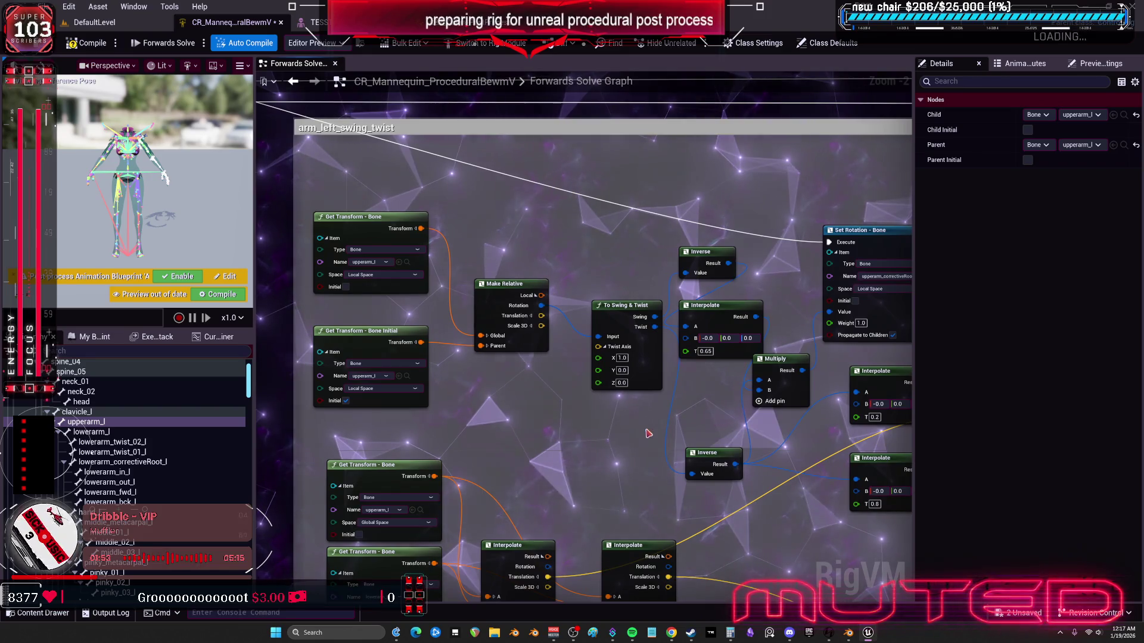
{"action": "left_click_drag", "start_coordinate": [383, 292], "coordinate": [416, 265]}
{"action": "scroll", "coordinate": [516, 276], "scroll_direction": "down", "scroll_amount": 3}
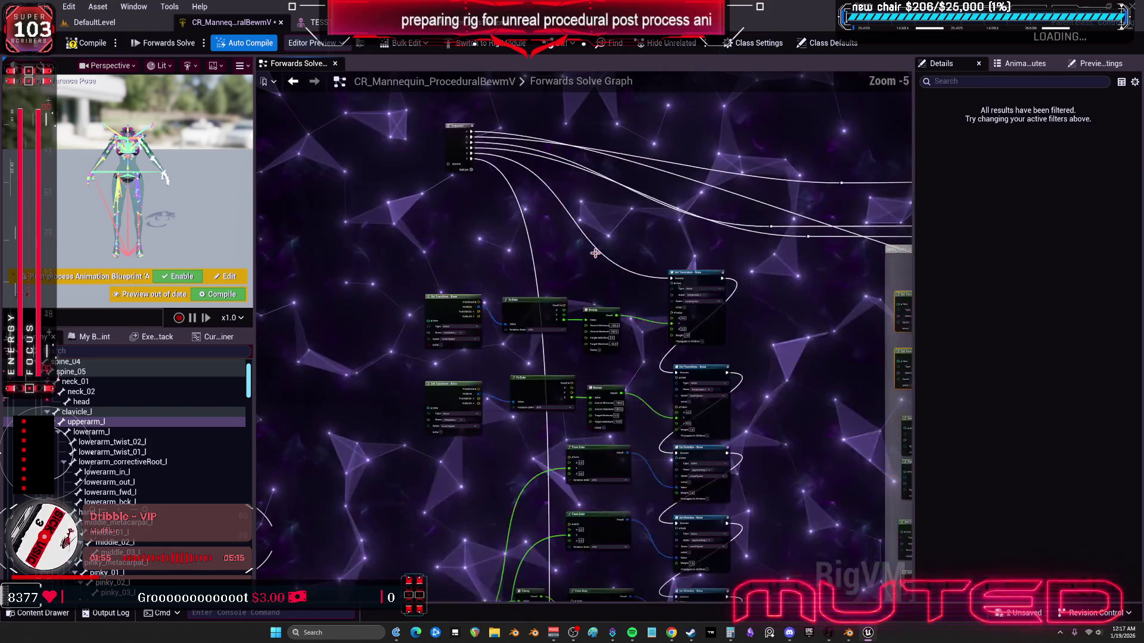
{"action": "left_click_drag", "start_coordinate": [631, 130], "coordinate": [488, 428]}
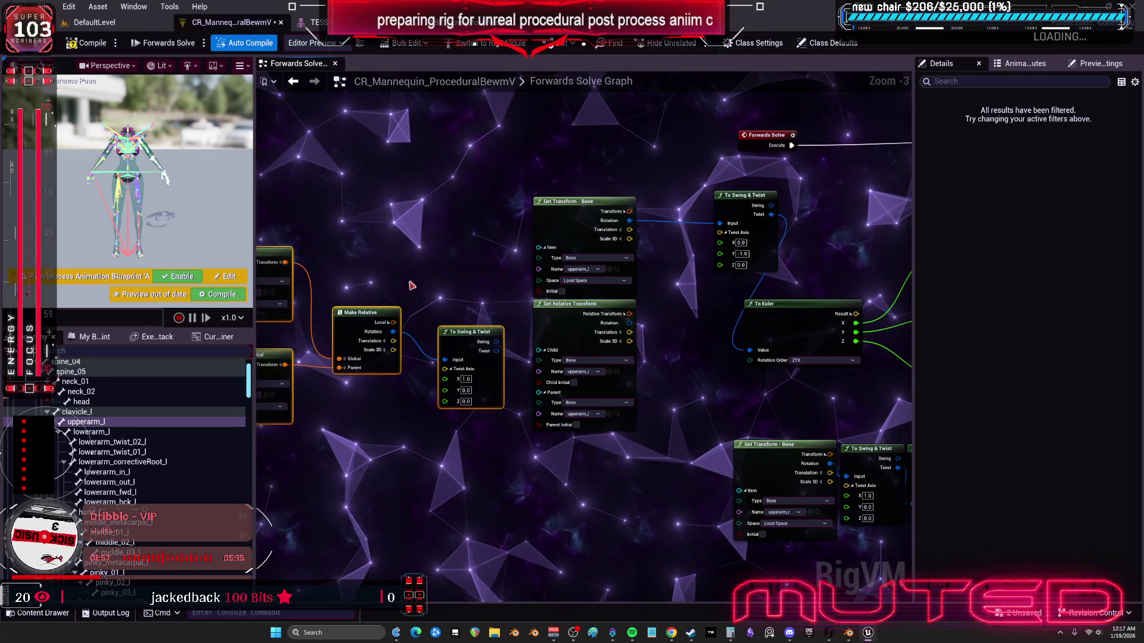
{"action": "key", "text": "Delete"}
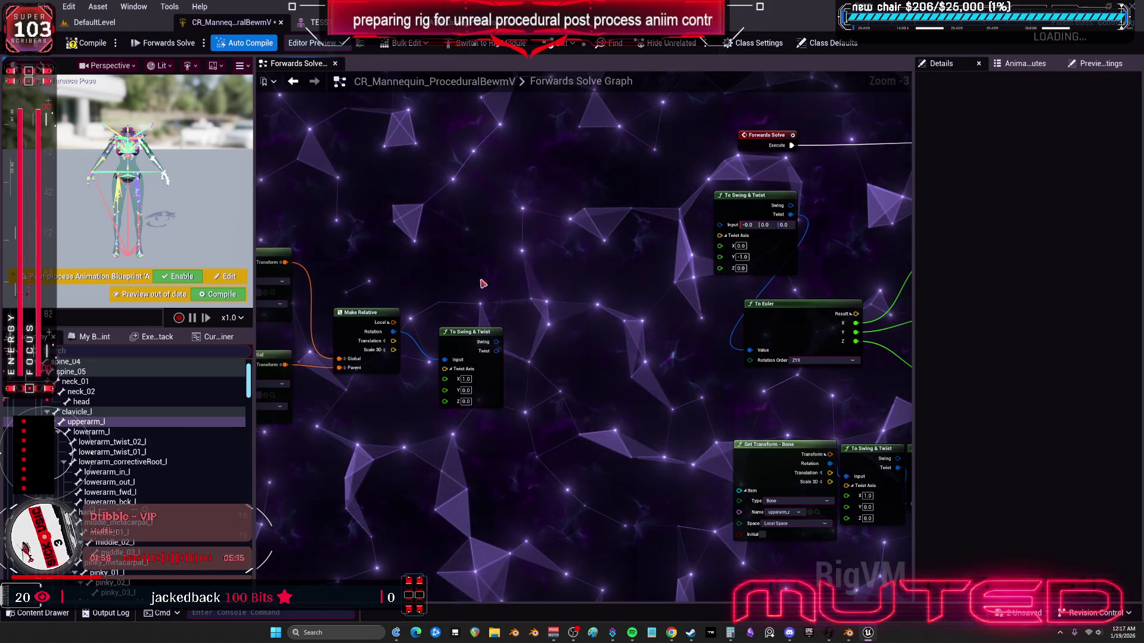
Step: Rearrange the Make Relative and swing-twist nodes, moving To Swing & Twist further left
{"action": "left_click_drag", "start_coordinate": [723, 460], "coordinate": [355, 241]}
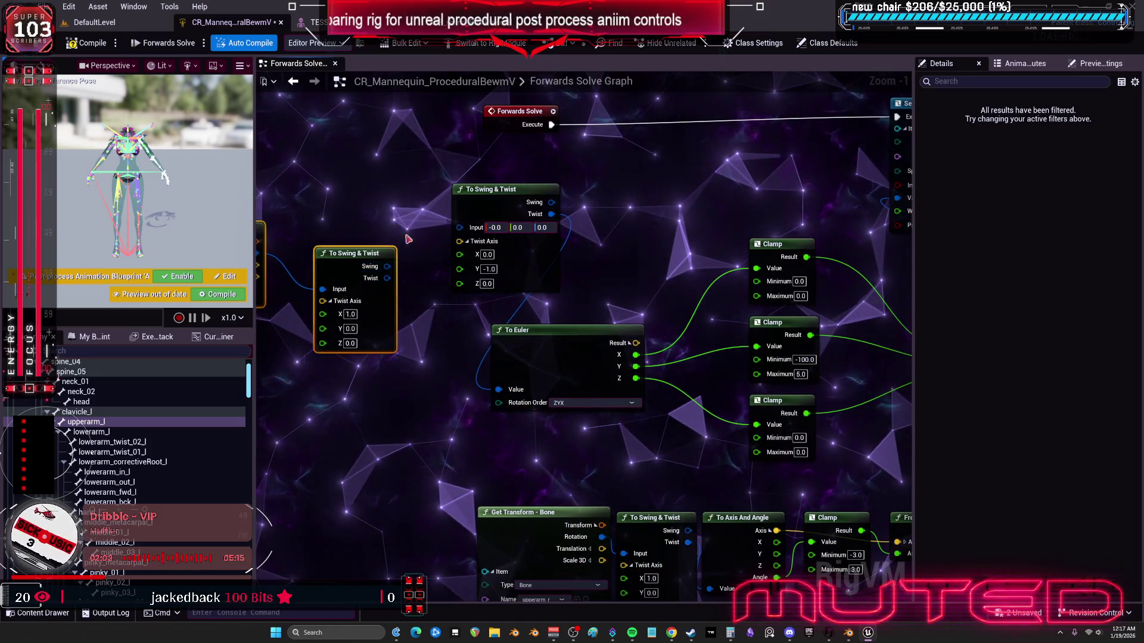
{"action": "scroll", "coordinate": [420, 274], "scroll_direction": "down", "scroll_amount": 5}
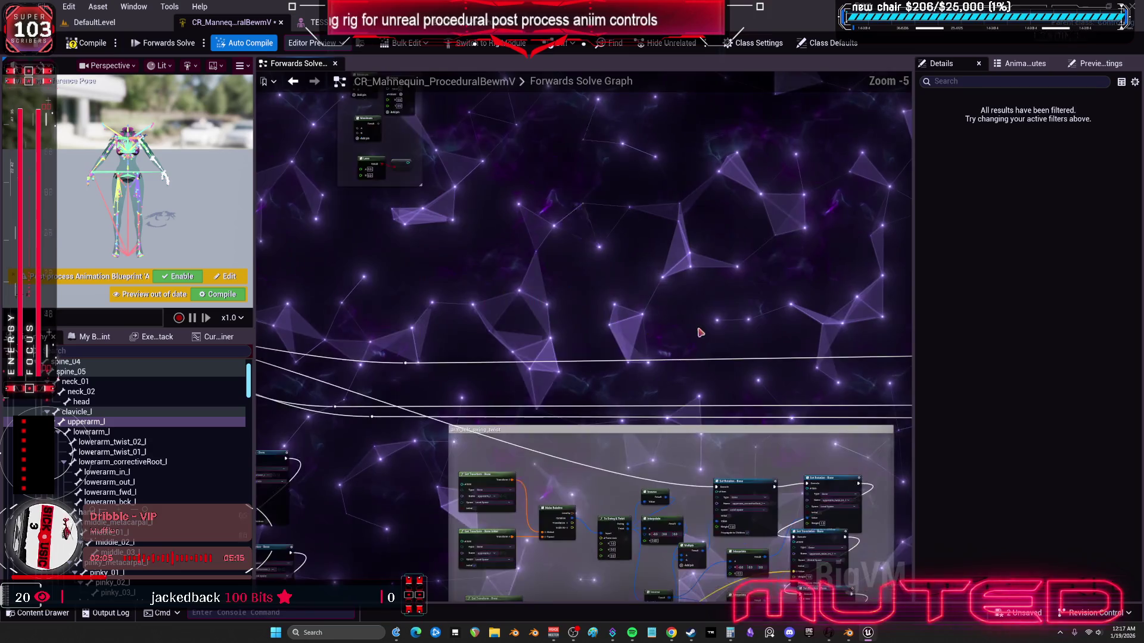
{"action": "scroll", "coordinate": [802, 391], "scroll_direction": "up", "scroll_amount": 3}
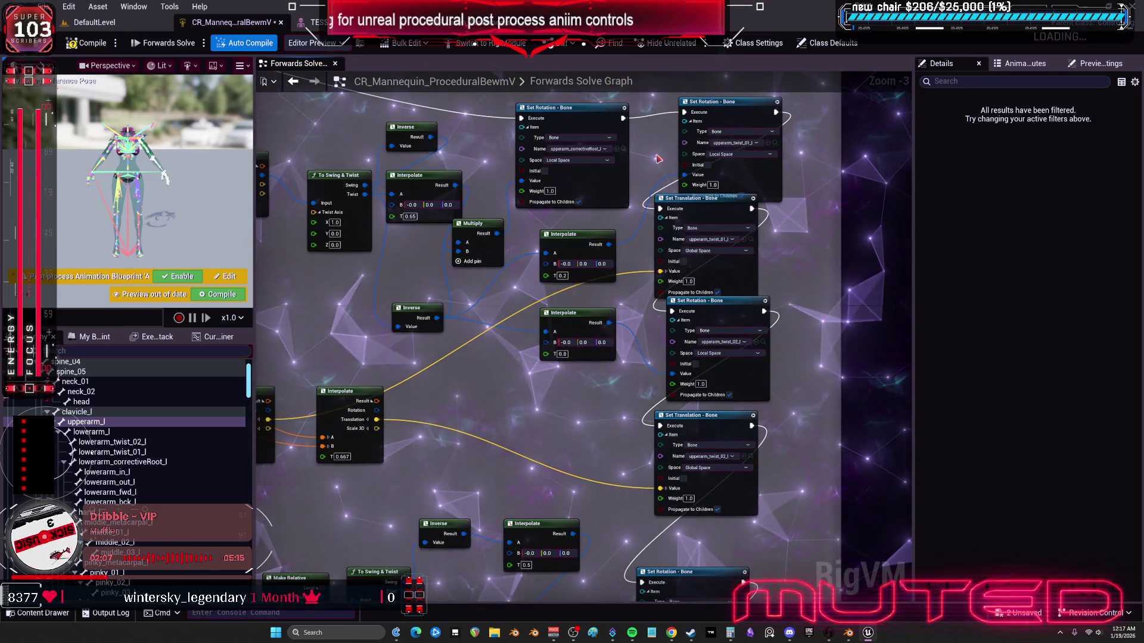
{"action": "left_click_drag", "start_coordinate": [658, 158], "coordinate": [659, 195]}
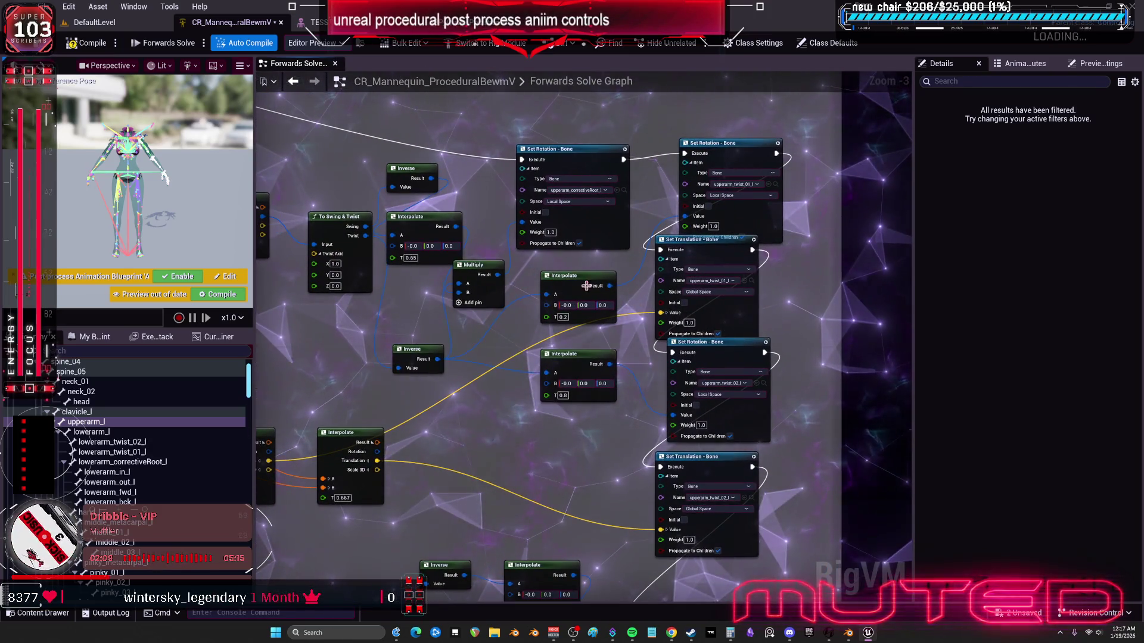
{"action": "left_click_drag", "start_coordinate": [450, 336], "coordinate": [622, 345]}
{"action": "left_click_drag", "start_coordinate": [541, 254], "coordinate": [479, 243]}
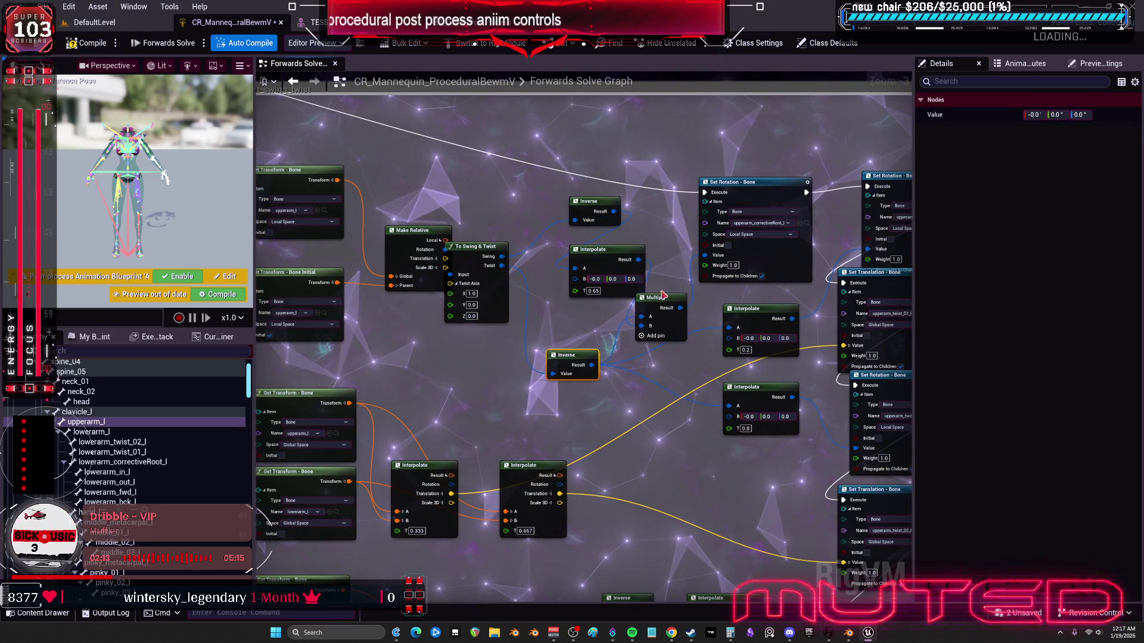
{"action": "left_click", "coordinate": [754, 181]}
{"action": "left_click_drag", "start_coordinate": [837, 173], "coordinate": [721, 219]}
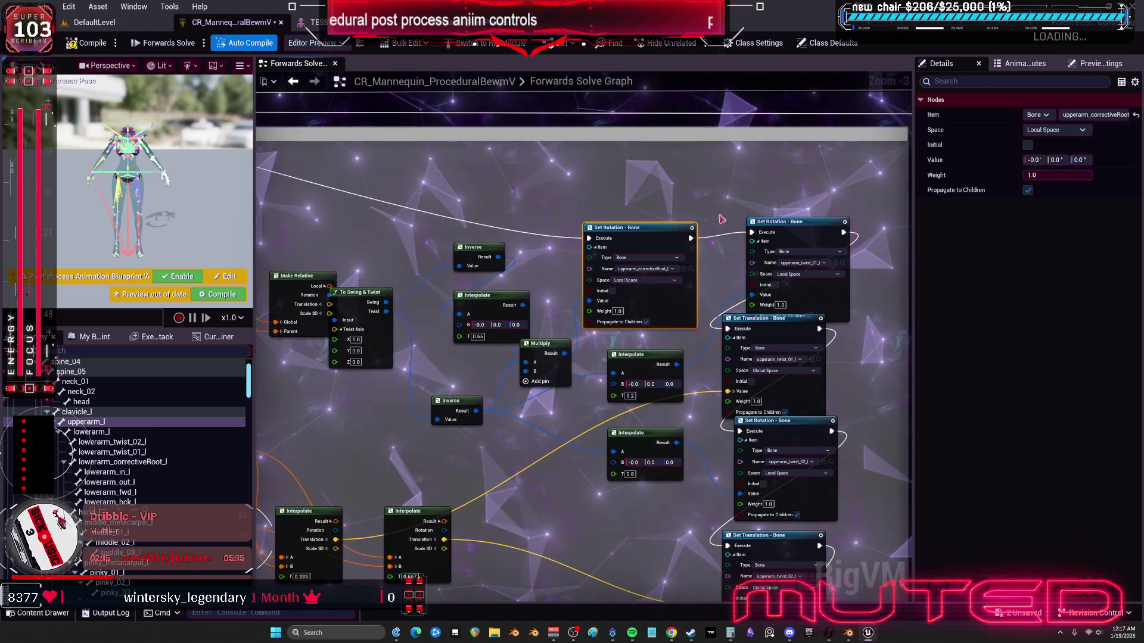
Step: Feed the To Swing & Twist node's Swing output into To Euler's Value input
{"action": "left_click", "coordinate": [796, 232]}
{"action": "scroll", "coordinate": [792, 405], "scroll_direction": "down", "scroll_amount": 3}
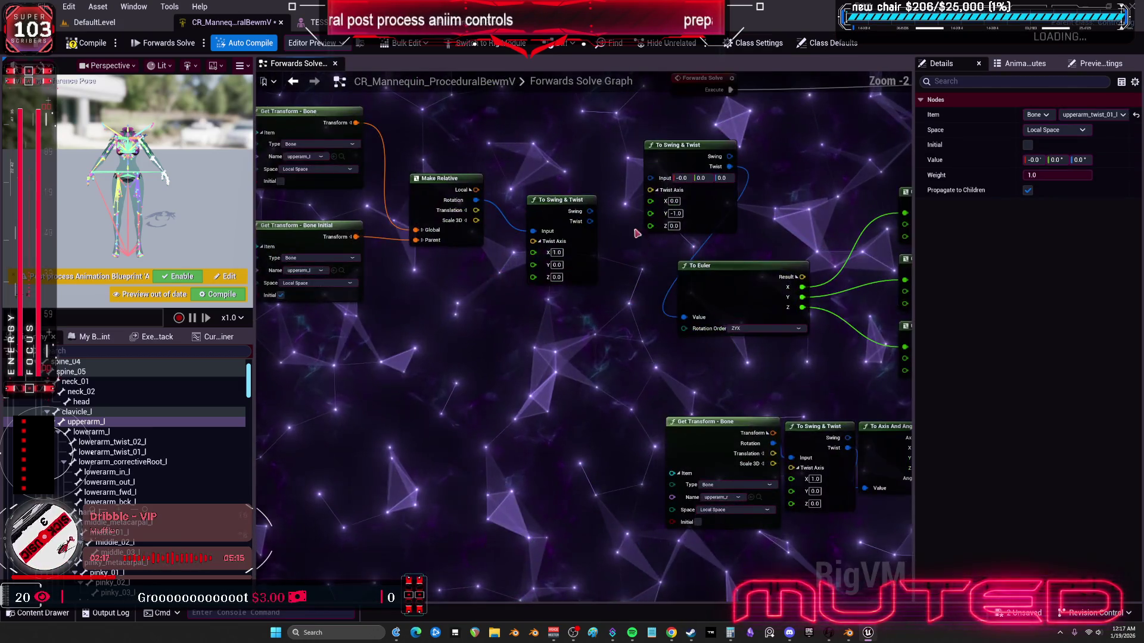
{"action": "left_click_drag", "start_coordinate": [569, 148], "coordinate": [455, 258]}
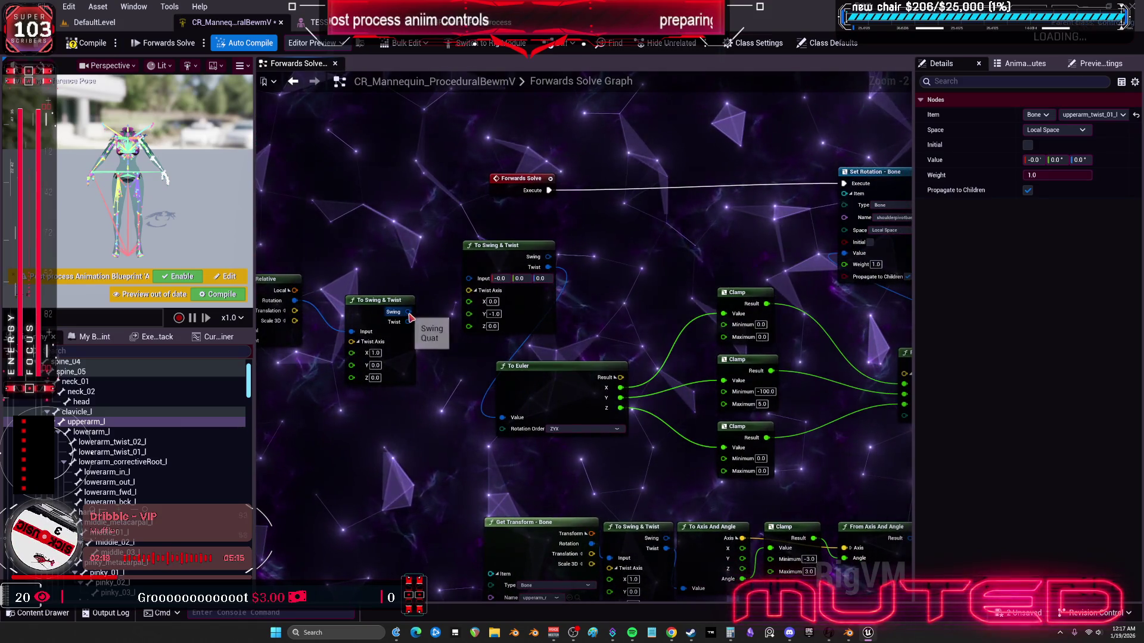
{"action": "mouse_move", "coordinate": [409, 312]}
{"action": "left_mouse_down"}
{"action": "mouse_move", "coordinate": [542, 424]}
{"action": "mouse_move", "coordinate": [502, 418]}
{"action": "left_mouse_up"}
{"action": "left_click", "coordinate": [507, 245]}
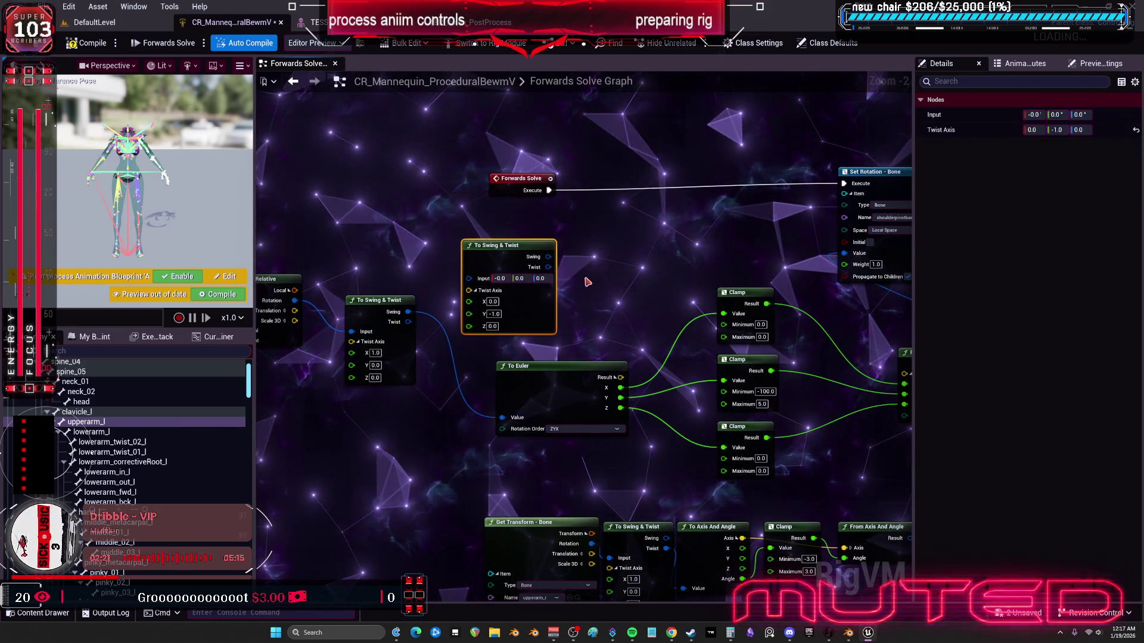
{"action": "mouse_move", "coordinate": [586, 281]}
{"action": "left_mouse_down"}
{"action": "mouse_move", "coordinate": [516, 250]}
{"action": "mouse_move", "coordinate": [685, 269]}
{"action": "mouse_move", "coordinate": [1058, 262]}
{"action": "mouse_move", "coordinate": [651, 255]}
{"action": "mouse_move", "coordinate": [357, 149]}
{"action": "left_mouse_up"}
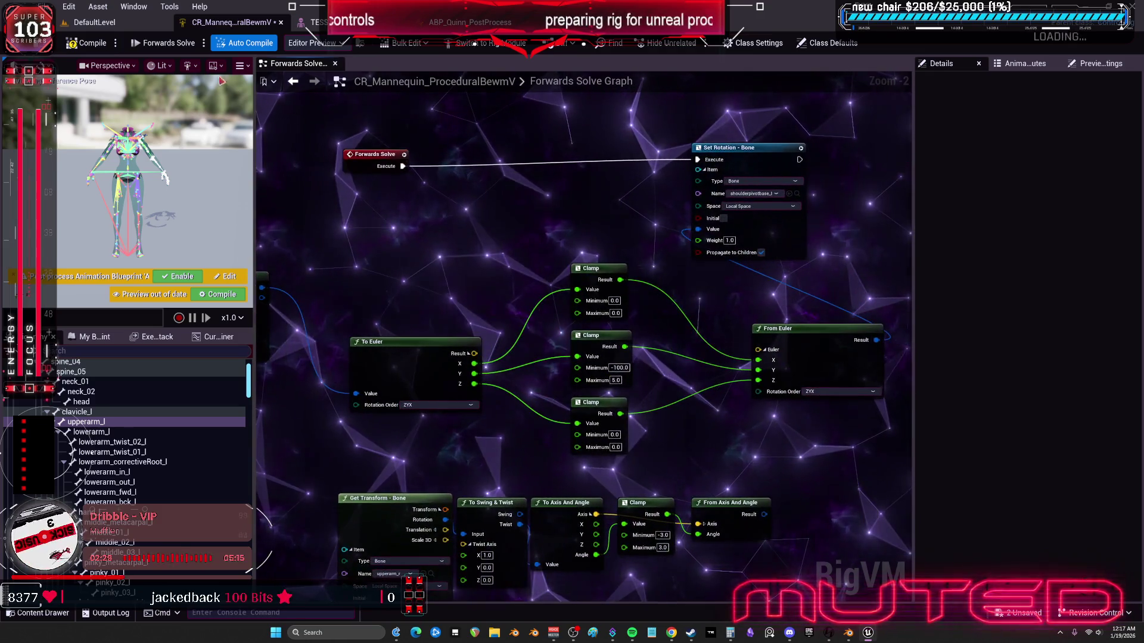
Step: Compile the rig and swing upperarm_l up and to the right in the TESST preview to test the shoulder
{"action": "left_click", "coordinate": [90, 44]}
{"action": "left_click", "coordinate": [316, 22]}
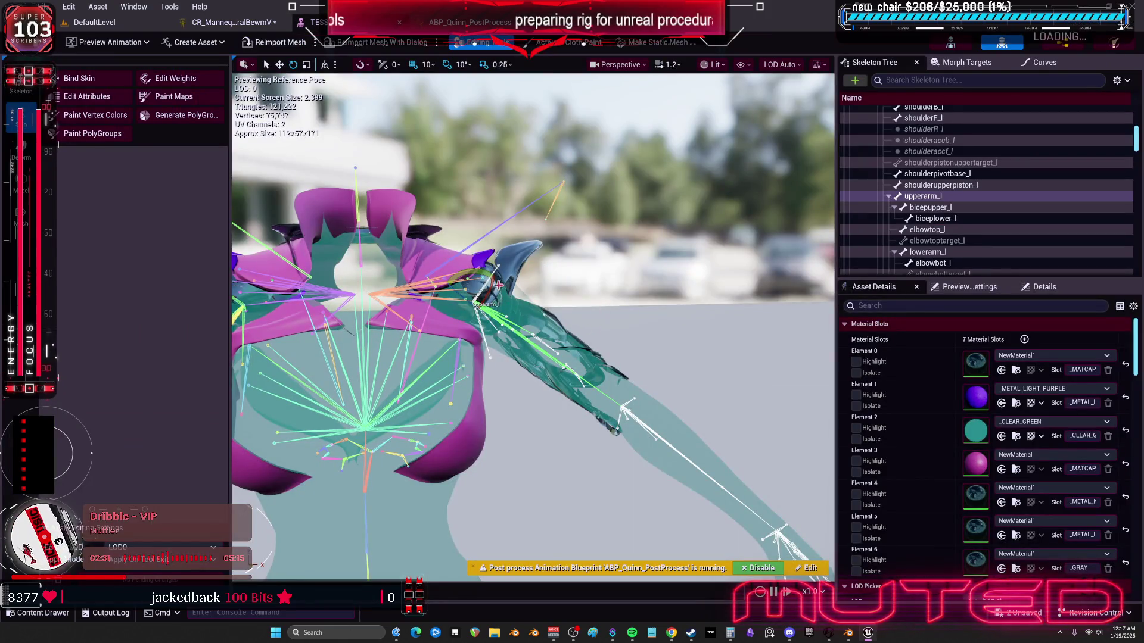
{"action": "mouse_move", "coordinate": [498, 285]}
{"action": "left_mouse_down"}
{"action": "mouse_move", "coordinate": [500, 304]}
{"action": "mouse_move", "coordinate": [433, 214]}
{"action": "left_mouse_up"}
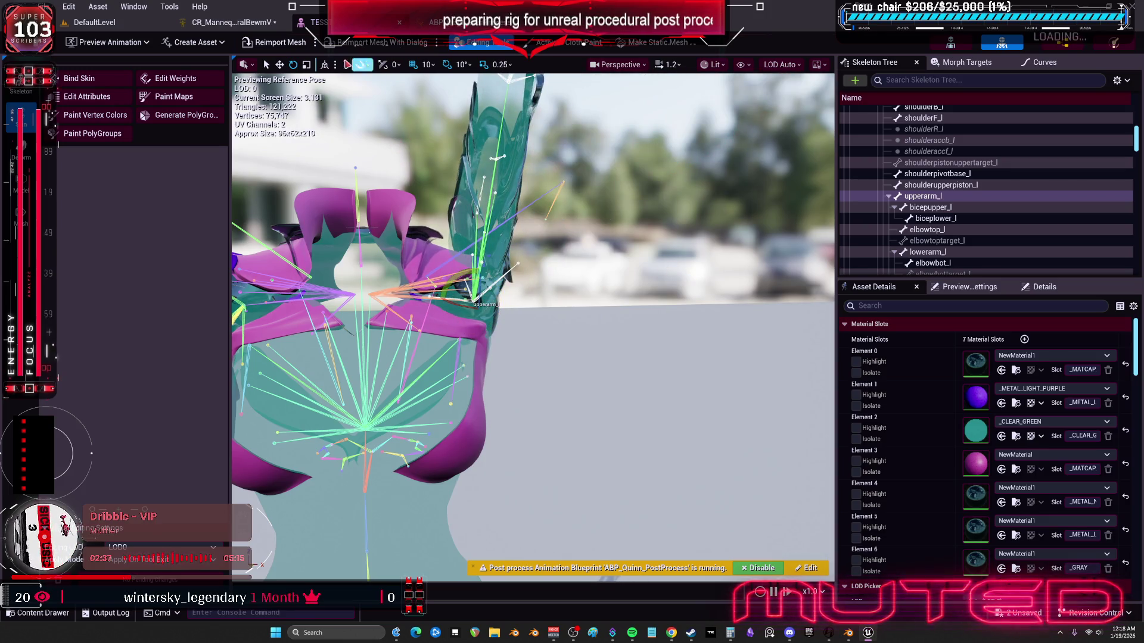
{"action": "mouse_move", "coordinate": [498, 301]}
{"action": "left_mouse_down"}
{"action": "mouse_move", "coordinate": [511, 281]}
{"action": "mouse_move", "coordinate": [498, 340]}
{"action": "mouse_move", "coordinate": [509, 329]}
{"action": "mouse_move", "coordinate": [504, 275]}
{"action": "mouse_move", "coordinate": [456, 186]}
{"action": "left_mouse_up"}
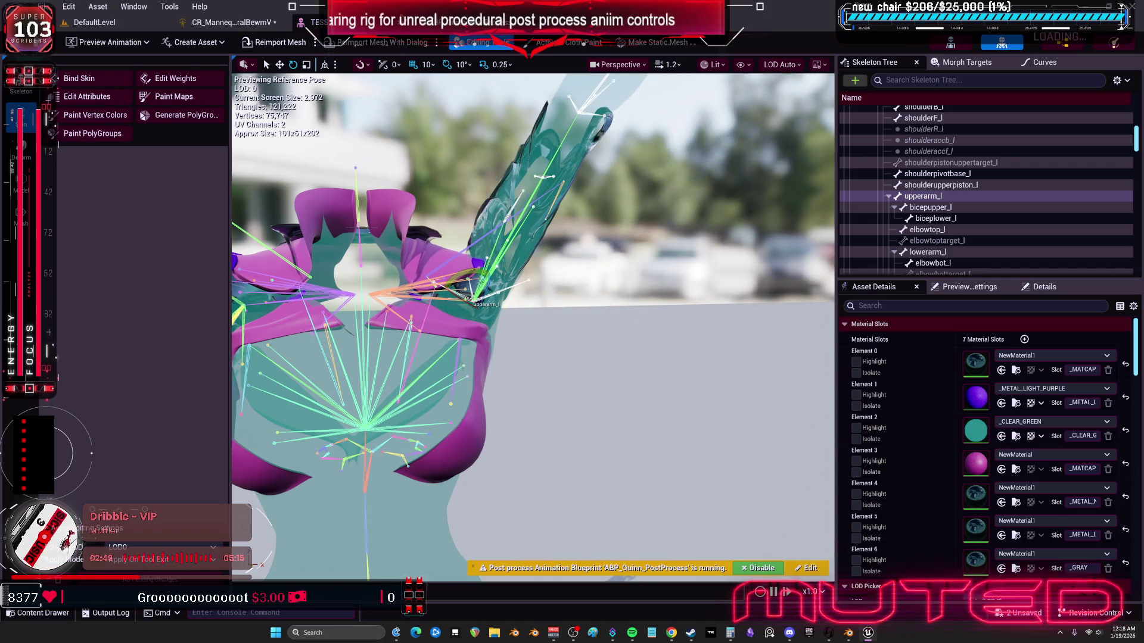
{"action": "key", "text": "ctrl+Tab"}
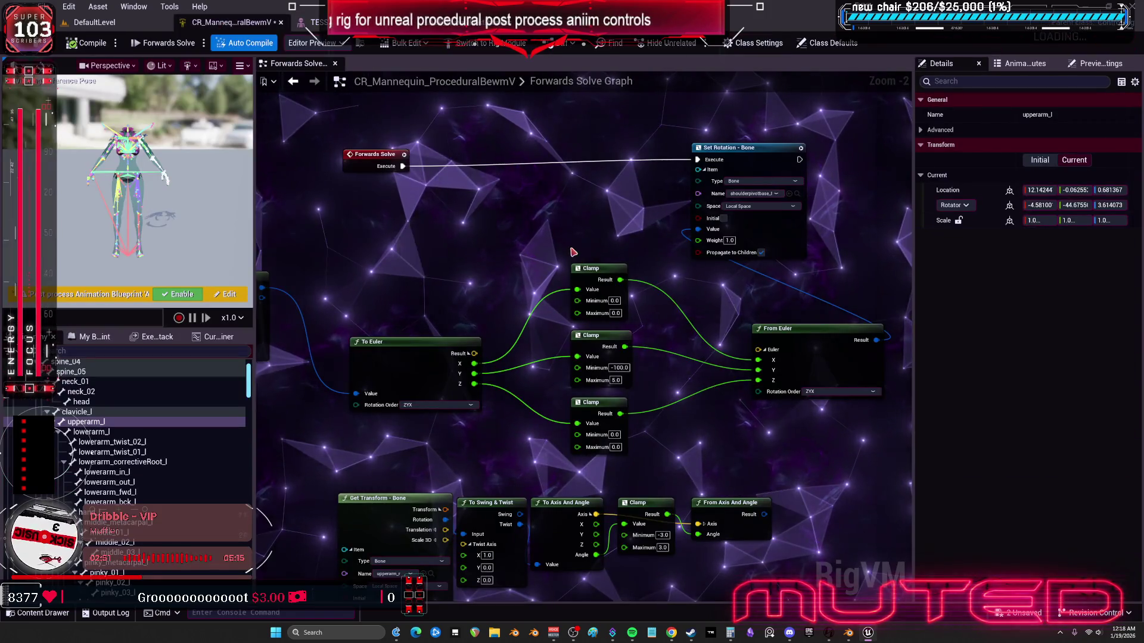
Step: Move the upperarm_twist_01_l Set Rotation node up and its Set Translation node slightly lower
{"action": "scroll", "coordinate": [596, 298], "scroll_direction": "up", "scroll_amount": 2}
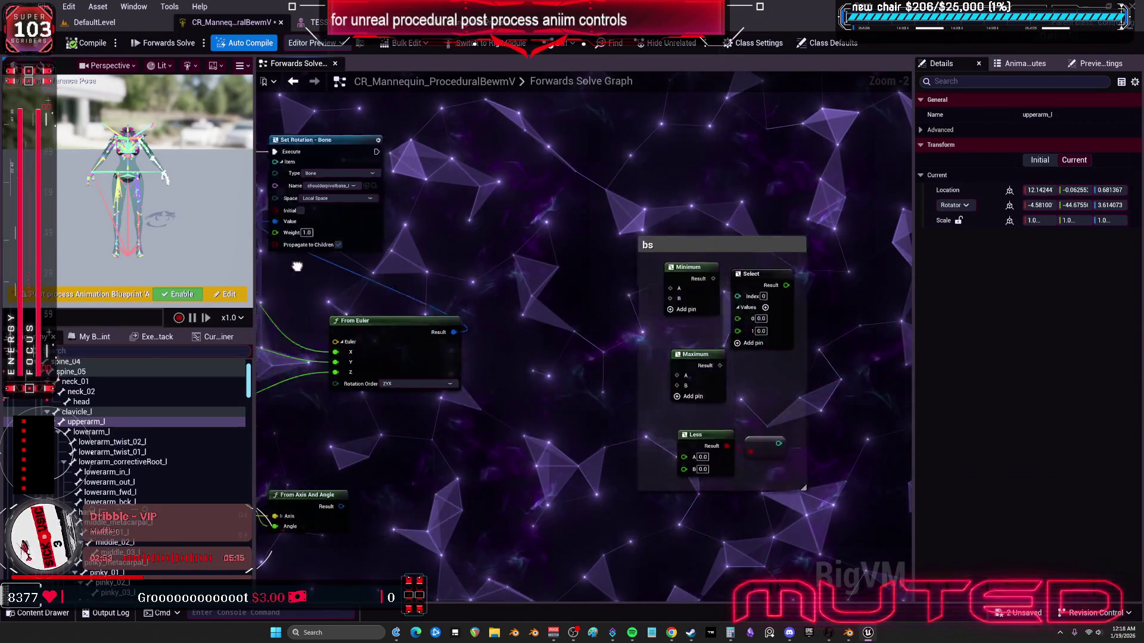
{"action": "scroll", "coordinate": [594, 300], "scroll_direction": "down", "scroll_amount": 2}
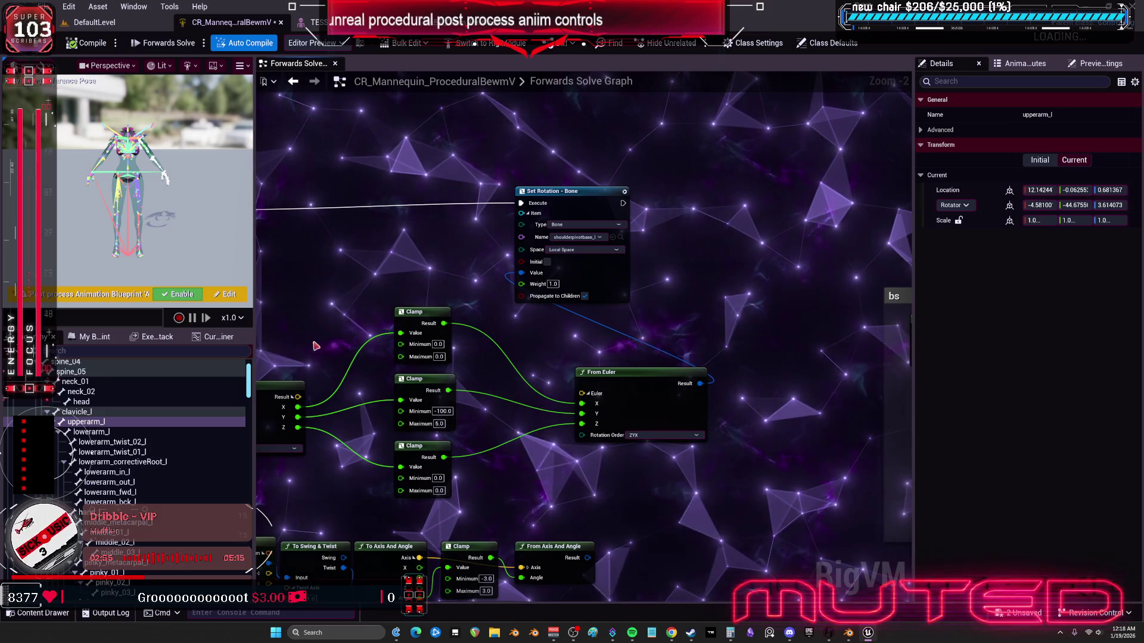
{"action": "scroll", "coordinate": [733, 388], "scroll_direction": "down", "scroll_amount": 5}
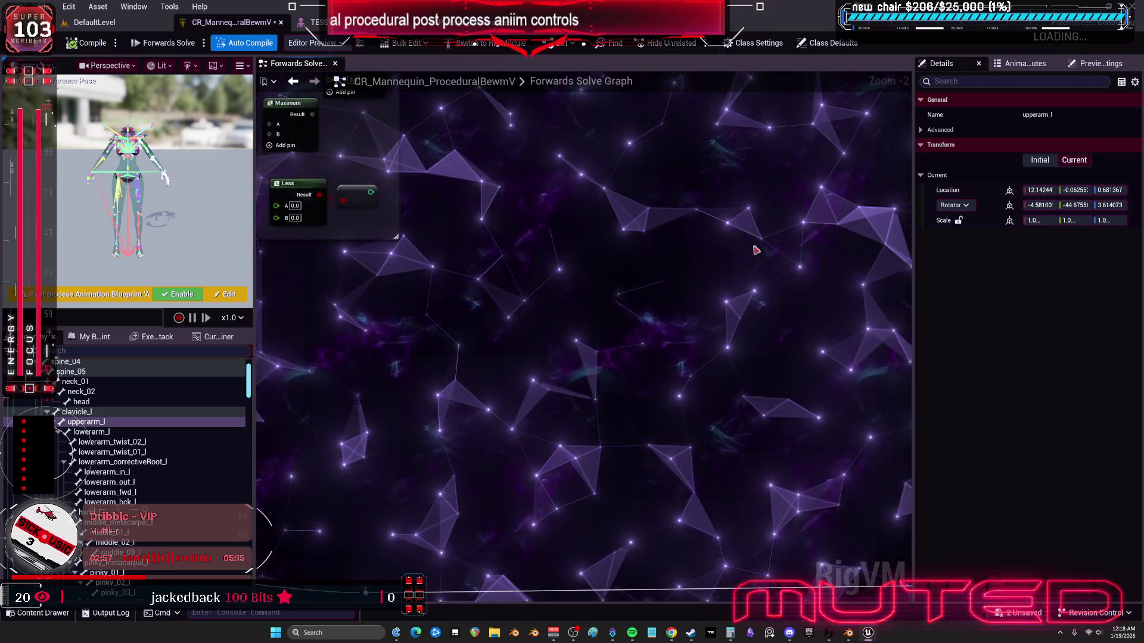
{"action": "scroll", "coordinate": [477, 269], "scroll_direction": "up", "scroll_amount": 4}
{"action": "left_click_drag", "start_coordinate": [478, 269], "coordinate": [681, 324]}
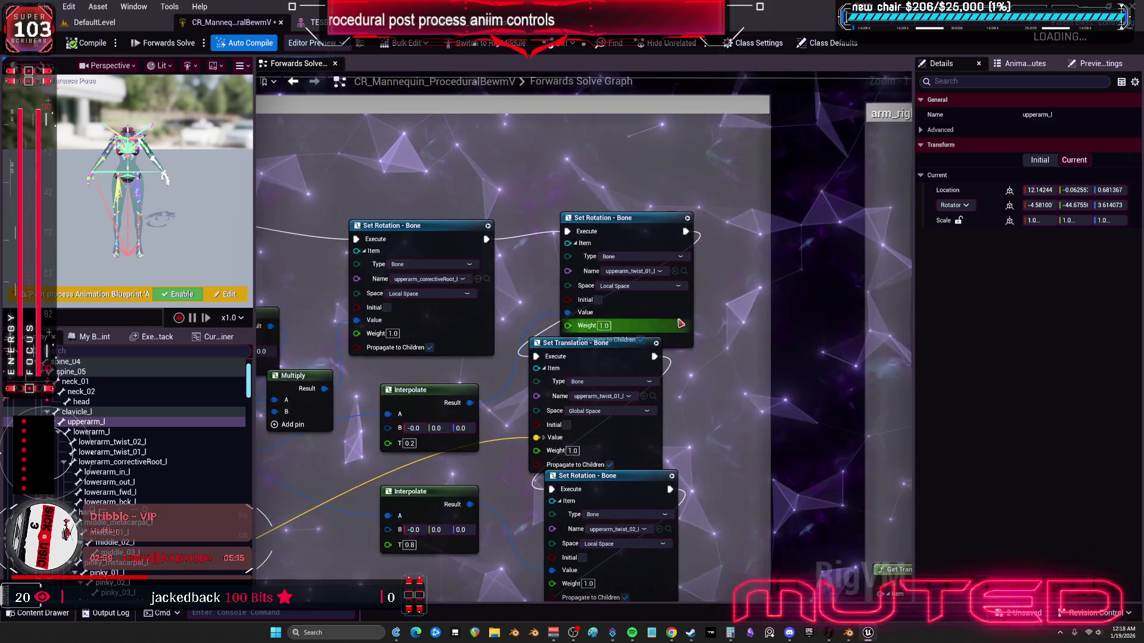
{"action": "left_click_drag", "start_coordinate": [639, 230], "coordinate": [645, 189]}
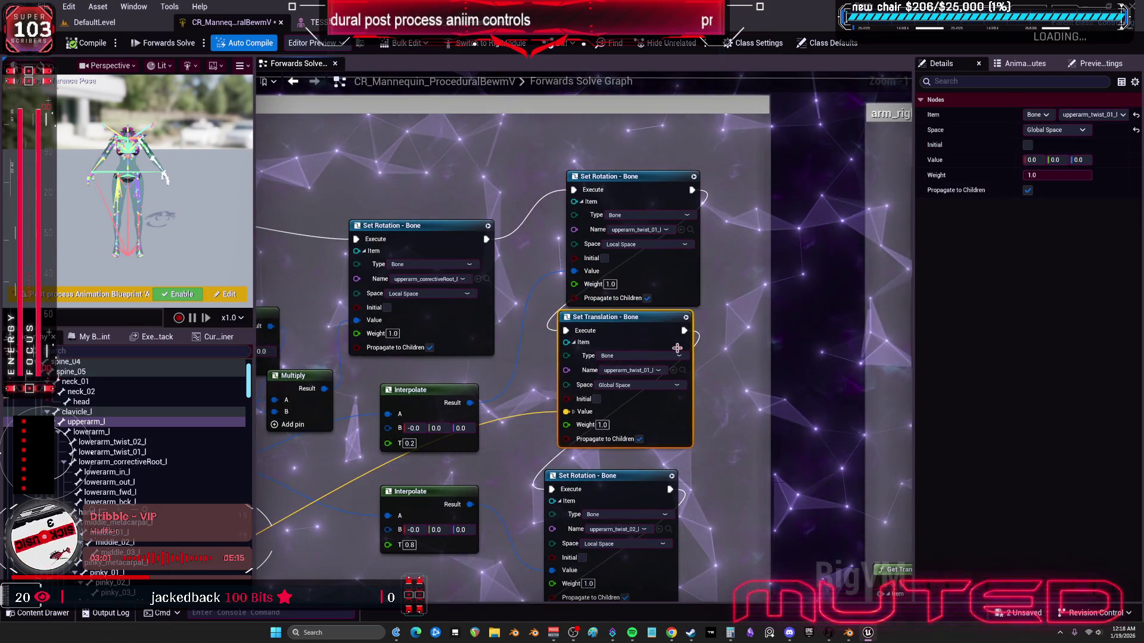
{"action": "left_click_drag", "start_coordinate": [677, 336], "coordinate": [658, 344]}
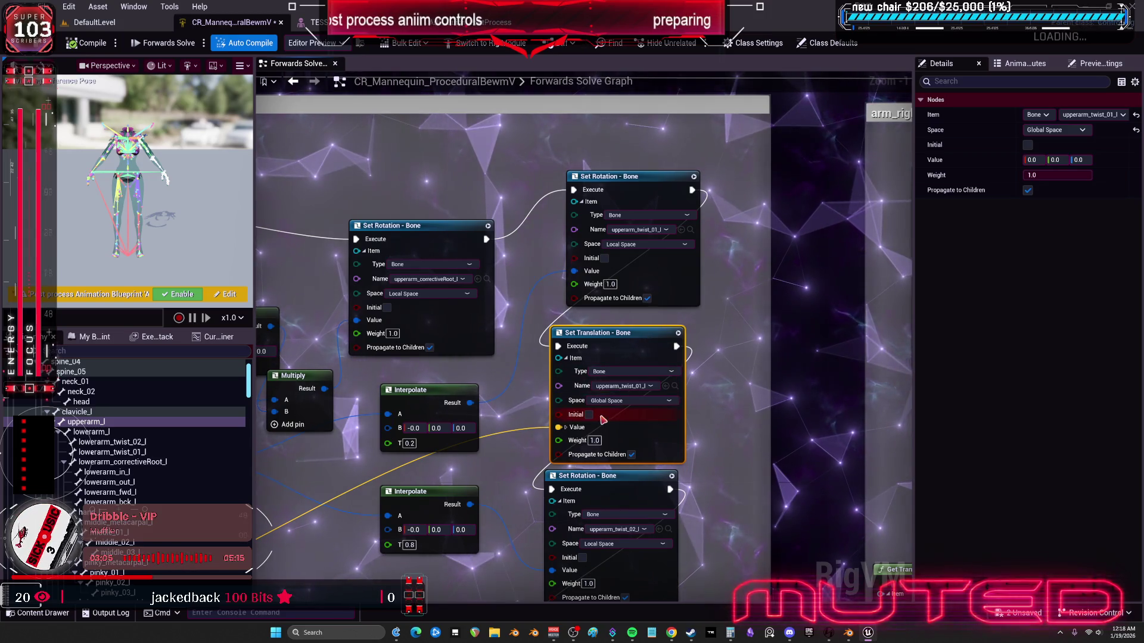
Step: Pan around the graph to review the Get Transform, Inverse and Interpolate nodes
{"action": "mouse_move", "coordinate": [539, 438]}
{"action": "left_mouse_down"}
{"action": "mouse_move", "coordinate": [874, 132]}
{"action": "mouse_move", "coordinate": [952, 160]}
{"action": "mouse_move", "coordinate": [1041, 159]}
{"action": "left_mouse_up"}
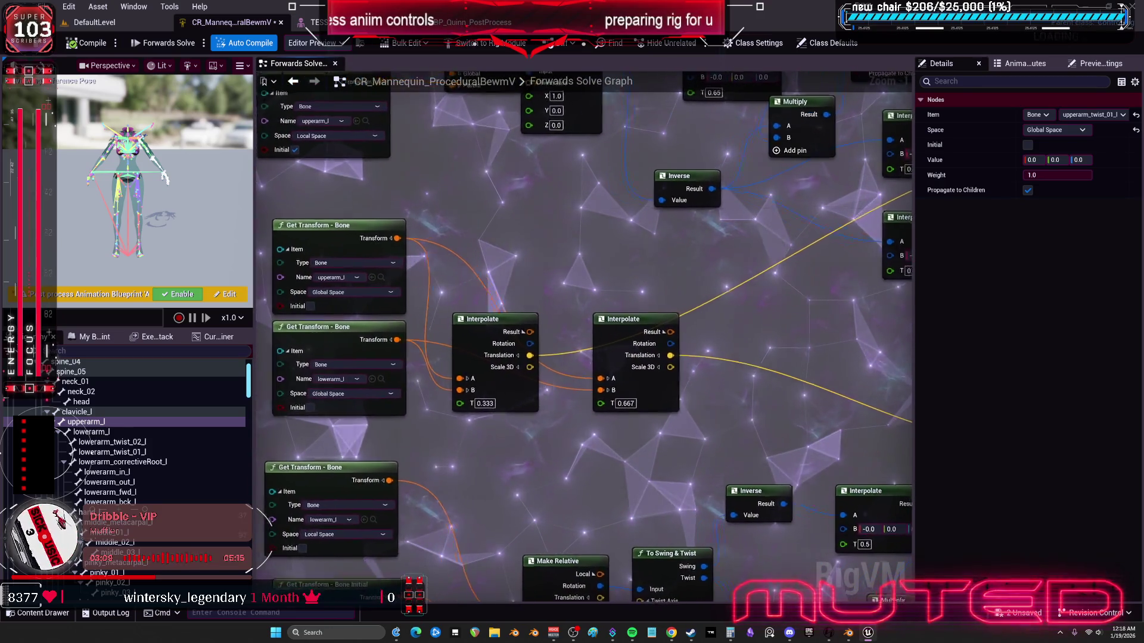
{"action": "mouse_move", "coordinate": [881, 554]}
{"action": "left_mouse_down"}
{"action": "mouse_move", "coordinate": [636, 396]}
{"action": "mouse_move", "coordinate": [676, 415]}
{"action": "mouse_move", "coordinate": [590, 453]}
{"action": "mouse_move", "coordinate": [546, 499]}
{"action": "left_mouse_up"}
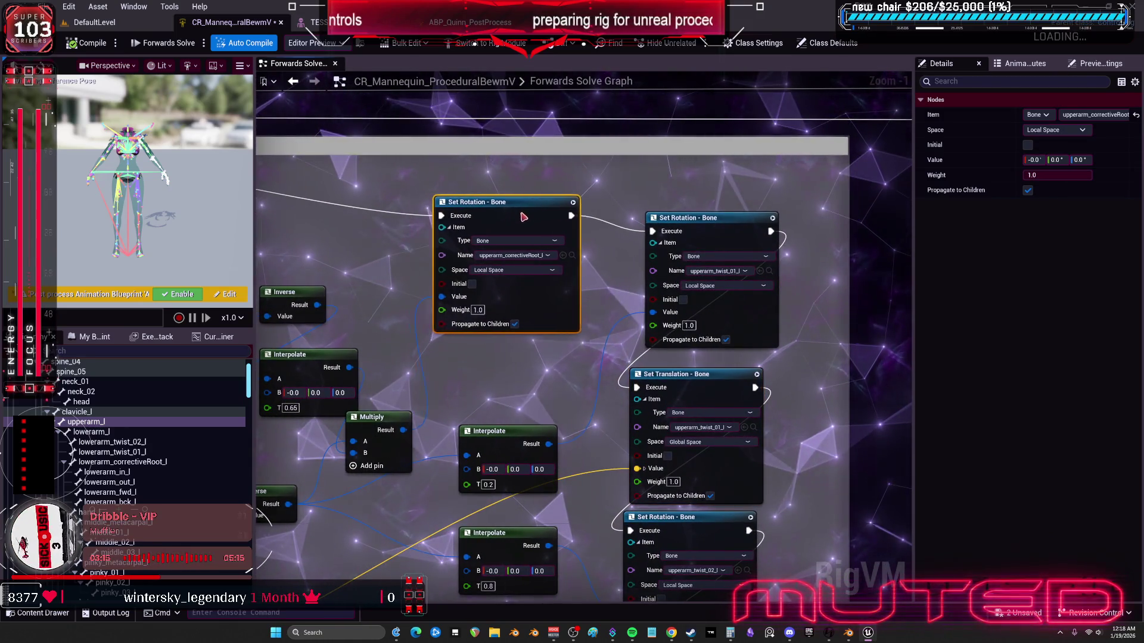
{"action": "mouse_move", "coordinate": [672, 252]}
{"action": "left_mouse_down"}
{"action": "mouse_move", "coordinate": [821, 186]}
{"action": "mouse_move", "coordinate": [862, 262]}
{"action": "mouse_move", "coordinate": [588, 252]}
{"action": "left_mouse_up"}
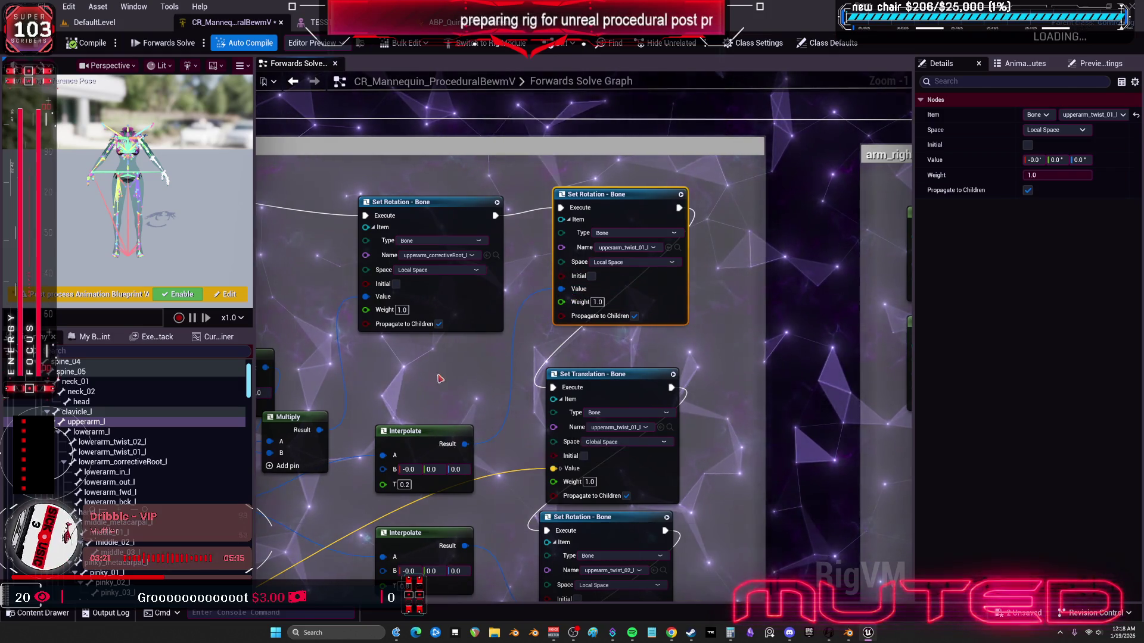
{"action": "left_click_drag", "start_coordinate": [440, 379], "coordinate": [570, 374]}
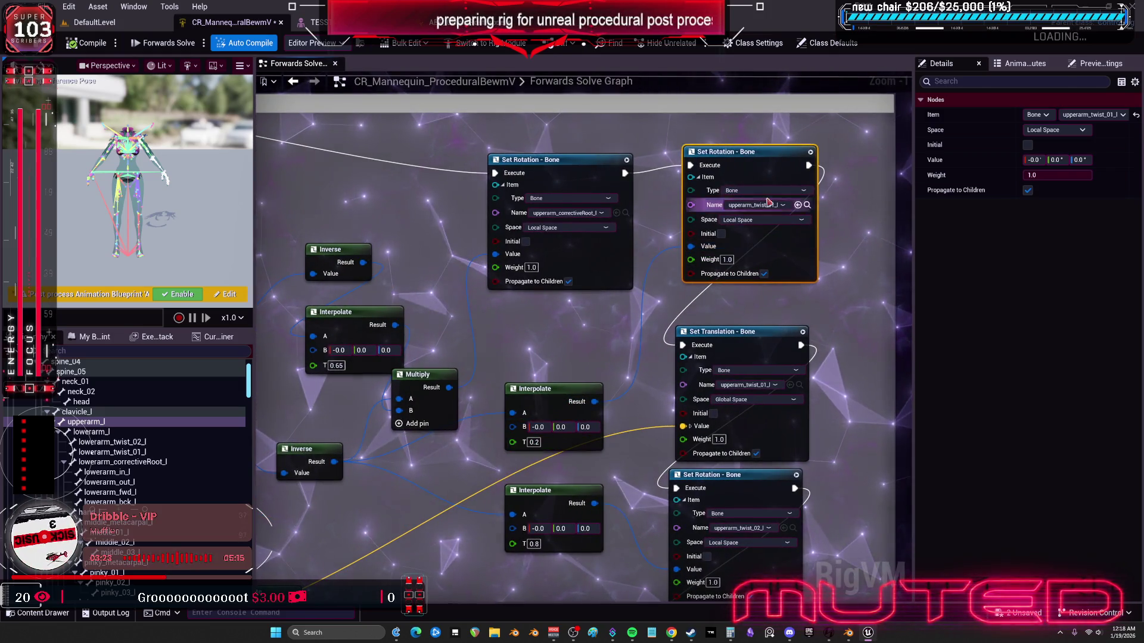
{"action": "scroll", "coordinate": [769, 192], "scroll_direction": "down", "scroll_amount": 2}
{"action": "scroll", "coordinate": [748, 183], "scroll_direction": "down", "scroll_amount": 3}
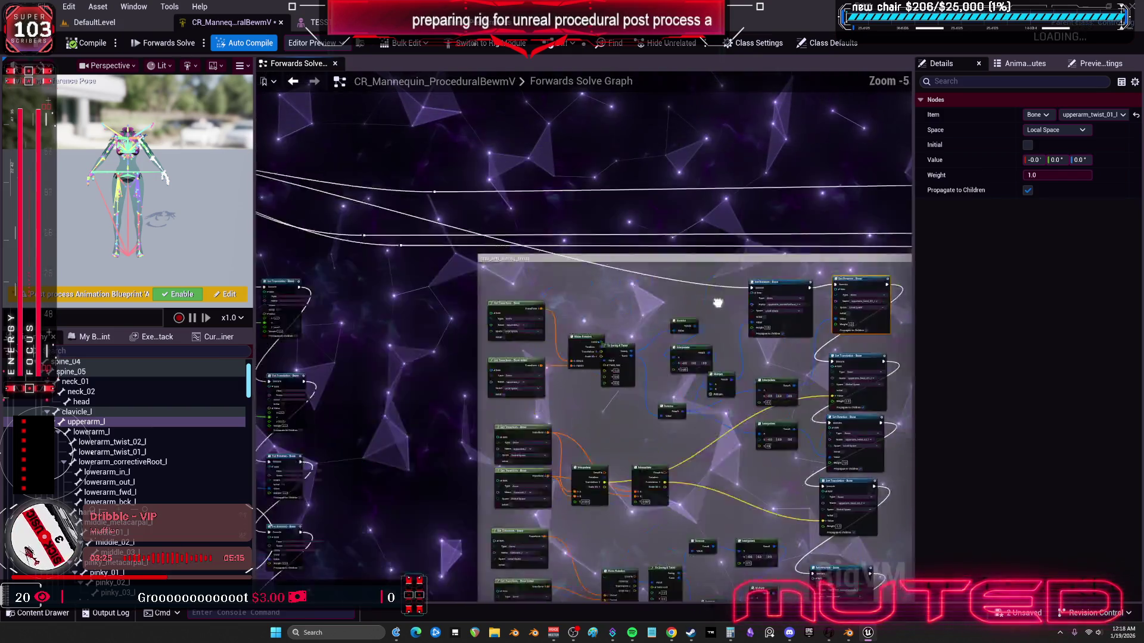
{"action": "scroll", "coordinate": [822, 340], "scroll_direction": "up", "scroll_amount": 4}
Step: Wire the To Swing & Twist Swing output into shoulderpivotbase_l's Set Rotation Value, recompile, and view the TESST mesh
{"action": "mouse_move", "coordinate": [638, 327]}
{"action": "left_mouse_down"}
{"action": "mouse_move", "coordinate": [392, 296]}
{"action": "mouse_move", "coordinate": [362, 465]}
{"action": "left_mouse_up"}
{"action": "scroll", "coordinate": [645, 321], "scroll_direction": "up", "scroll_amount": 2}
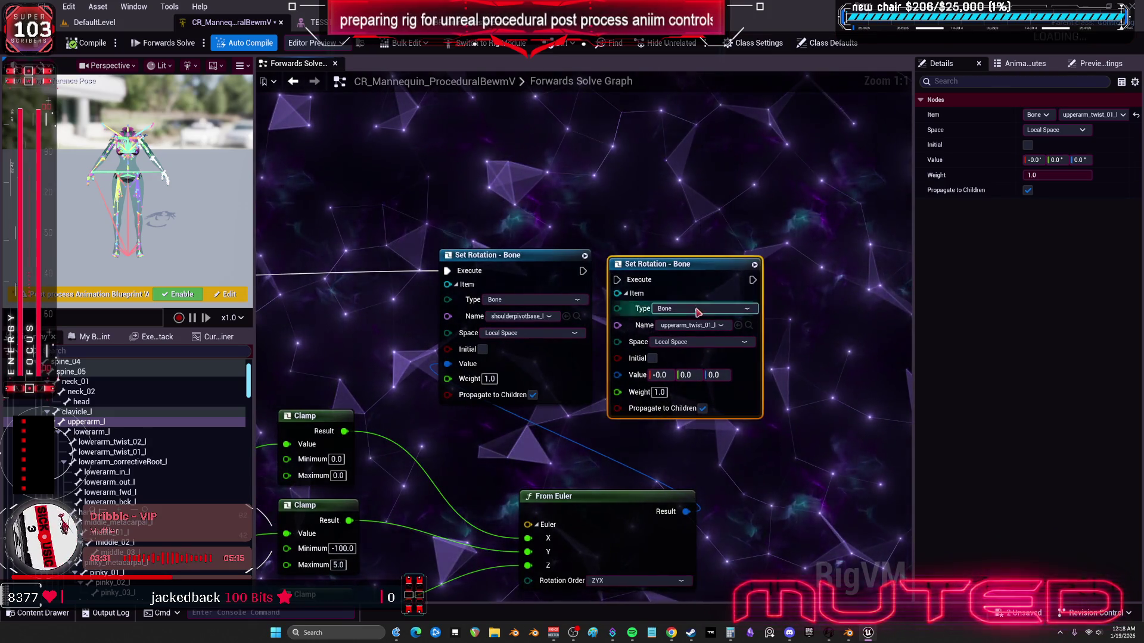
{"action": "scroll", "coordinate": [602, 321], "scroll_direction": "down", "scroll_amount": 3}
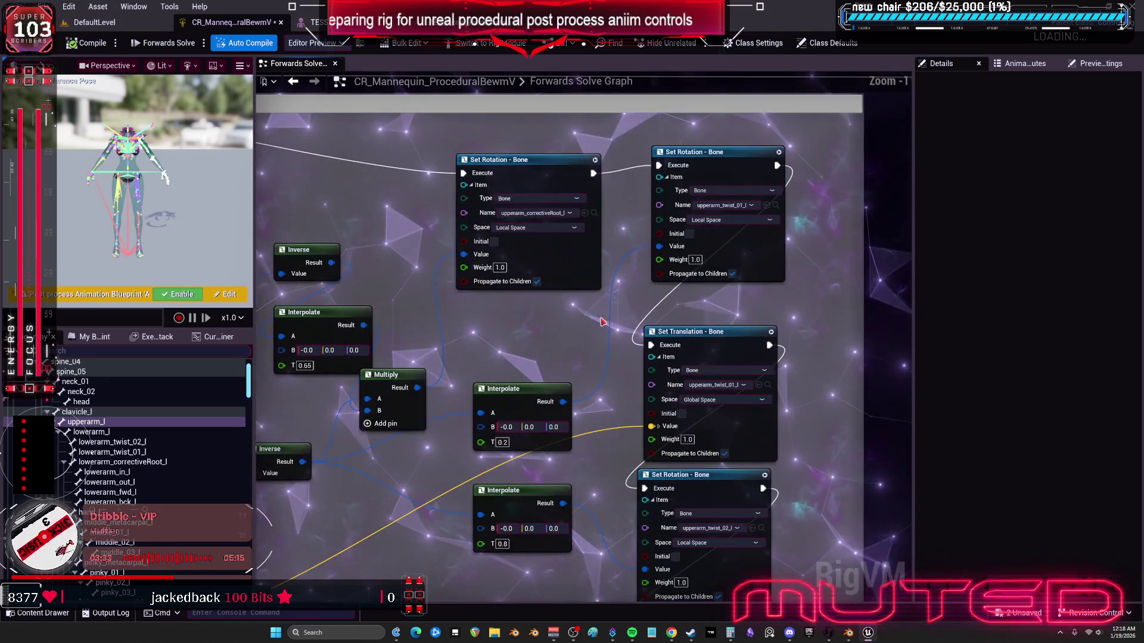
{"action": "scroll", "coordinate": [543, 324], "scroll_direction": "down", "scroll_amount": 2}
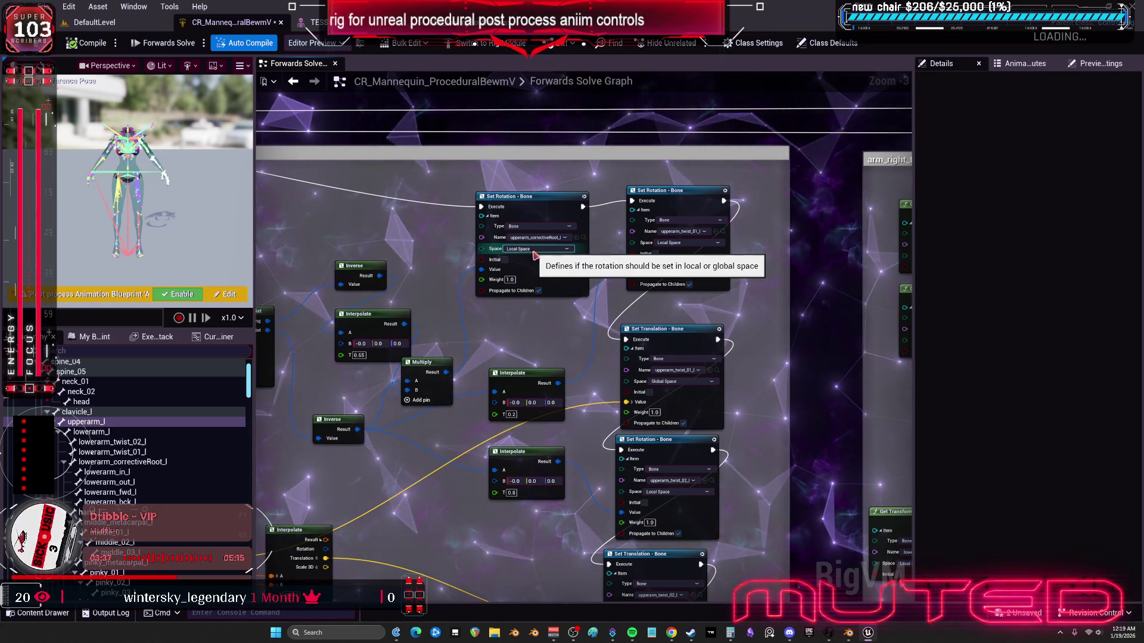
{"action": "scroll", "coordinate": [535, 254], "scroll_direction": "down", "scroll_amount": 3}
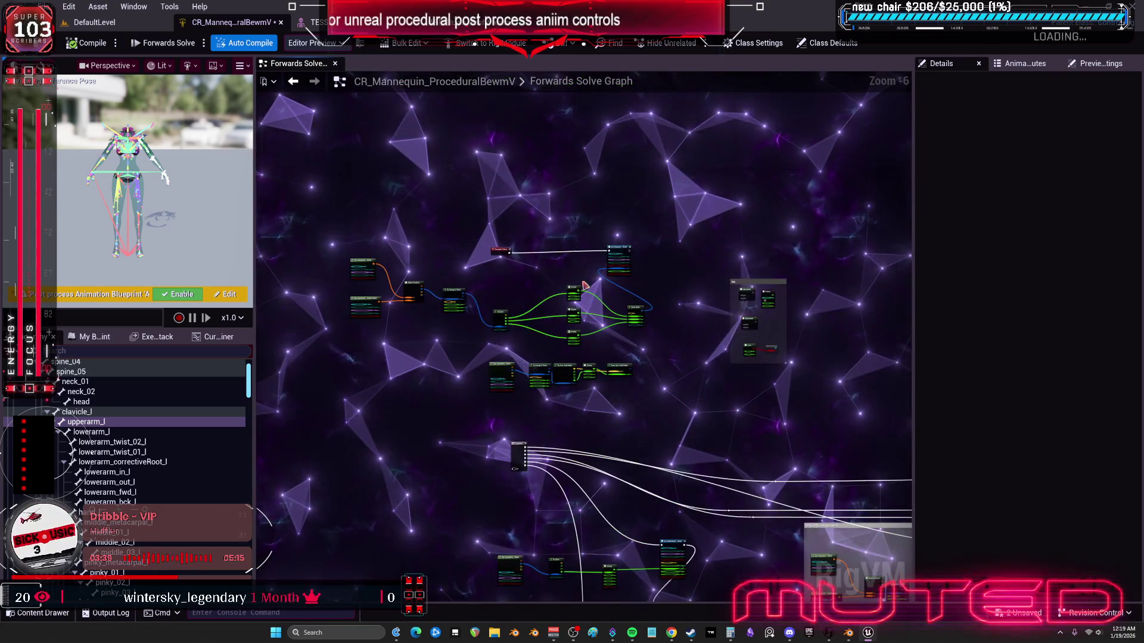
{"action": "scroll", "coordinate": [585, 285], "scroll_direction": "up", "scroll_amount": 2}
{"action": "scroll", "coordinate": [371, 297], "scroll_direction": "up", "scroll_amount": 2}
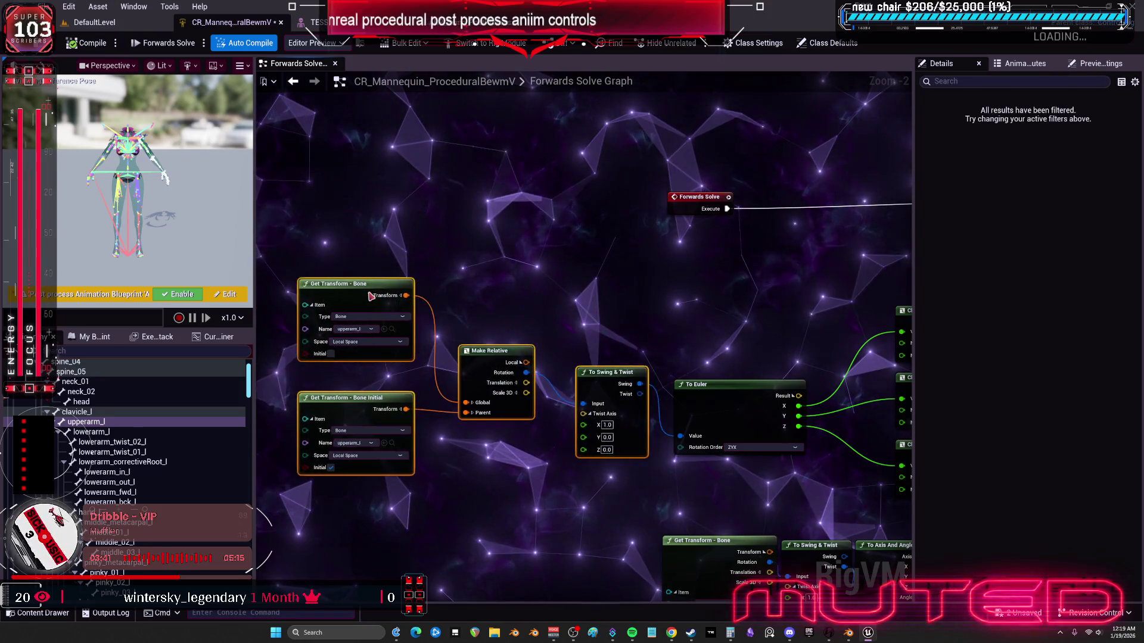
{"action": "scroll", "coordinate": [677, 302], "scroll_direction": "up", "scroll_amount": 1}
{"action": "scroll", "coordinate": [407, 404], "scroll_direction": "down", "scroll_amount": 1}
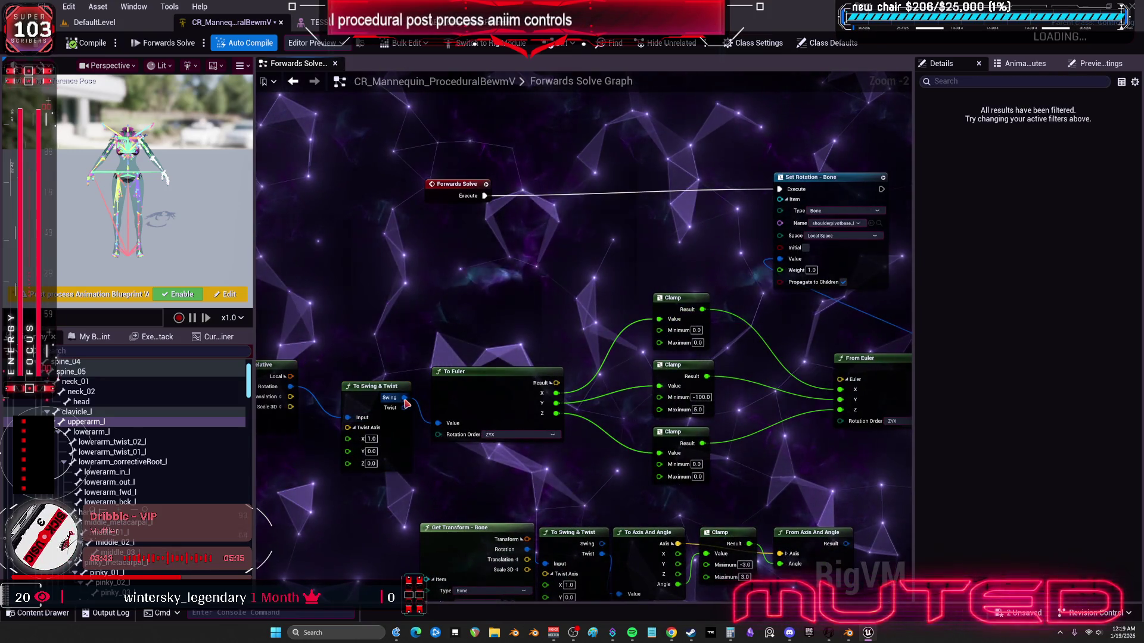
{"action": "mouse_move", "coordinate": [407, 404]}
{"action": "left_mouse_down"}
{"action": "mouse_move", "coordinate": [617, 290]}
{"action": "mouse_move", "coordinate": [779, 258]}
{"action": "left_mouse_up"}
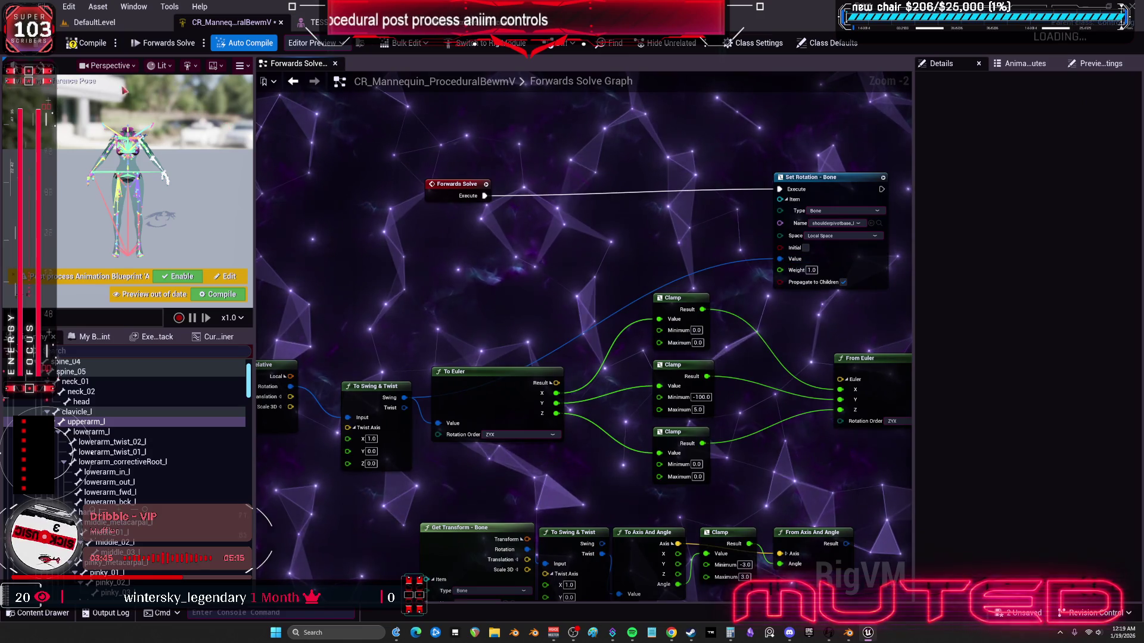
{"action": "left_click", "coordinate": [85, 43]}
{"action": "left_click", "coordinate": [313, 22]}
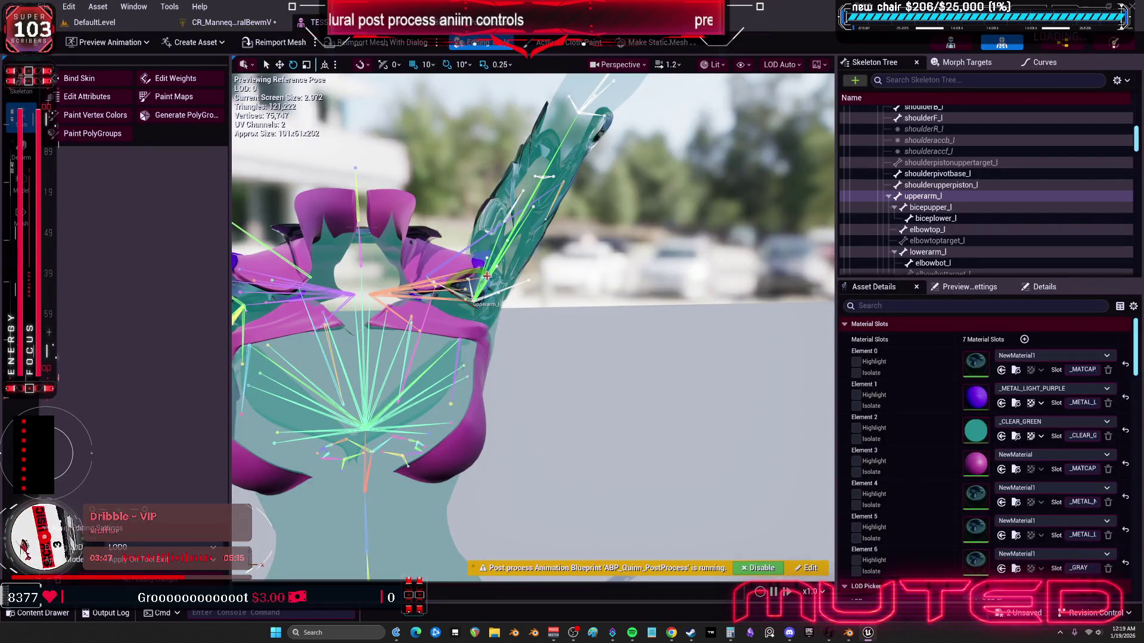
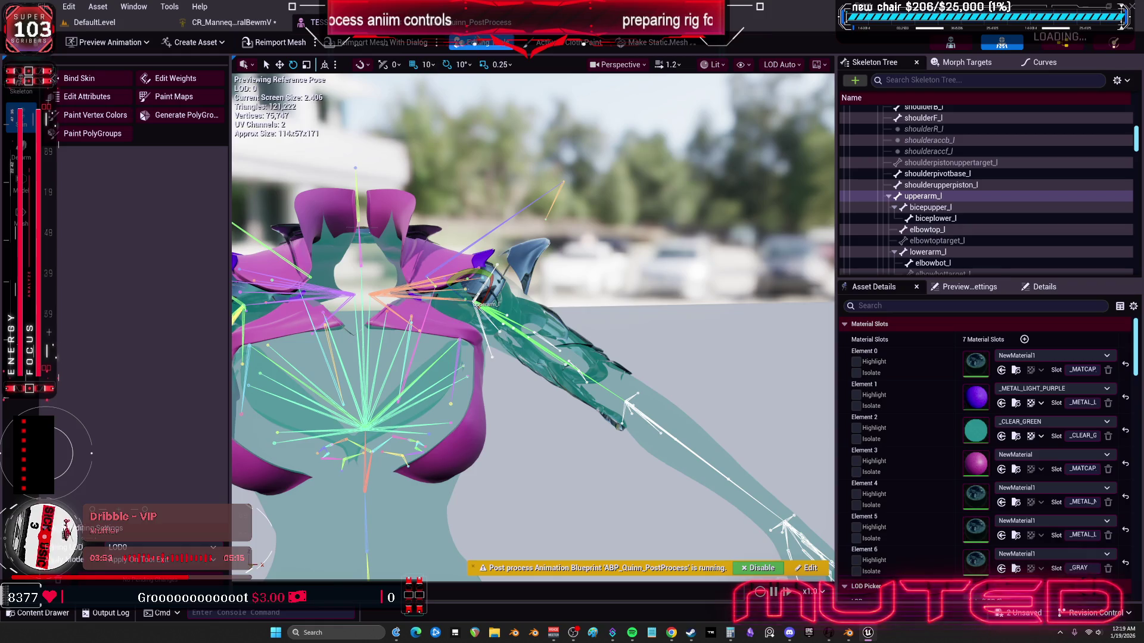
Step: Move four Forwards Solve nodes higher and set the twist axis to X 0, Y 1
{"action": "left_click", "coordinate": [269, 28]}
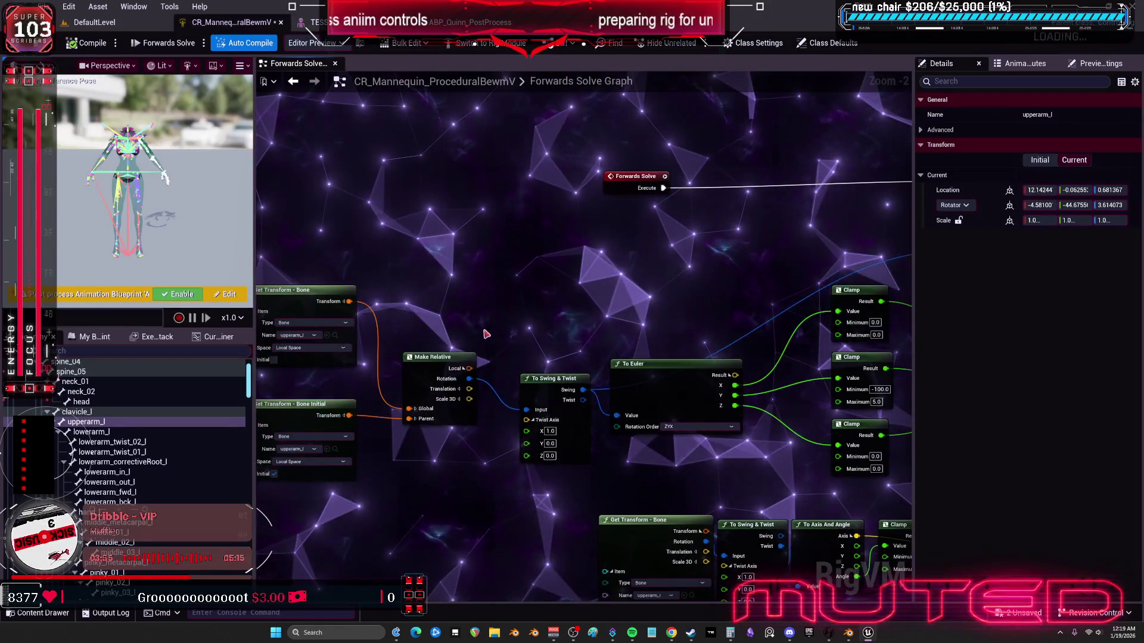
{"action": "mouse_move", "coordinate": [396, 218]}
{"action": "left_mouse_down"}
{"action": "mouse_move", "coordinate": [536, 334]}
{"action": "mouse_move", "coordinate": [660, 375]}
{"action": "mouse_move", "coordinate": [675, 213]}
{"action": "mouse_move", "coordinate": [554, 332]}
{"action": "left_mouse_up"}
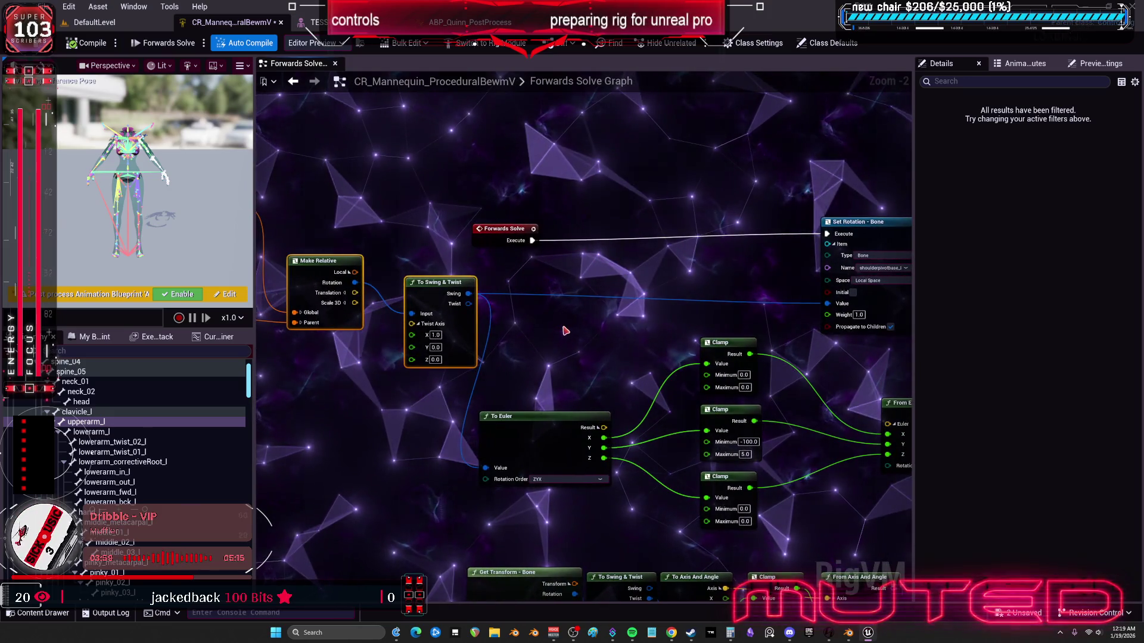
{"action": "left_click", "coordinate": [436, 334]}
{"action": "type", "text": "0"}
{"action": "left_click", "coordinate": [435, 348]}
{"action": "type", "text": "1"}
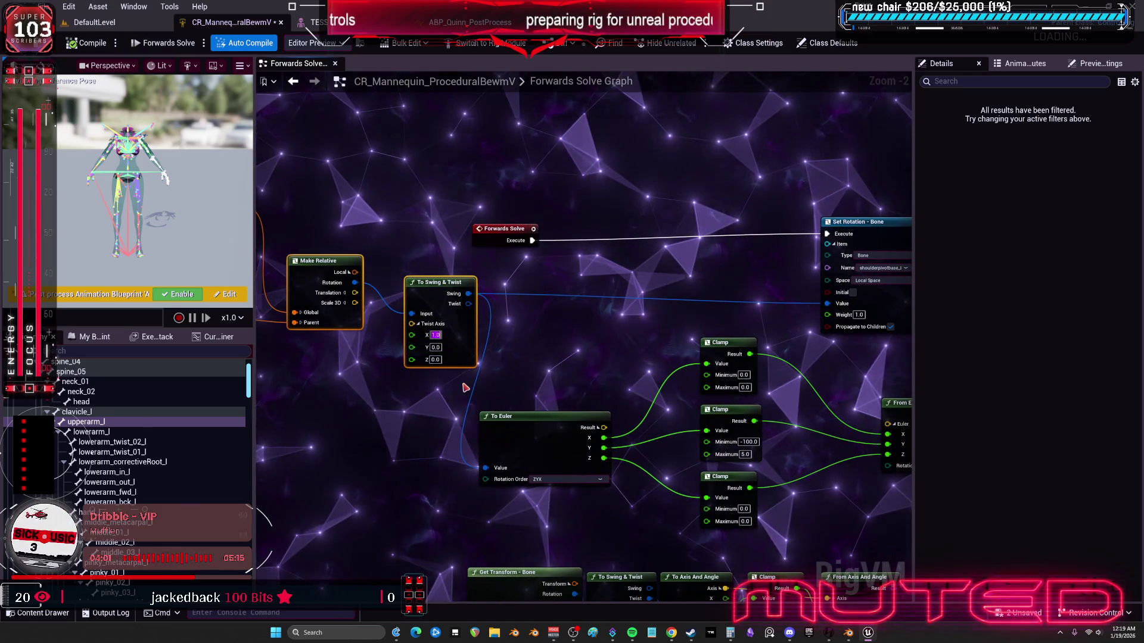
{"action": "left_click", "coordinate": [465, 388]}
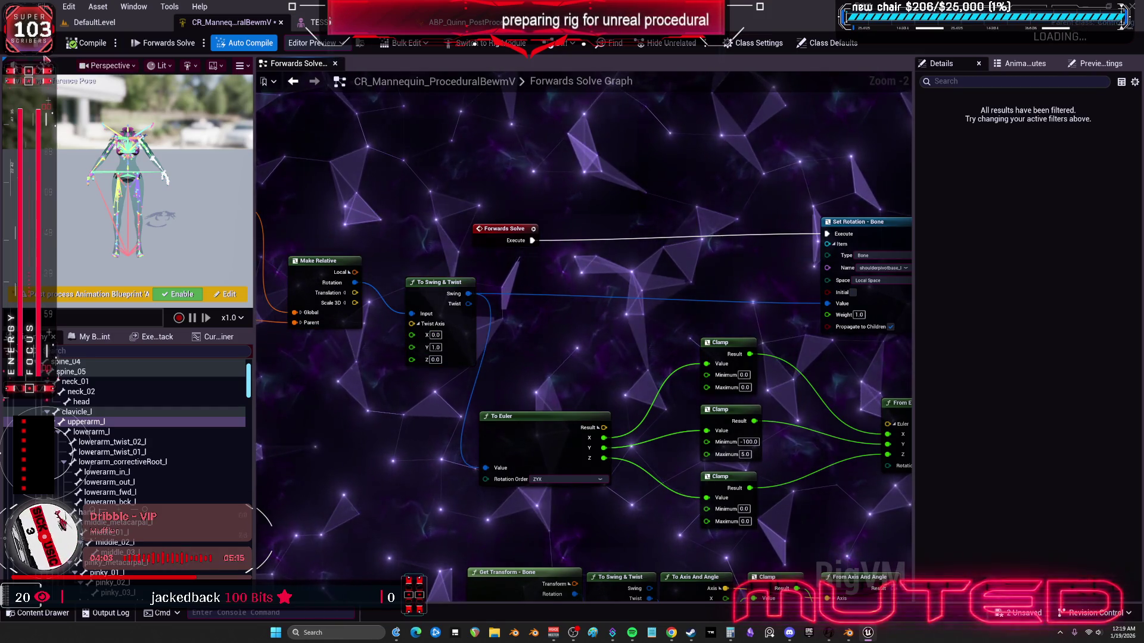
Step: Compile the control rig and check the result on the skeletal mesh preview
{"action": "left_click", "coordinate": [88, 43]}
{"action": "left_click", "coordinate": [314, 22]}
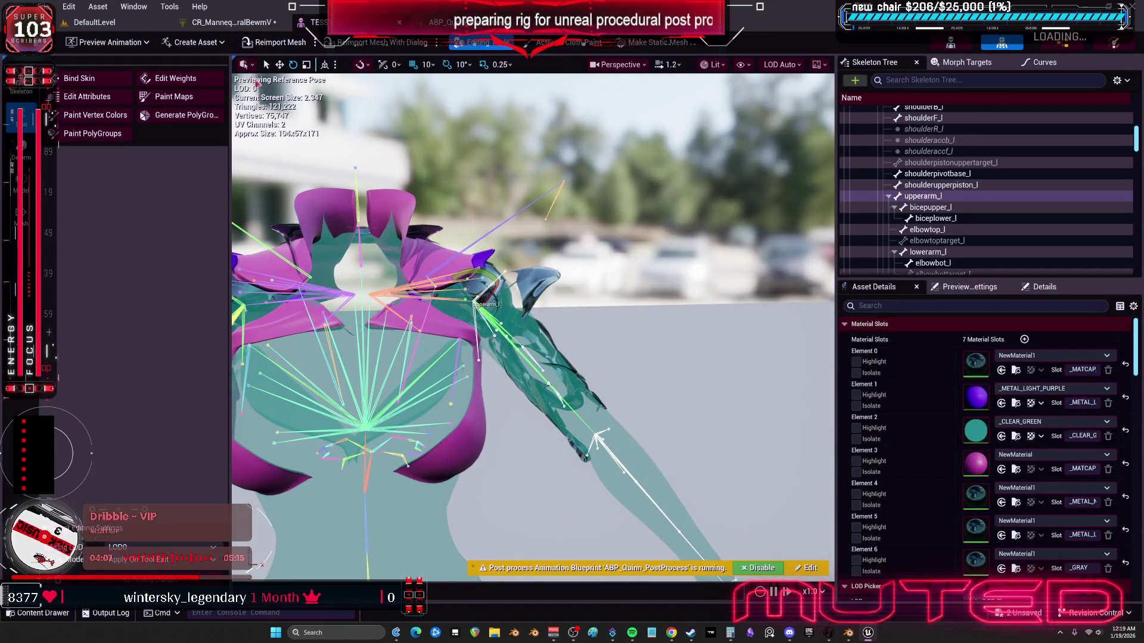
{"action": "left_click", "coordinate": [230, 22]}
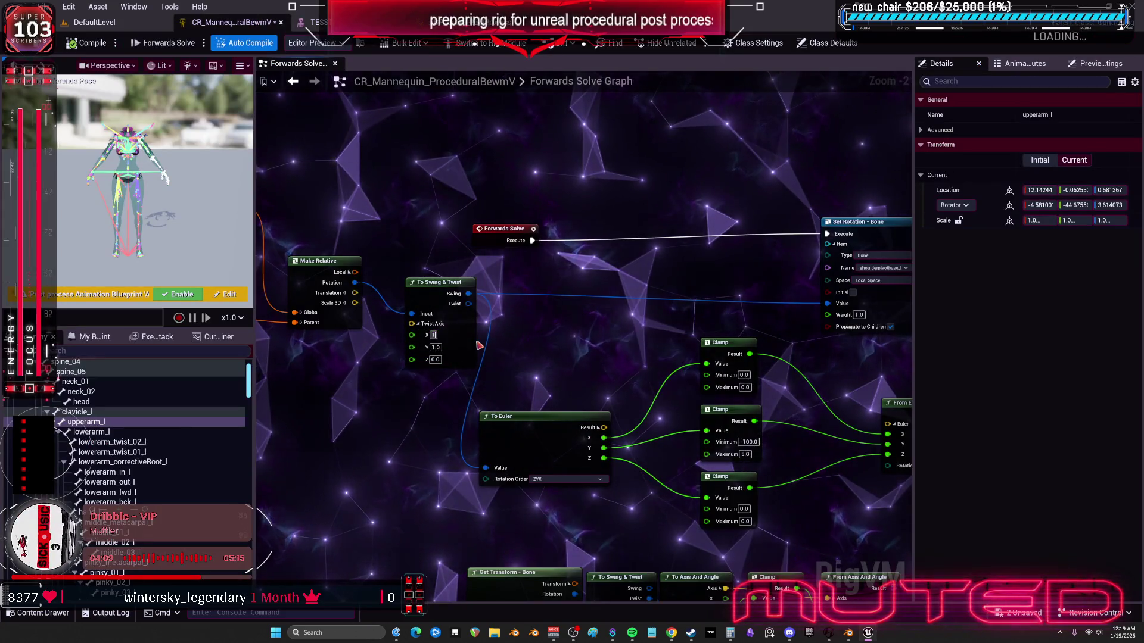
Step: Restore the twist axis to X 1.0, Y 0.0 and recheck the arm preview
{"action": "key", "text": "Tab"}
{"action": "type", "text": "0"}
{"action": "key", "text": "Return"}
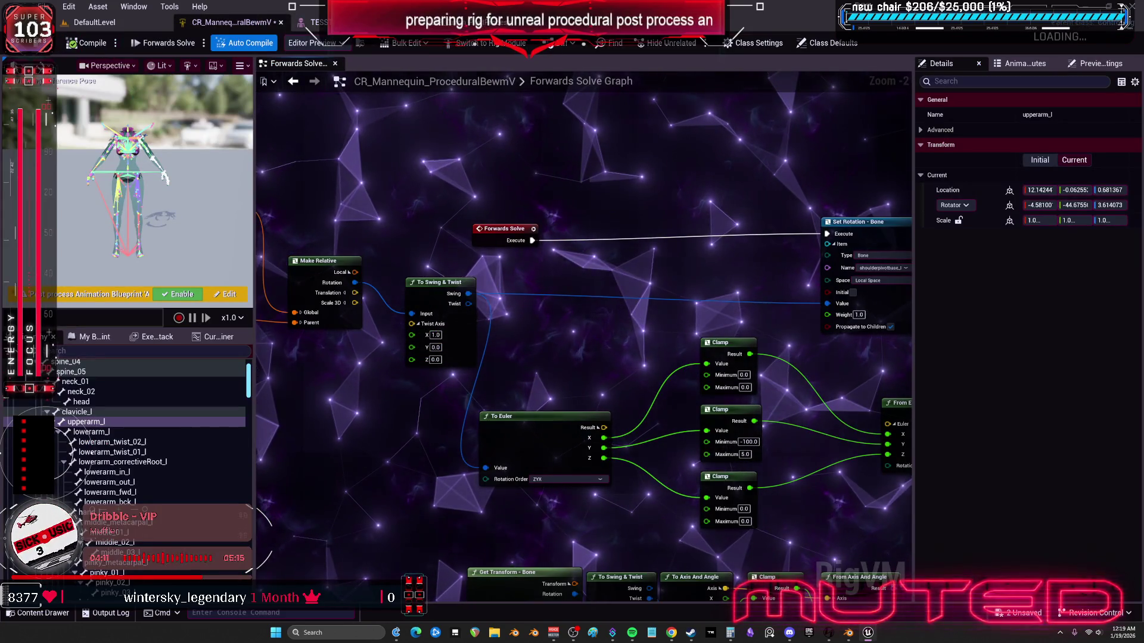
{"action": "key", "text": "ctrl+Tab"}
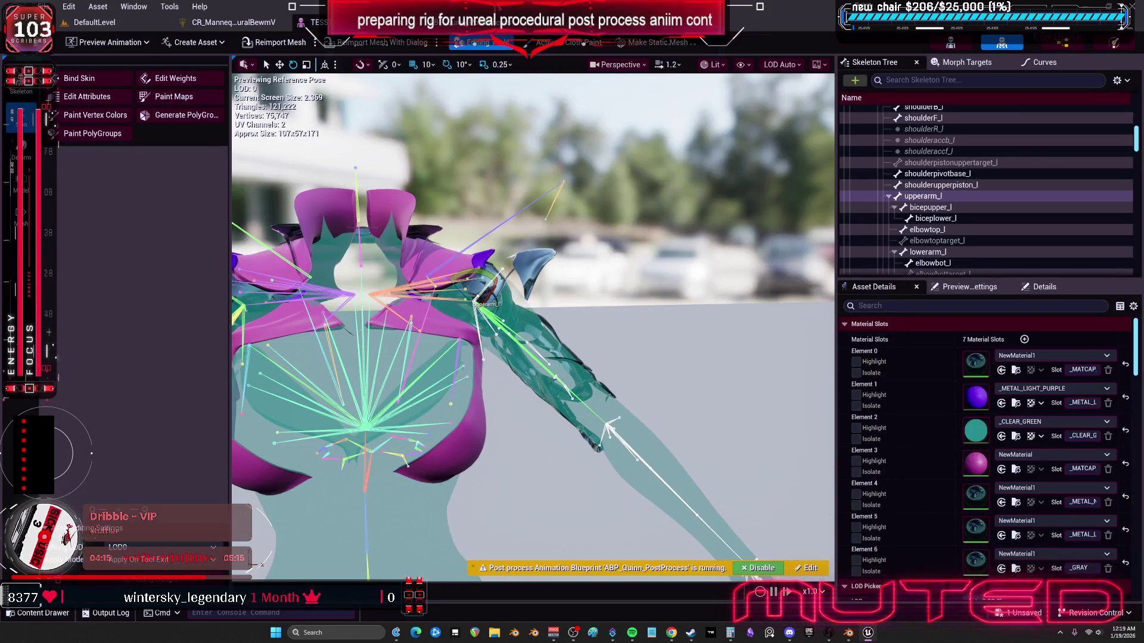
{"action": "key", "text": "ctrl+Tab"}
{"action": "key", "text": "ctrl+Tab"}
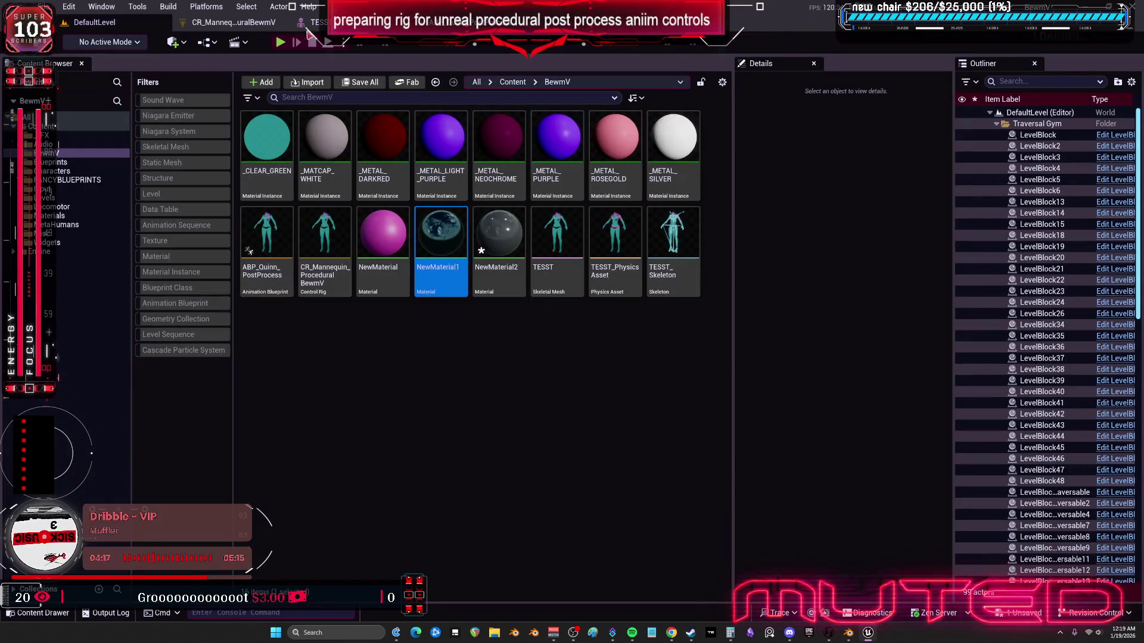
{"action": "key", "text": "ctrl+Tab"}
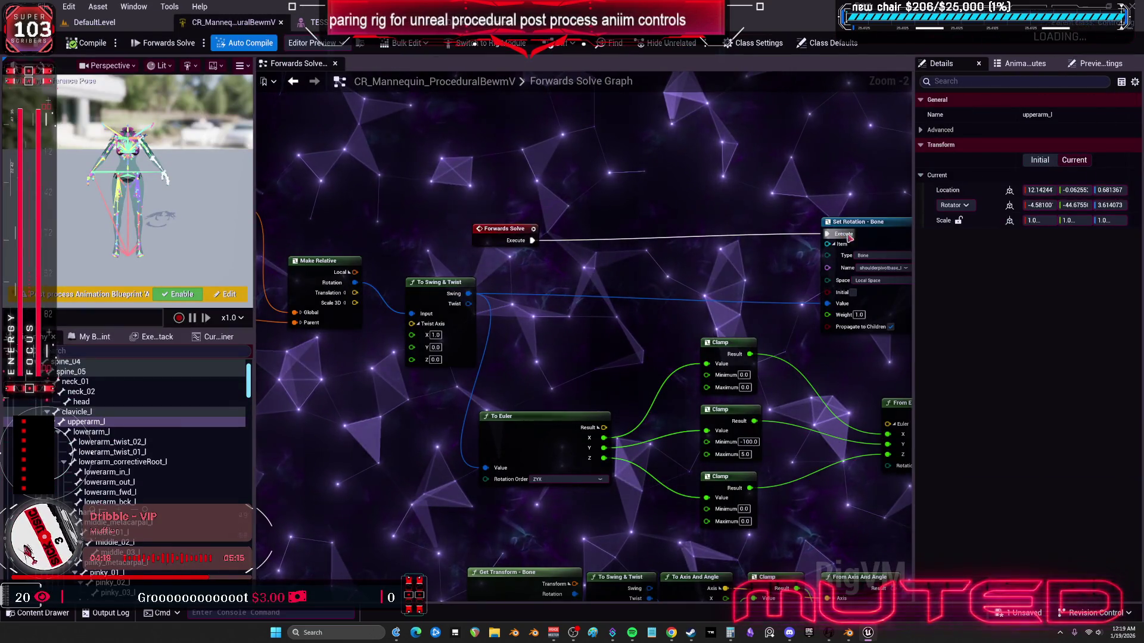
Step: Place Set Rotation - Bone beside Forwards Solve, then switch over to Blender
{"action": "left_click", "coordinate": [786, 232]}
{"action": "left_click_drag", "start_coordinate": [785, 232], "coordinate": [637, 232]}
{"action": "left_click_drag", "start_coordinate": [503, 229], "coordinate": [504, 209]}
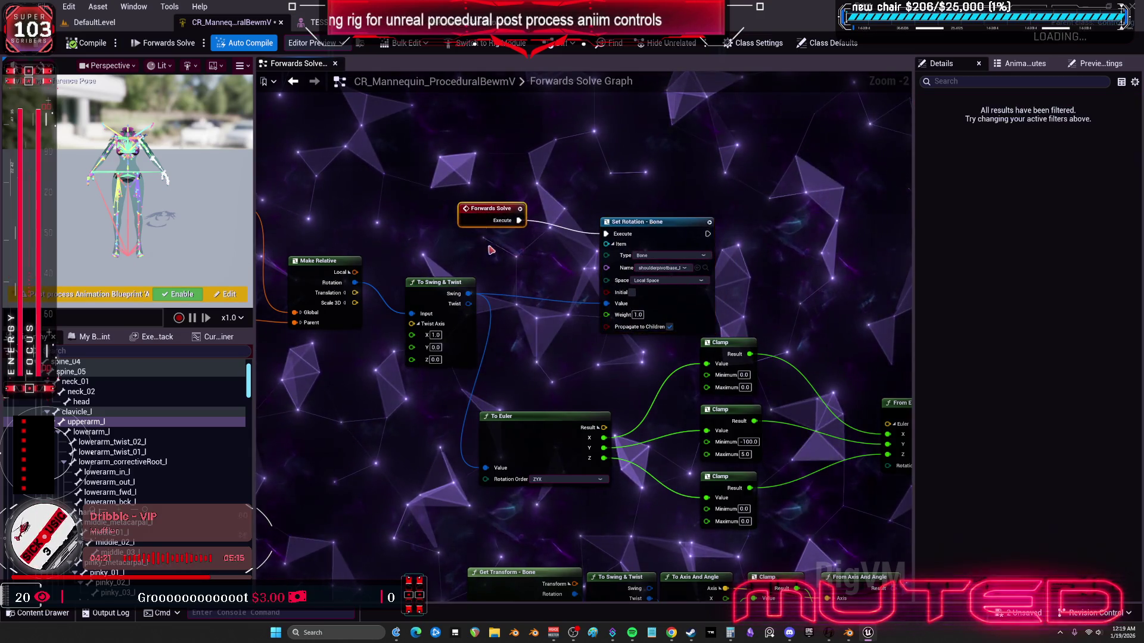
{"action": "left_click_drag", "start_coordinate": [500, 264], "coordinate": [672, 264]}
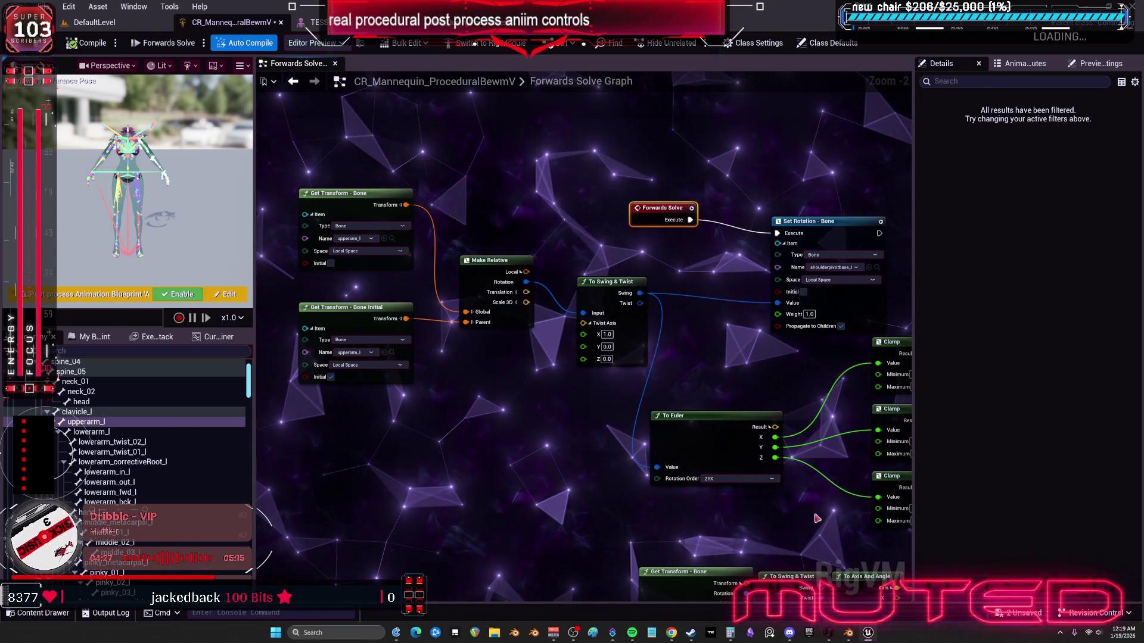
{"action": "key", "text": "alt+Tab"}
Step: In the rig's Edit Mode, select the upper arm and shoulderpivotbase.l bones
{"action": "mouse_move", "coordinate": [513, 354]}
{"action": "left_mouse_down"}
{"action": "mouse_move", "coordinate": [218, 301]}
{"action": "mouse_move", "coordinate": [474, 270]}
{"action": "left_mouse_up"}
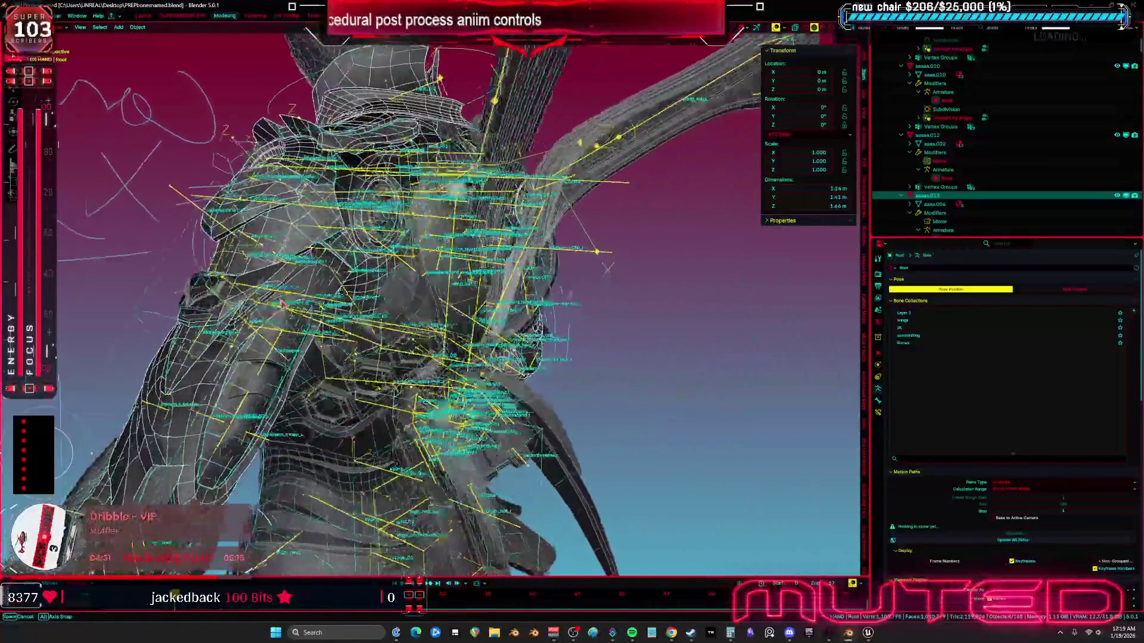
{"action": "scroll", "coordinate": [474, 270], "scroll_direction": "up", "scroll_amount": 8}
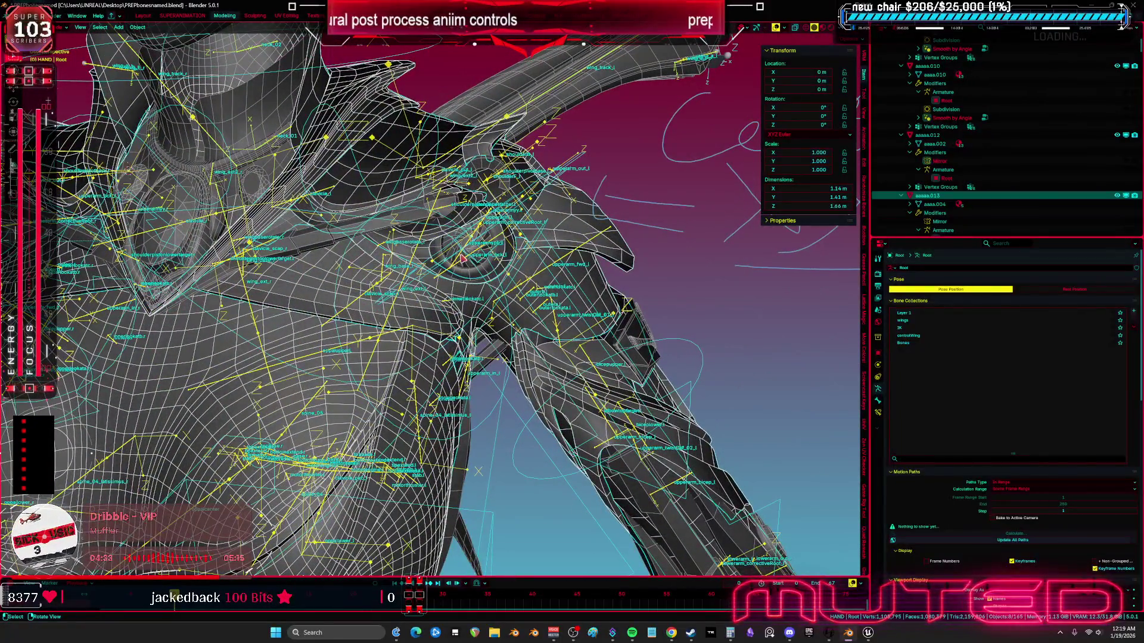
{"action": "left_click", "coordinate": [464, 258]}
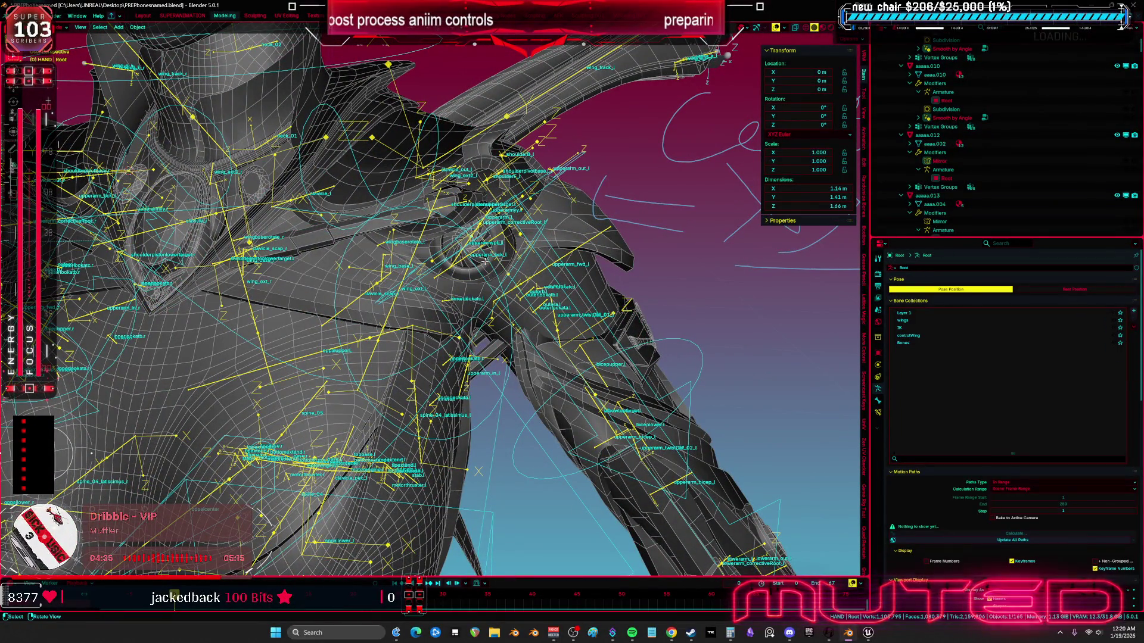
{"action": "key", "text": "Tab"}
{"action": "mouse_move", "coordinate": [486, 260]}
{"action": "left_mouse_down"}
{"action": "mouse_move", "coordinate": [522, 203]}
{"action": "mouse_move", "coordinate": [530, 161]}
{"action": "mouse_move", "coordinate": [566, 125]}
{"action": "left_mouse_up"}
{"action": "left_click", "coordinate": [517, 173]}
{"action": "left_click_drag", "start_coordinate": [437, 277], "coordinate": [446, 271]}
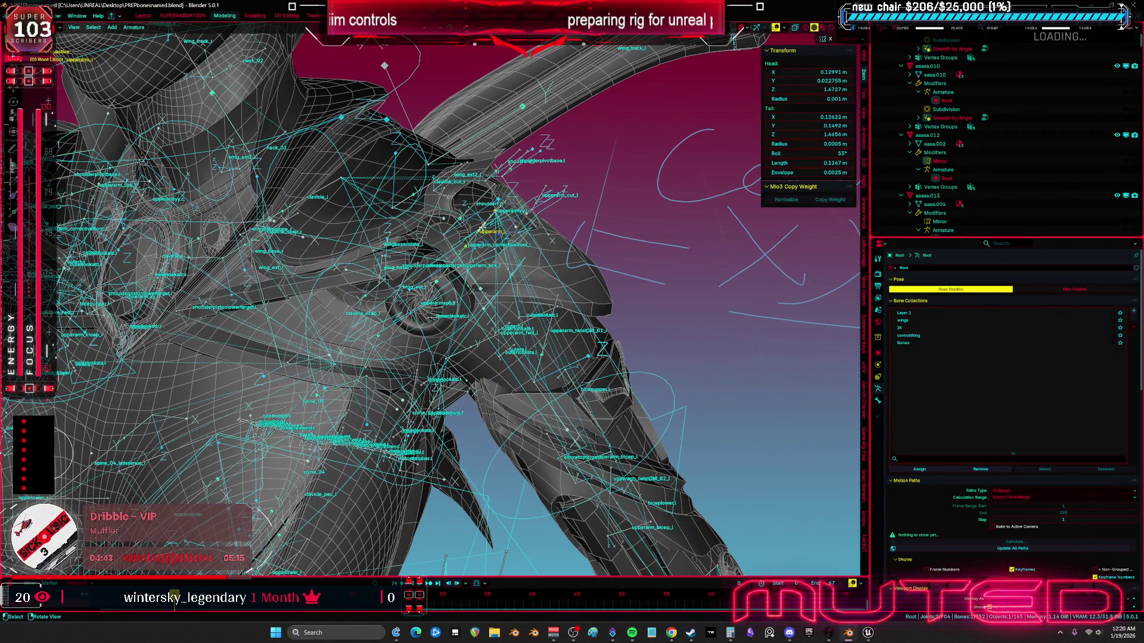
{"action": "left_click", "coordinate": [521, 165], "text": "shift"}
Step: Isolate the two bones, hiding all others, and re-enter the armature's Edit Mode
{"action": "key", "text": "KP_Divide"}
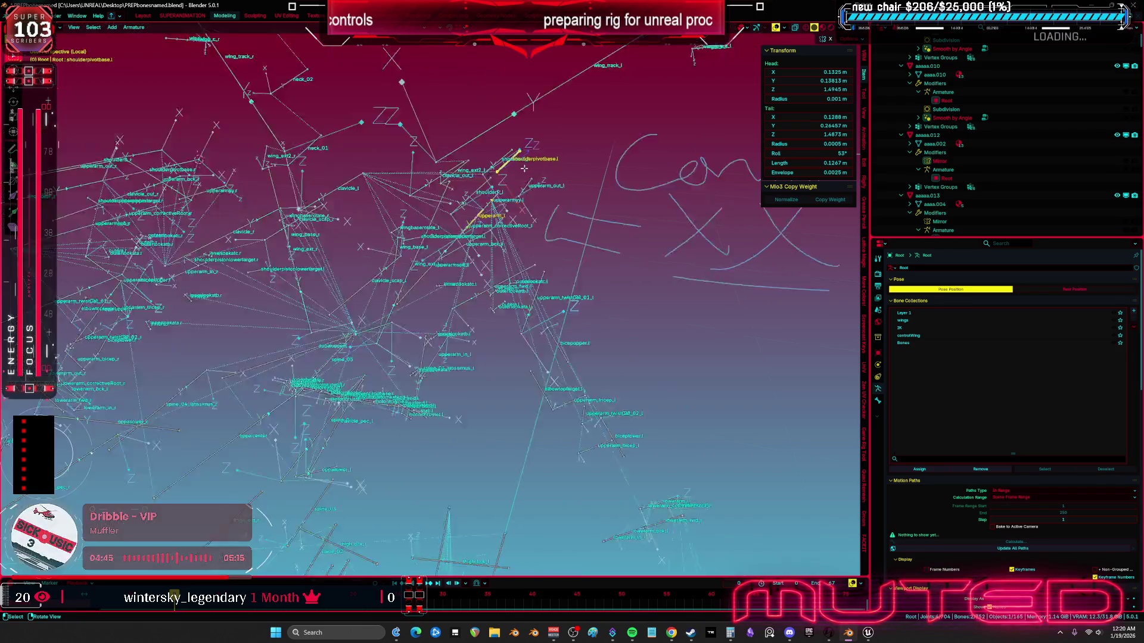
{"action": "key", "text": "shift+h"}
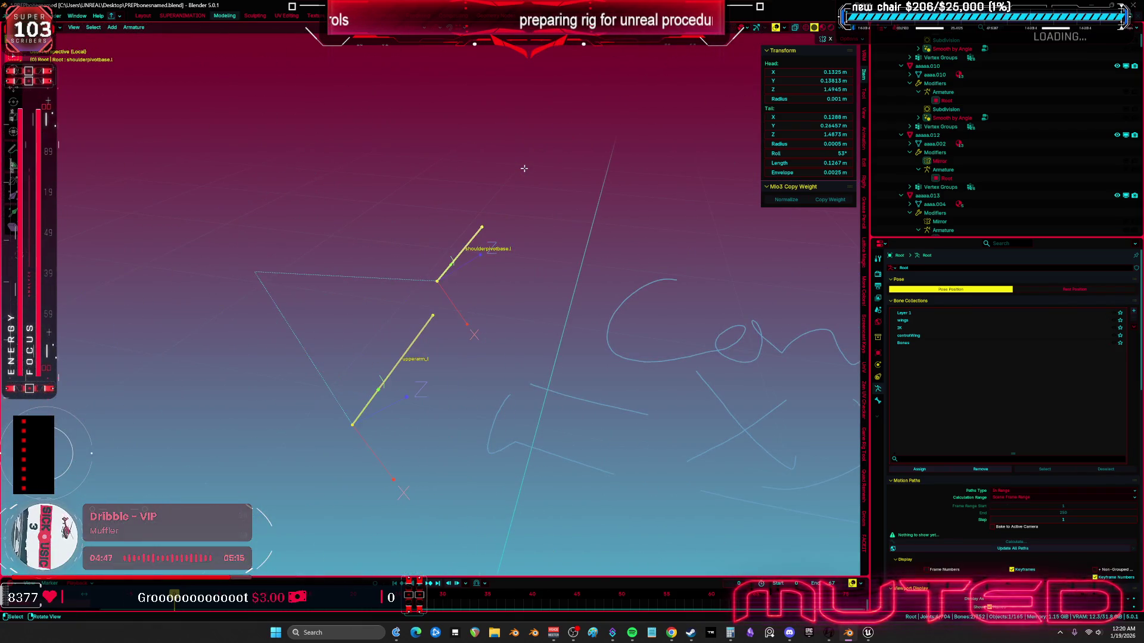
{"action": "key", "text": "alt+a"}
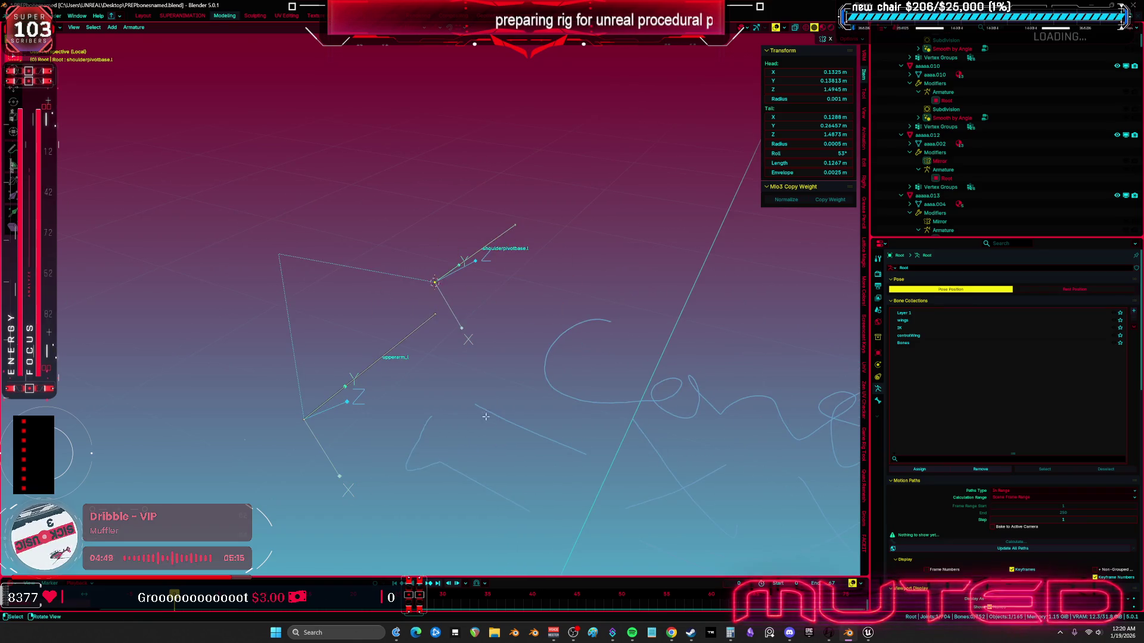
{"action": "key", "text": "ctrl+Tab"}
{"action": "left_click", "coordinate": [388, 351]}
{"action": "left_click", "coordinate": [387, 352]}
{"action": "key", "text": "Tab"}
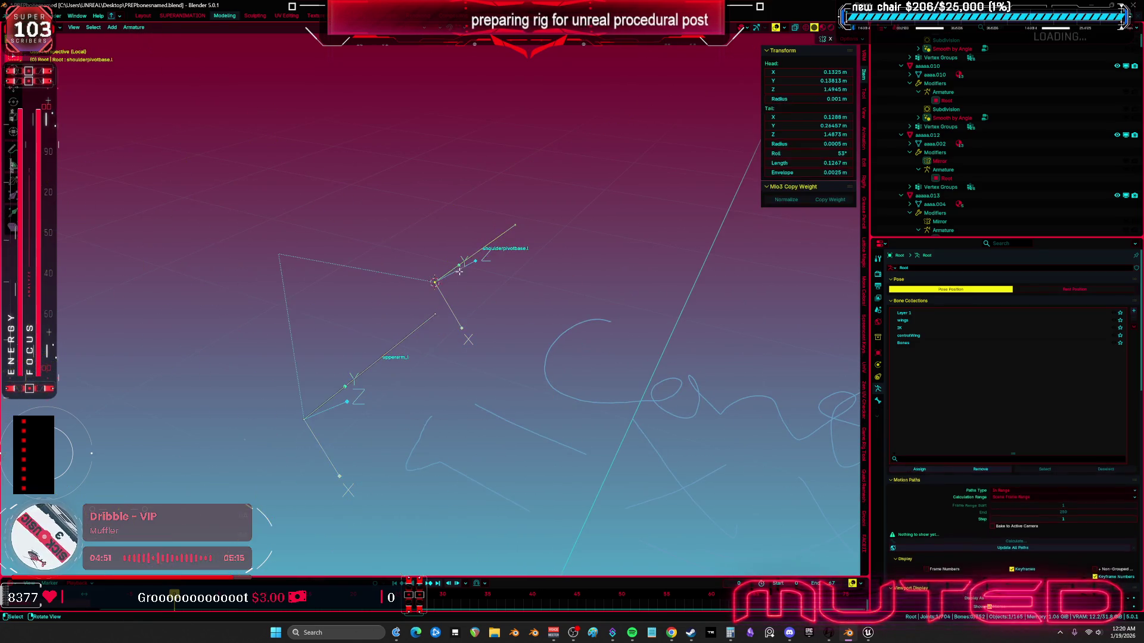
Step: Rename the old bone to shoulderpivotbase.lold and snap a duplicate of upperarm_l to the pivot
{"action": "key", "text": "F2"}
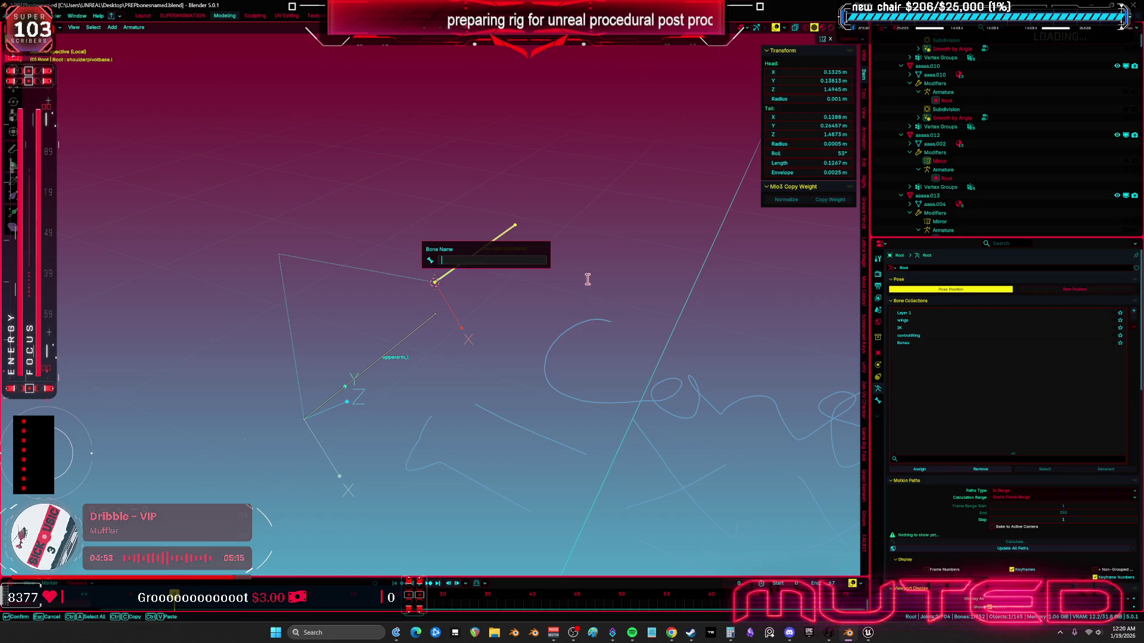
{"action": "type", "text": "shoulderpivotbase.lo"}
{"action": "key", "text": "Return"}
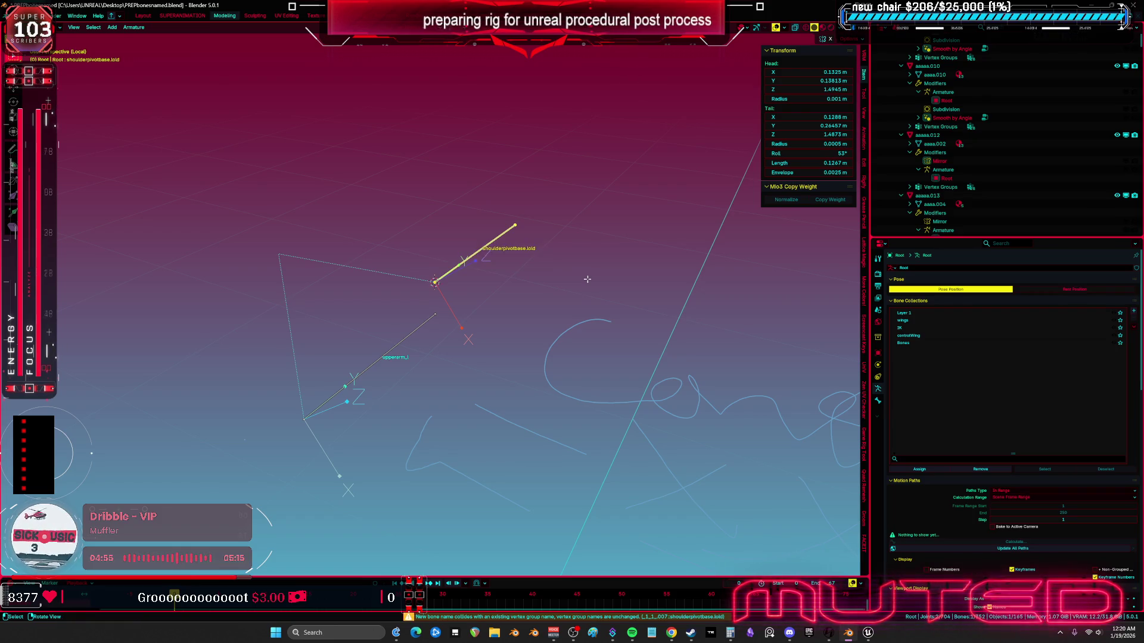
{"action": "left_click", "coordinate": [417, 337]}
{"action": "key", "text": "shift+d"}
{"action": "key", "text": "Escape"}
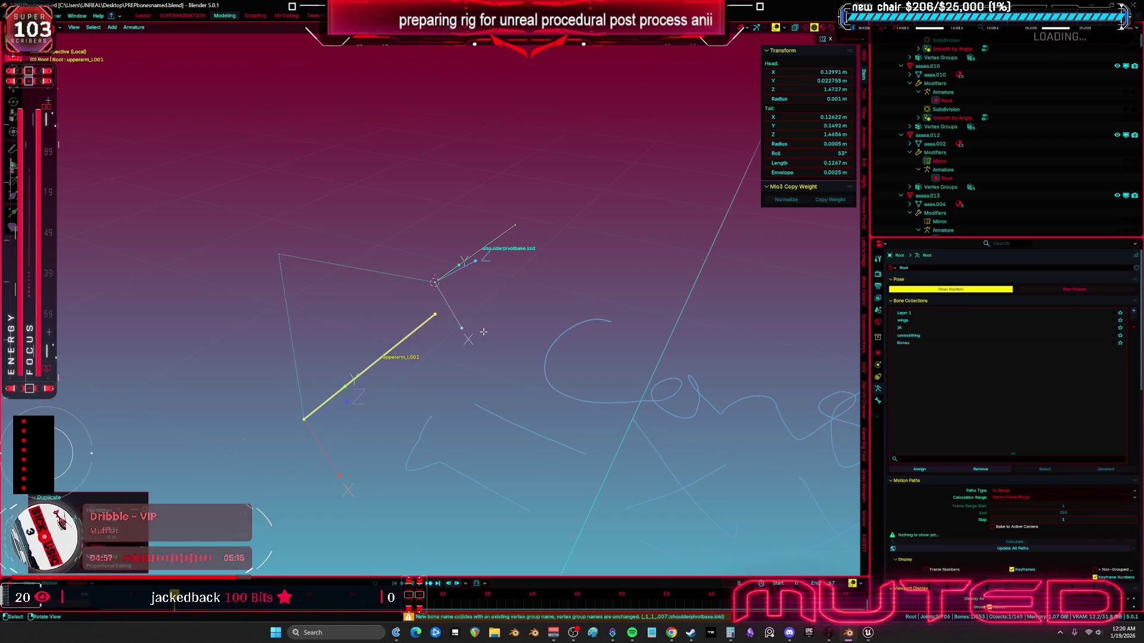
{"action": "key", "text": "shift+s"}
{"action": "left_click", "coordinate": [481, 216]}
Step: Name the duplicate shoulderpivotbase.l and delete the old shoulderpivotbase.lold bone
{"action": "key", "text": "F2"}
{"action": "type", "text": ".l"}
{"action": "key", "text": "Return"}
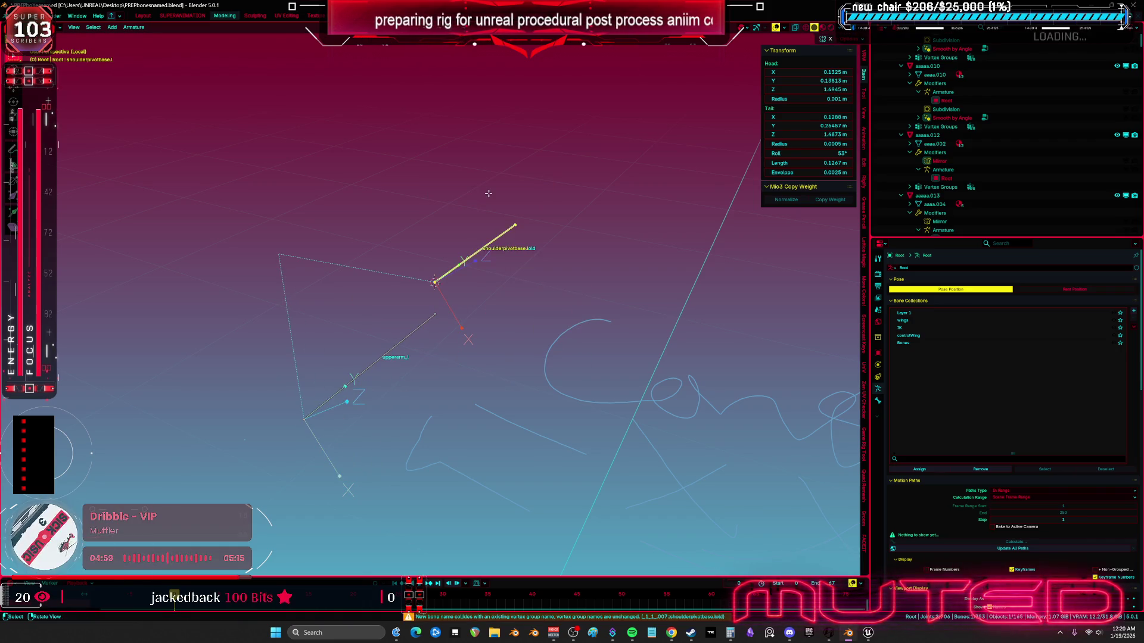
{"action": "key", "text": "x"}
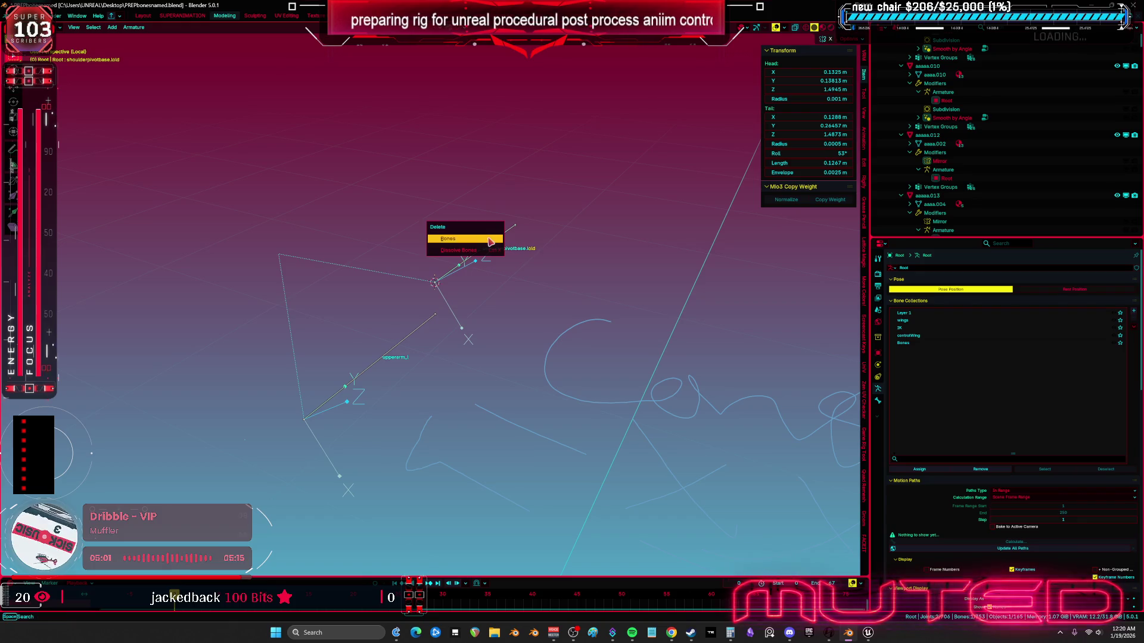
{"action": "left_click", "coordinate": [490, 239]}
{"action": "mouse_move", "coordinate": [490, 241]}
{"action": "left_mouse_down"}
{"action": "mouse_move", "coordinate": [554, 286]}
{"action": "mouse_move", "coordinate": [547, 301]}
{"action": "left_mouse_up"}
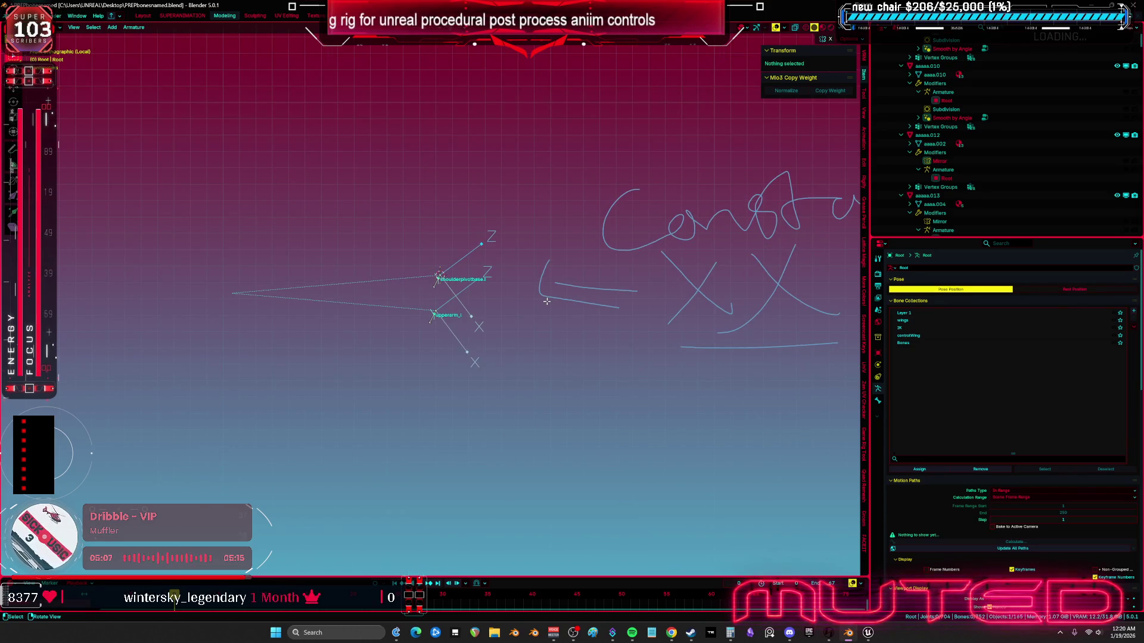
Step: Leave Edit Mode and isolation, and rename Cube.008's first vertex group
{"action": "key", "text": "Tab"}
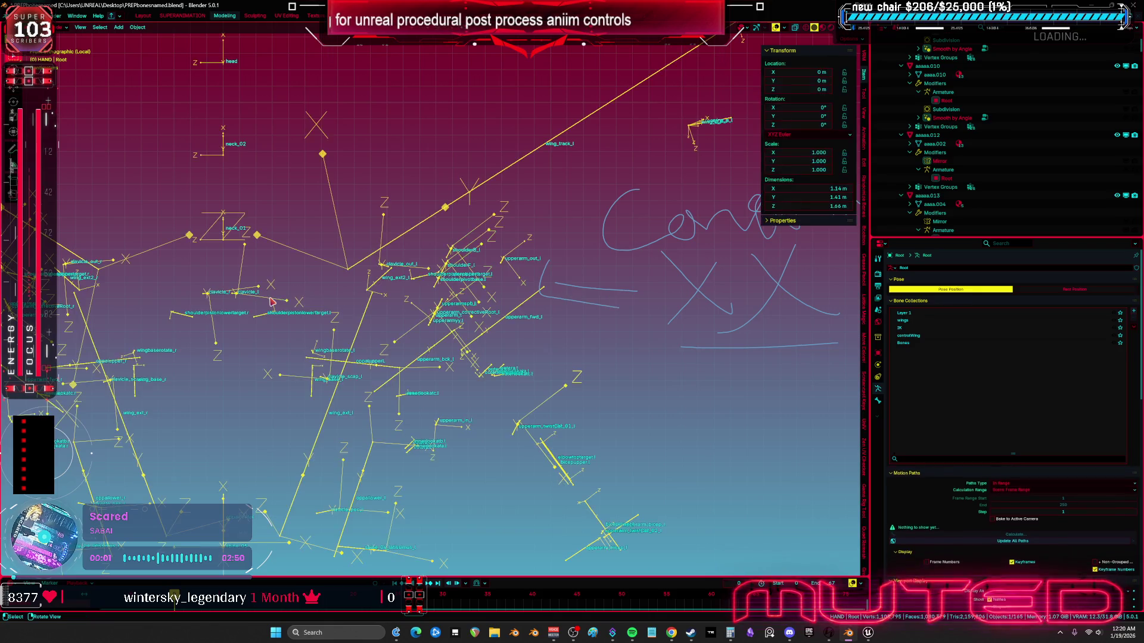
{"action": "key", "text": "KP_Divide"}
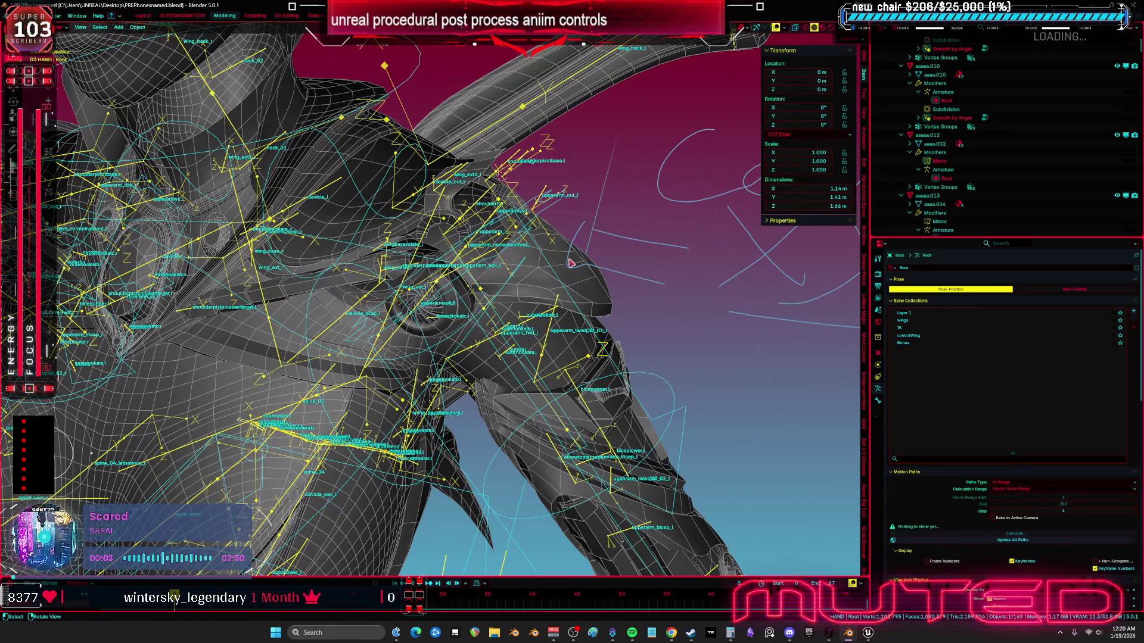
{"action": "left_click", "coordinate": [570, 263]}
{"action": "double_click", "coordinate": [968, 290]}
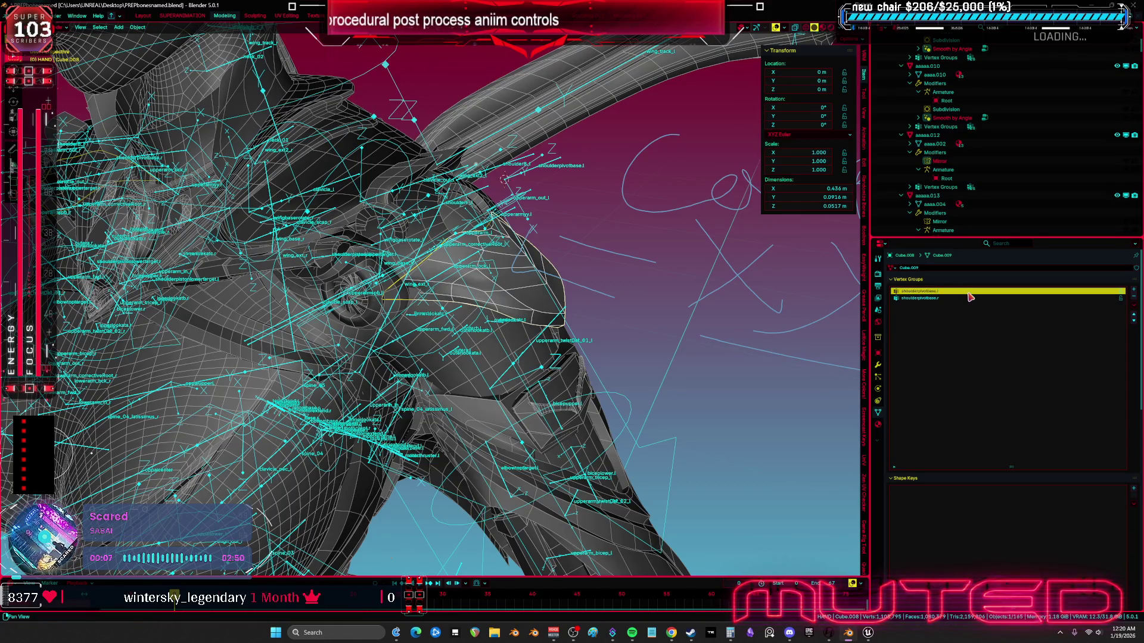
{"action": "key", "text": "Return"}
Step: Select aaaa.013, Cube.012, SKM_BewmV4.002, _1_1_007 and aaaaa.018 around the shoulder
{"action": "mouse_move", "coordinate": [530, 286]}
{"action": "left_mouse_down"}
{"action": "mouse_move", "coordinate": [557, 292]}
{"action": "mouse_move", "coordinate": [464, 240]}
{"action": "left_mouse_up"}
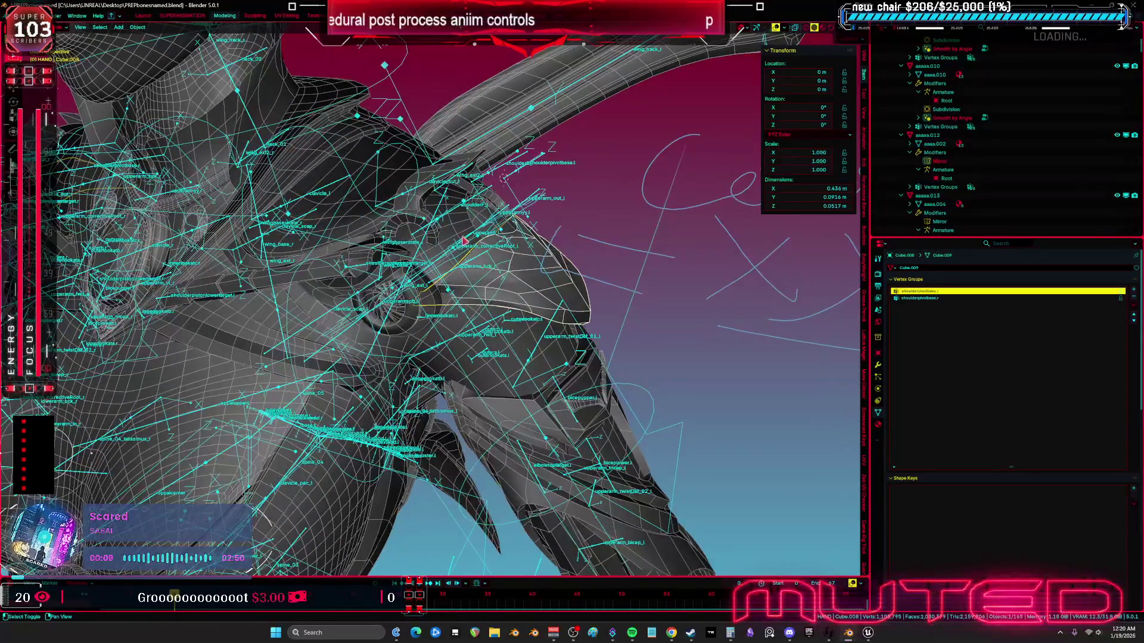
{"action": "left_click", "coordinate": [464, 233], "text": "shift"}
{"action": "left_click", "coordinate": [509, 266], "text": "shift"}
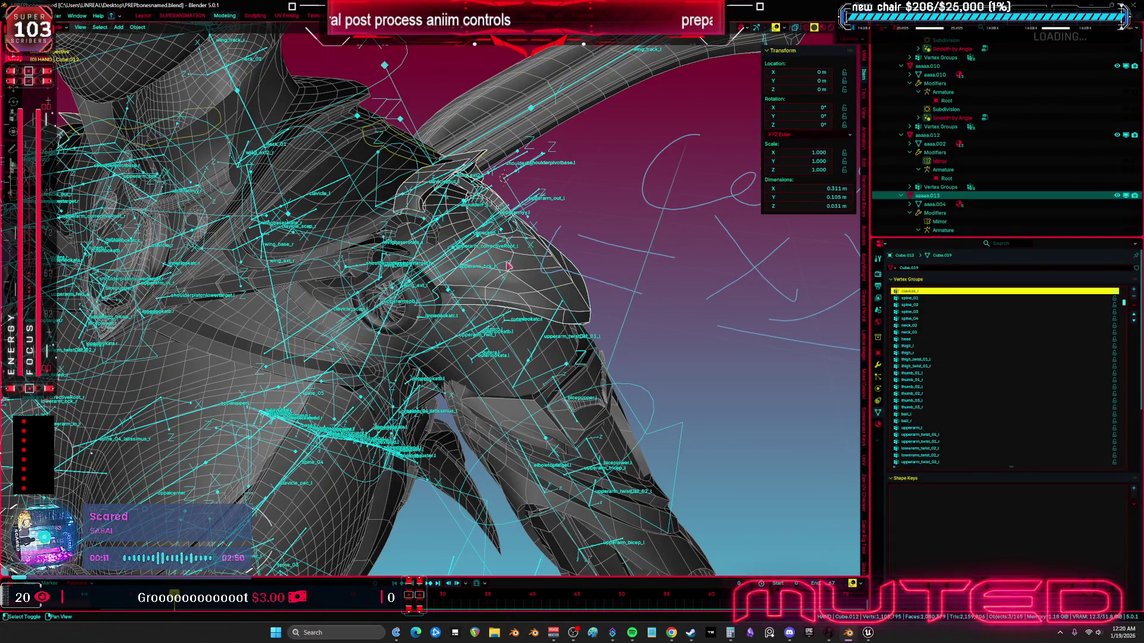
{"action": "left_click", "coordinate": [515, 340], "text": "shift"}
{"action": "left_click", "coordinate": [421, 329], "text": "shift"}
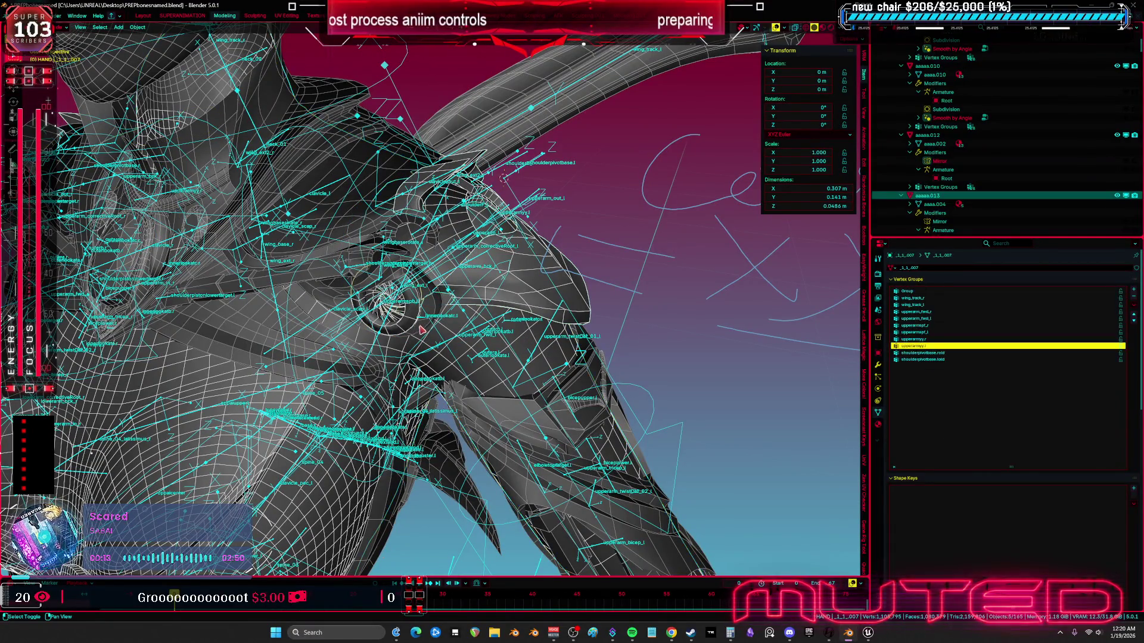
{"action": "left_click", "coordinate": [447, 311], "text": "shift"}
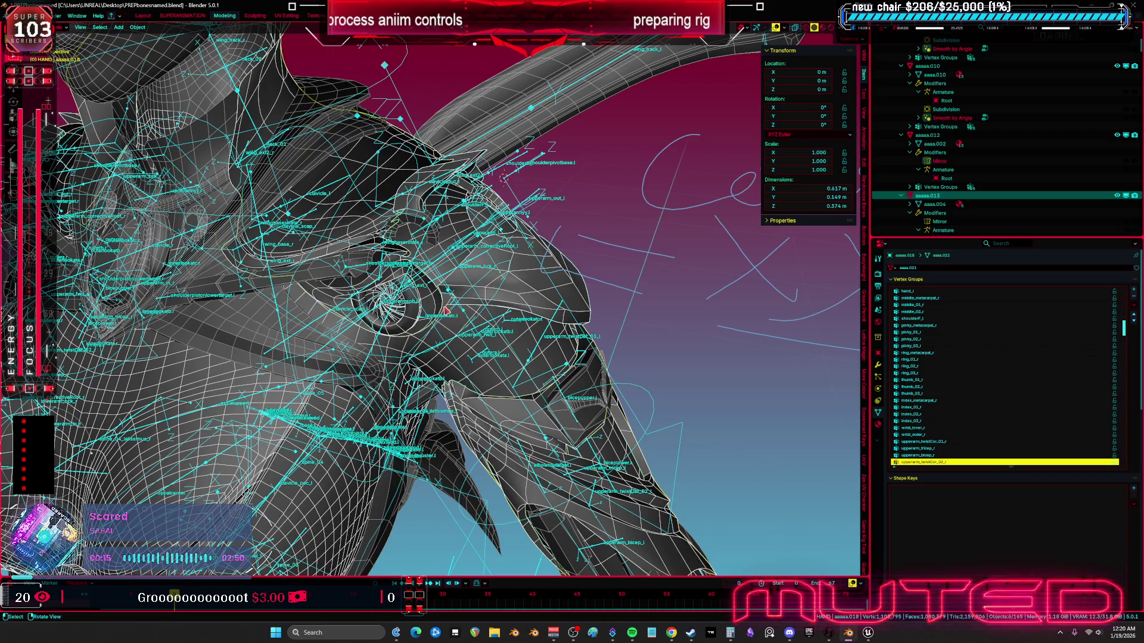
{"action": "scroll", "coordinate": [447, 311], "scroll_direction": "down", "scroll_amount": 3}
{"action": "key", "text": "shift+alt+z"}
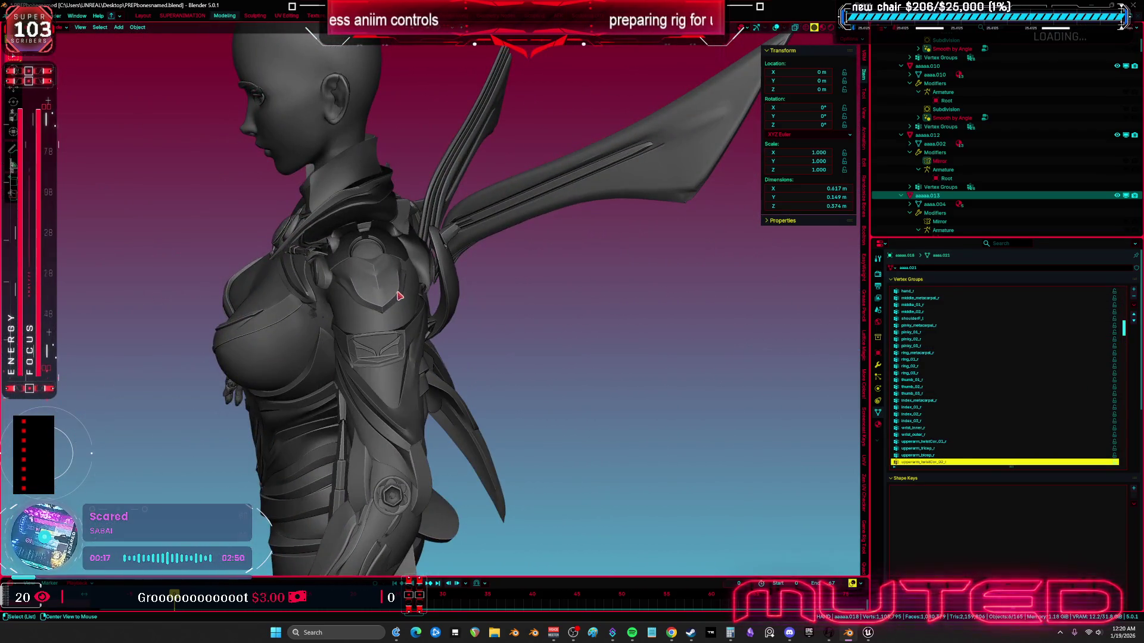
{"action": "scroll", "coordinate": [402, 295], "scroll_direction": "up", "scroll_amount": 4}
{"action": "key", "text": "shift+alt+z"}
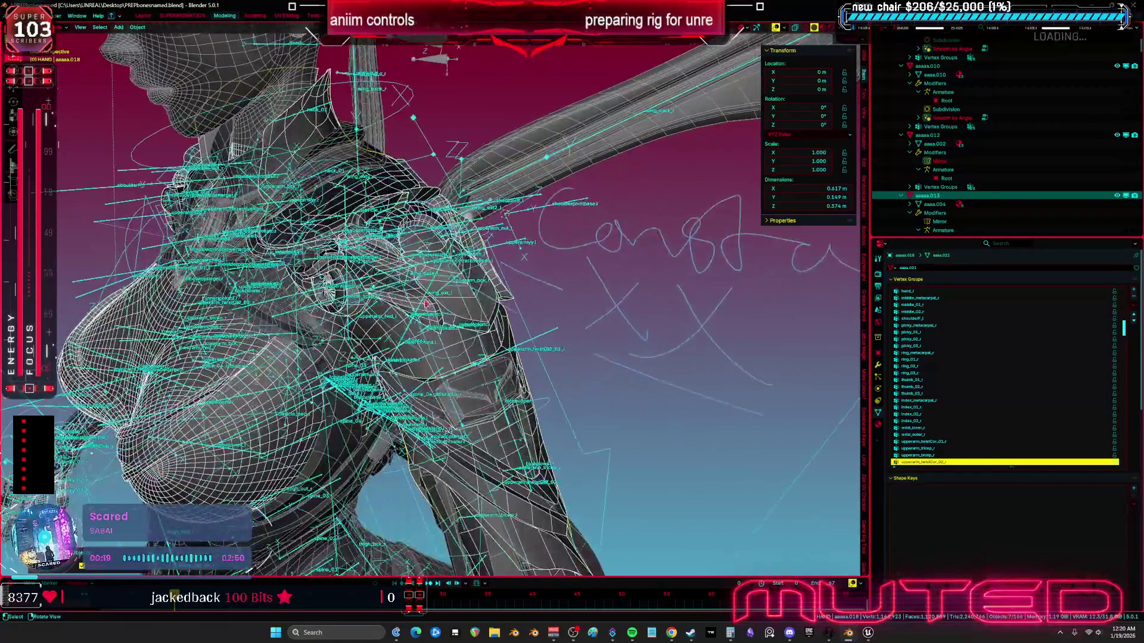
Step: Reselect Cube.003, Cube.008, Cube.012, aaaaa.018, SKM_BewmV4.002 and the Root armature together
{"action": "left_click", "coordinate": [444, 310]}
{"action": "left_click", "coordinate": [461, 311], "text": "shift"}
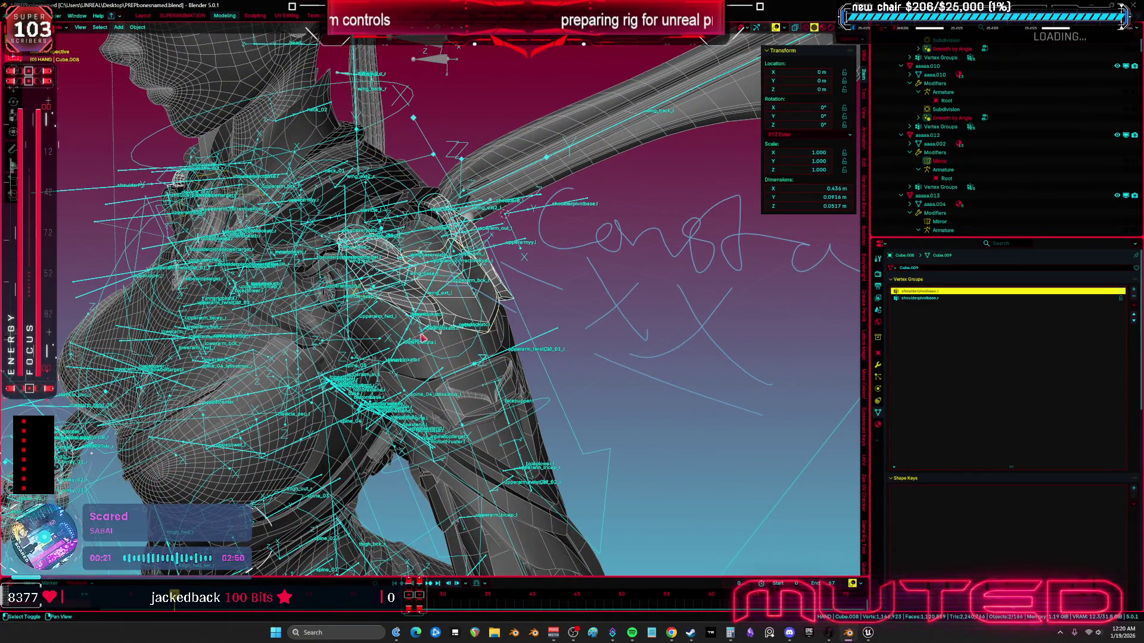
{"action": "key", "text": "KP_Decimal"}
{"action": "left_click", "coordinate": [481, 194], "text": "shift"}
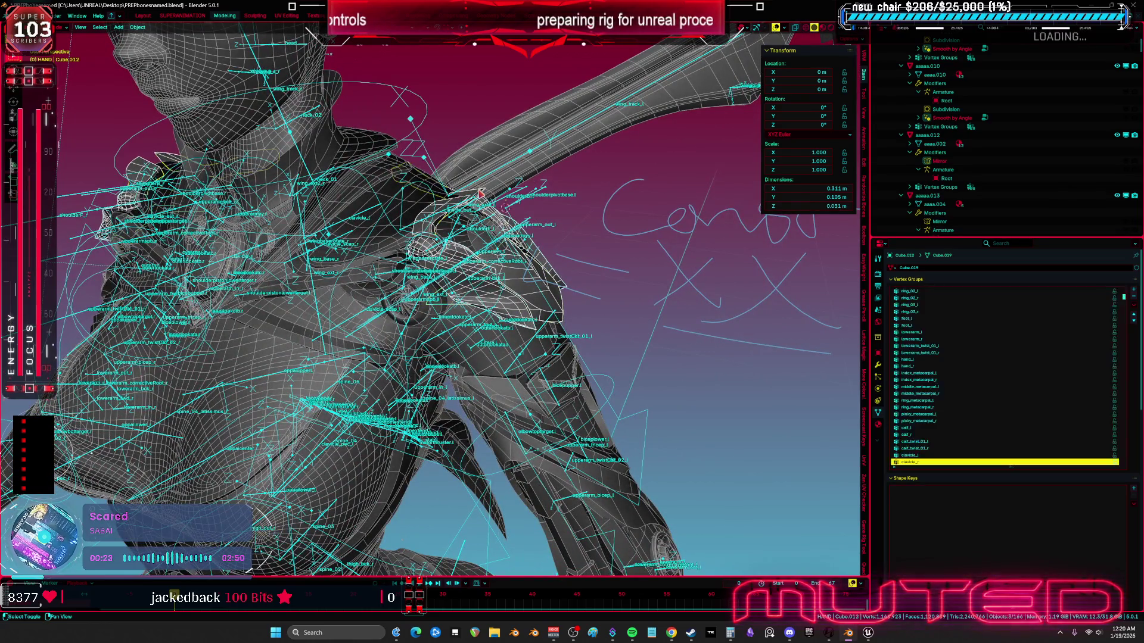
{"action": "left_click", "coordinate": [384, 195], "text": "shift"}
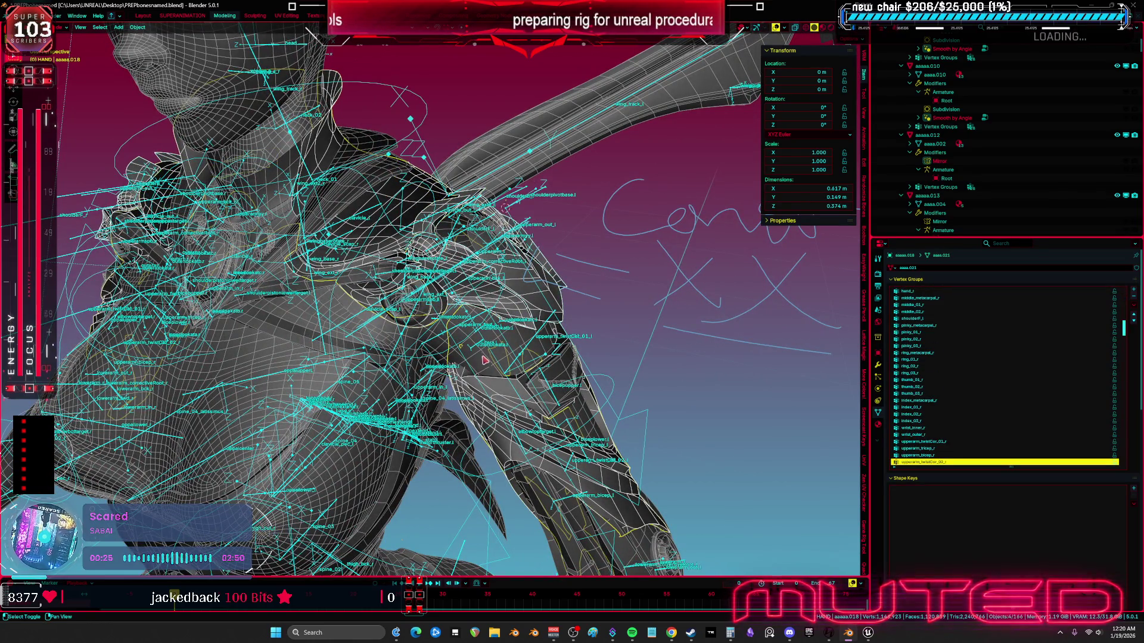
{"action": "left_click", "coordinate": [519, 241], "text": "shift"}
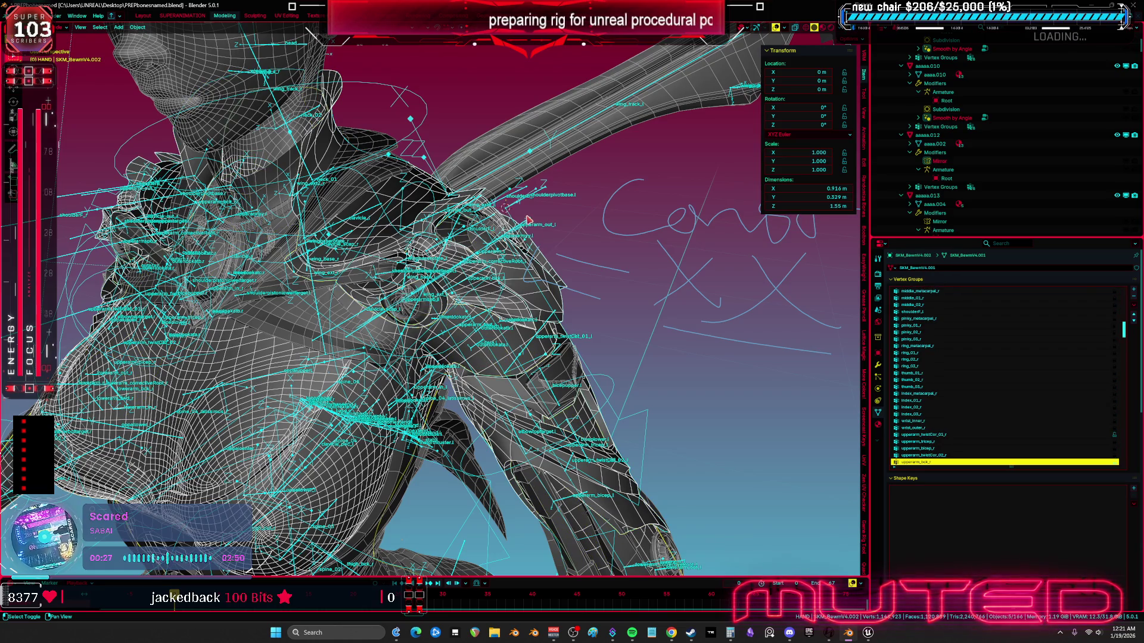
{"action": "left_click", "coordinate": [527, 219], "text": "shift"}
{"action": "left_click", "coordinate": [13, 16]}
Step: Export the selection as TESST.fbx, save PREPbonesnamed.blend, and return to Unreal Engine
{"action": "mouse_move", "coordinate": [59, 149]}
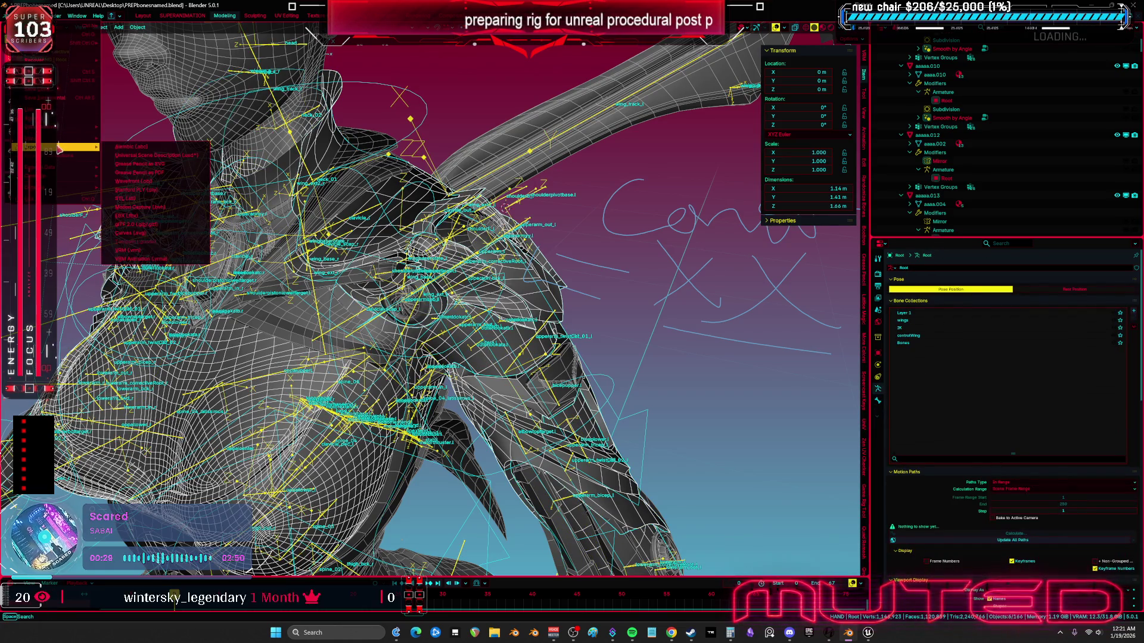
{"action": "left_click", "coordinate": [128, 215]}
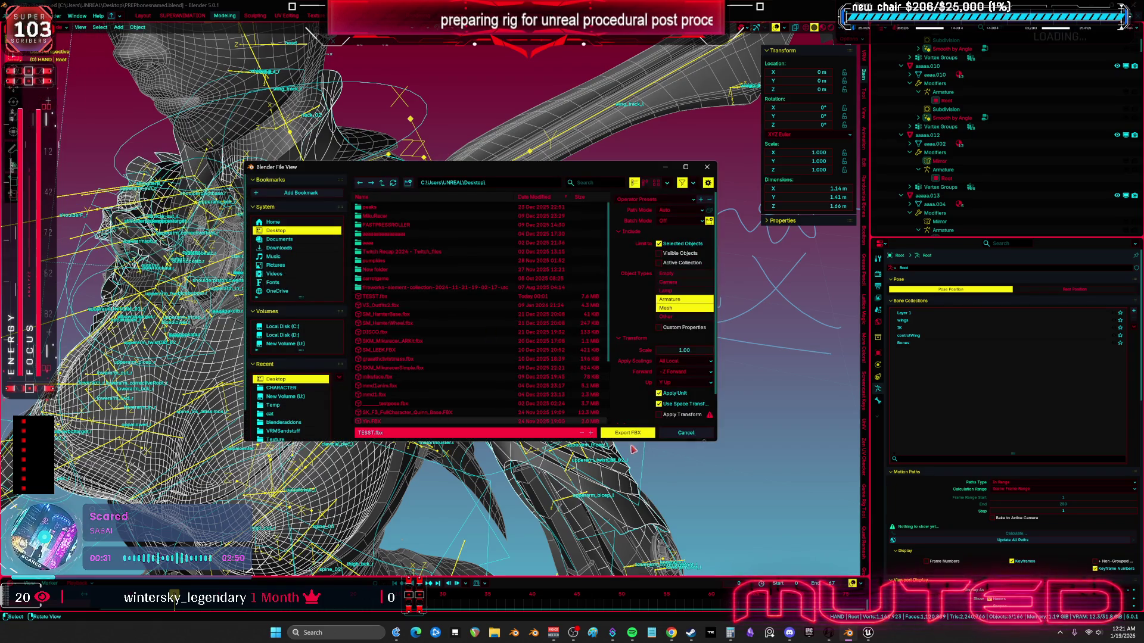
{"action": "left_click", "coordinate": [631, 434]}
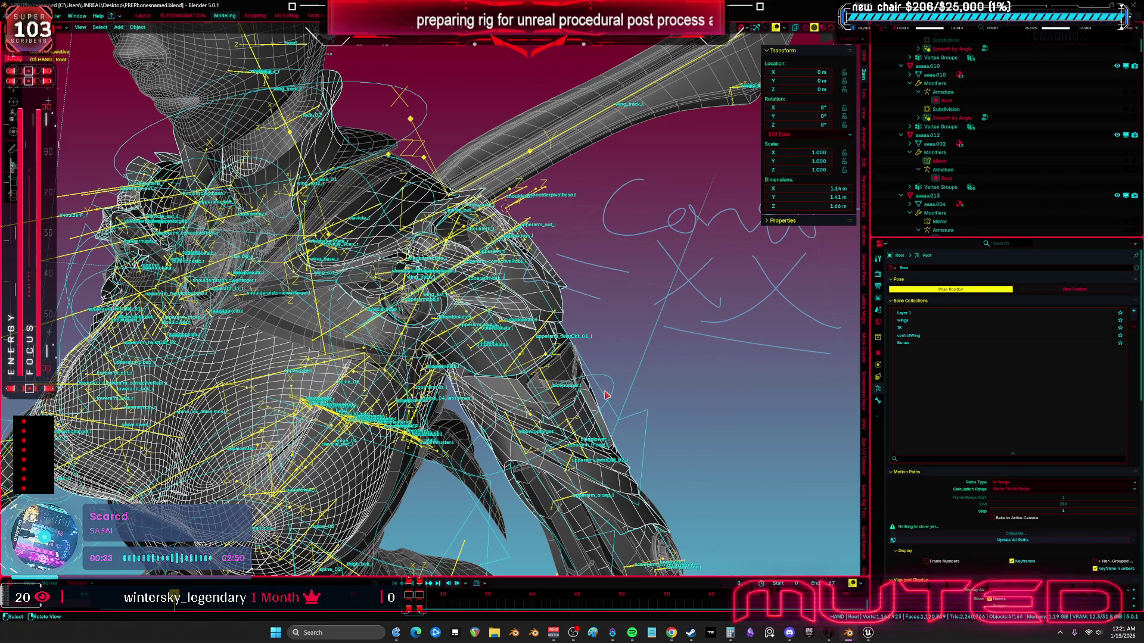
{"action": "key", "text": "ctrl+s"}
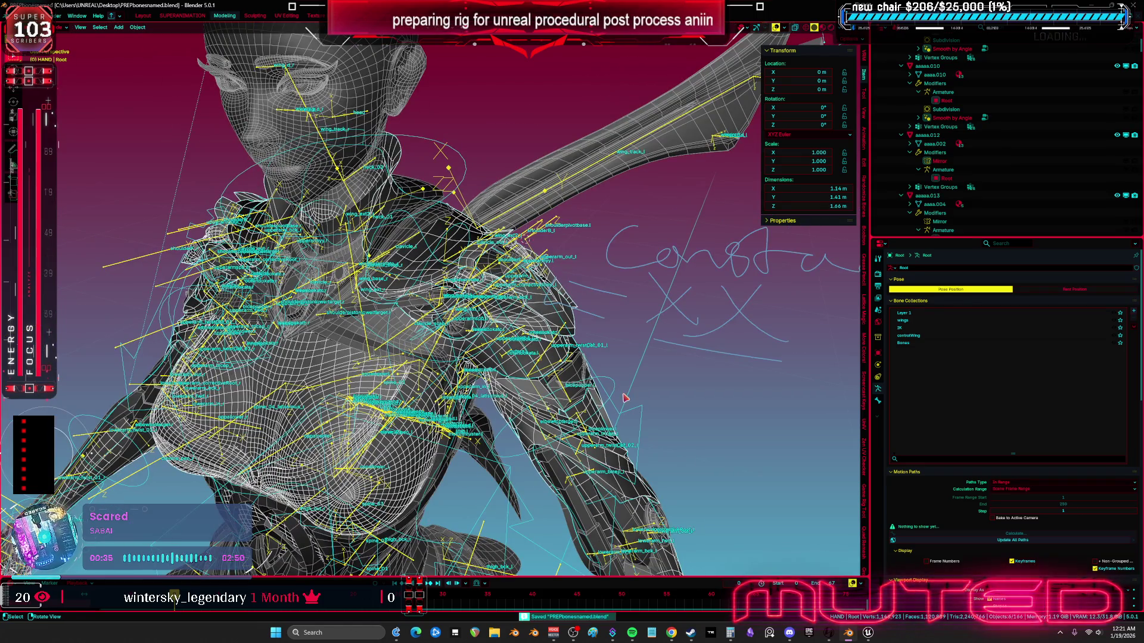
{"action": "key", "text": "alt+Tab"}
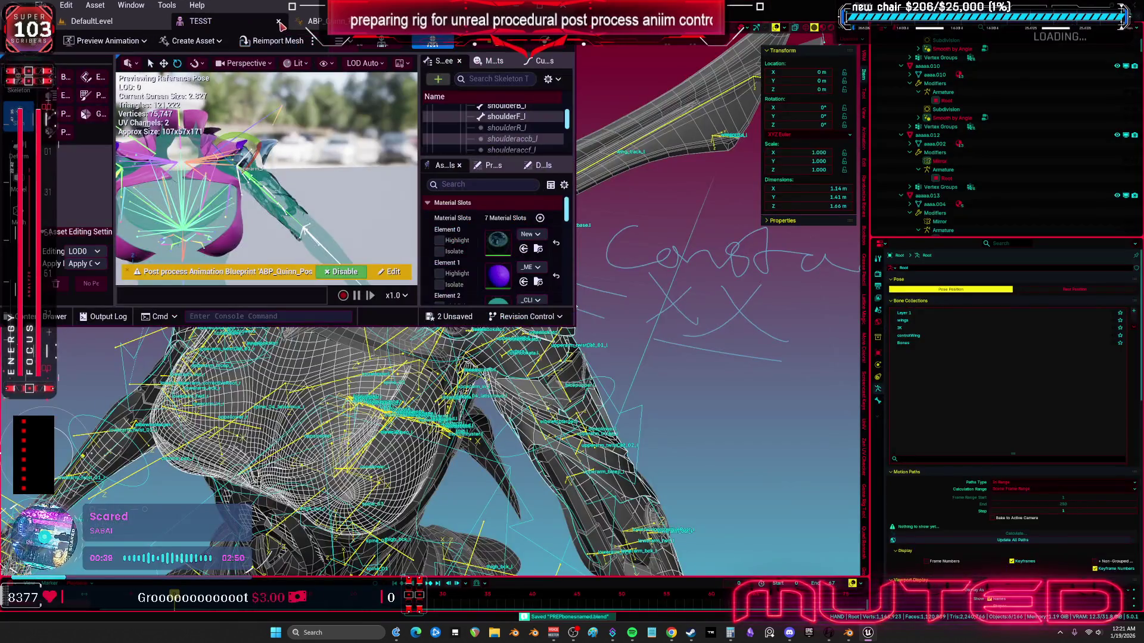
Step: Close the control rig and animation blueprint editors and reimport TESST from the new FBX
{"action": "left_click", "coordinate": [280, 22]}
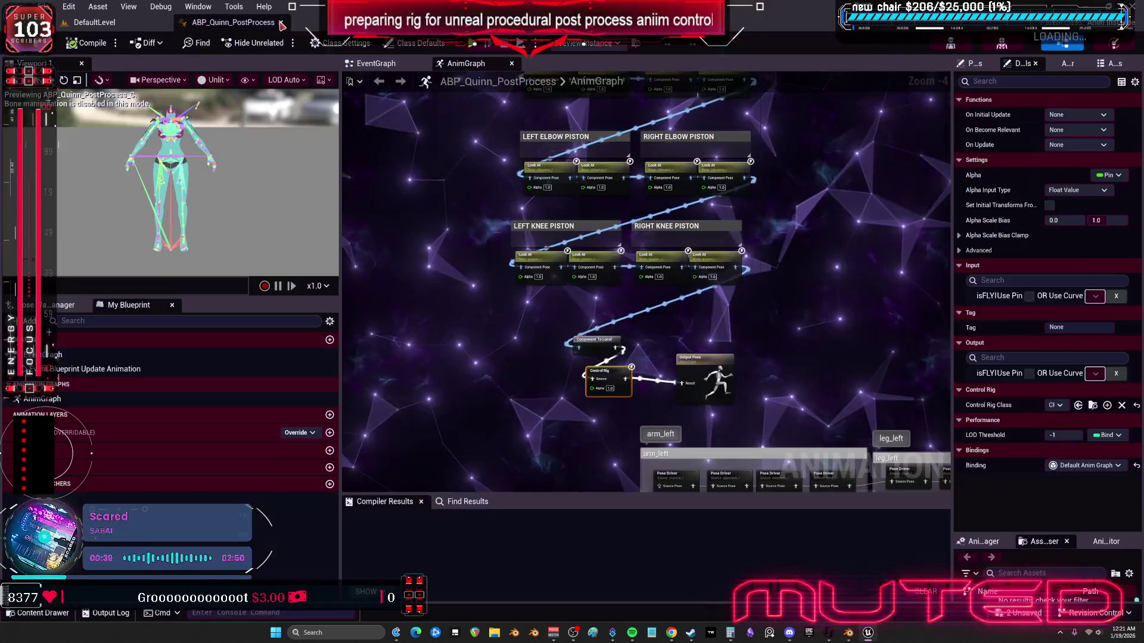
{"action": "left_click", "coordinate": [280, 23]}
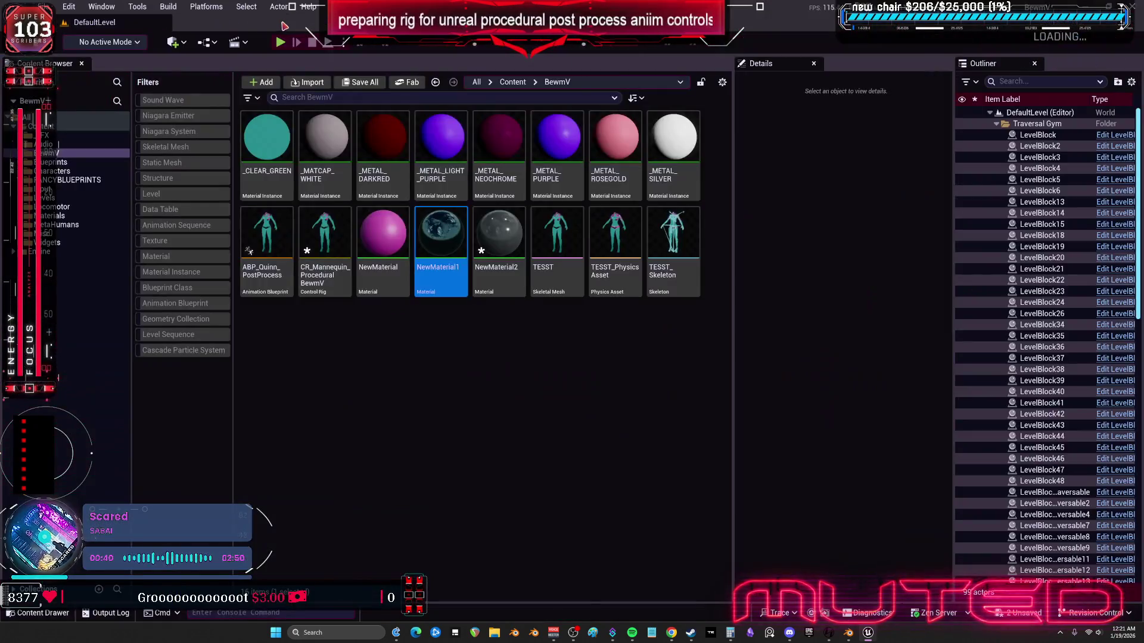
{"action": "right_click", "coordinate": [557, 238]}
{"action": "left_click", "coordinate": [786, 303]}
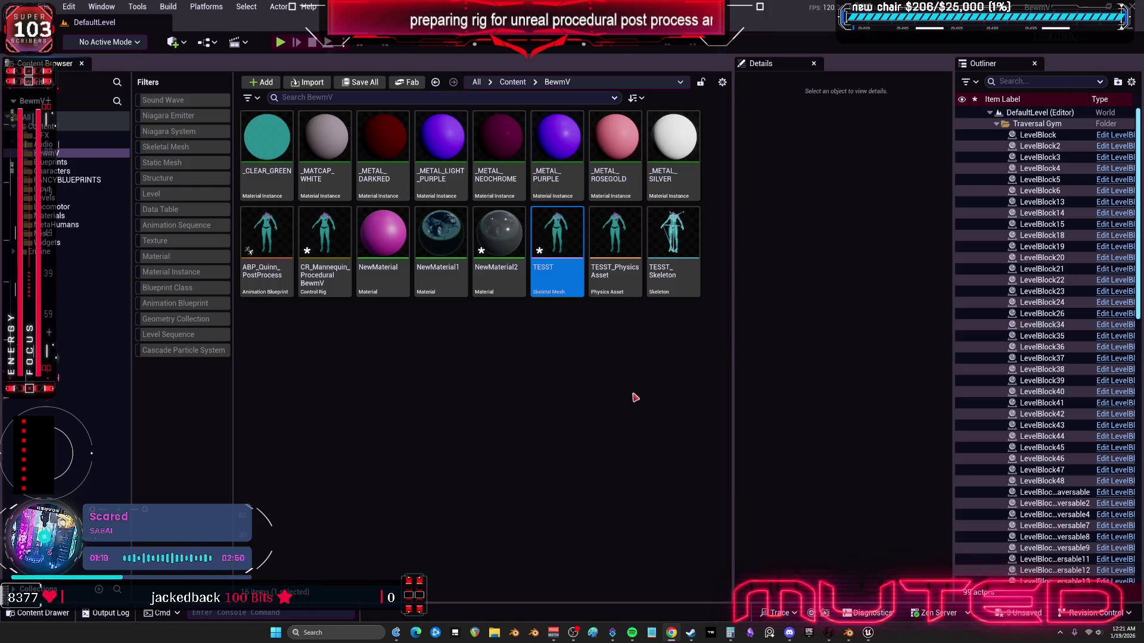
Step: Save all modified assets and open the CR_Mannequin_ProceduralBewmV control rig
{"action": "left_click", "coordinate": [42, 7]}
{"action": "left_click", "coordinate": [90, 182]}
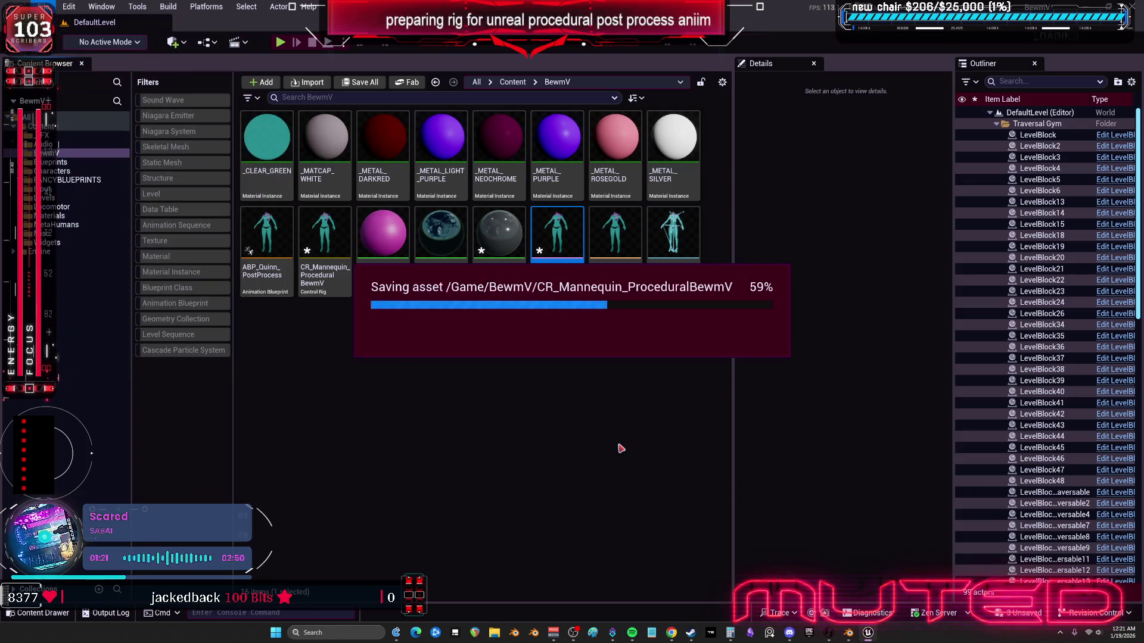
{"action": "left_click", "coordinate": [266, 238]}
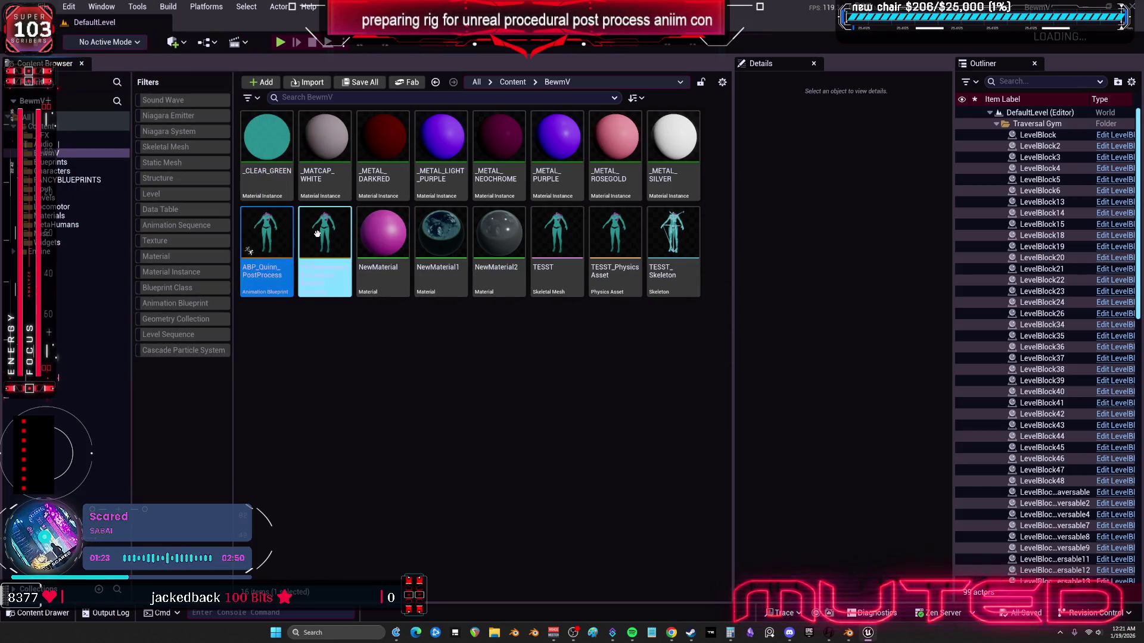
{"action": "double_click", "coordinate": [320, 238]}
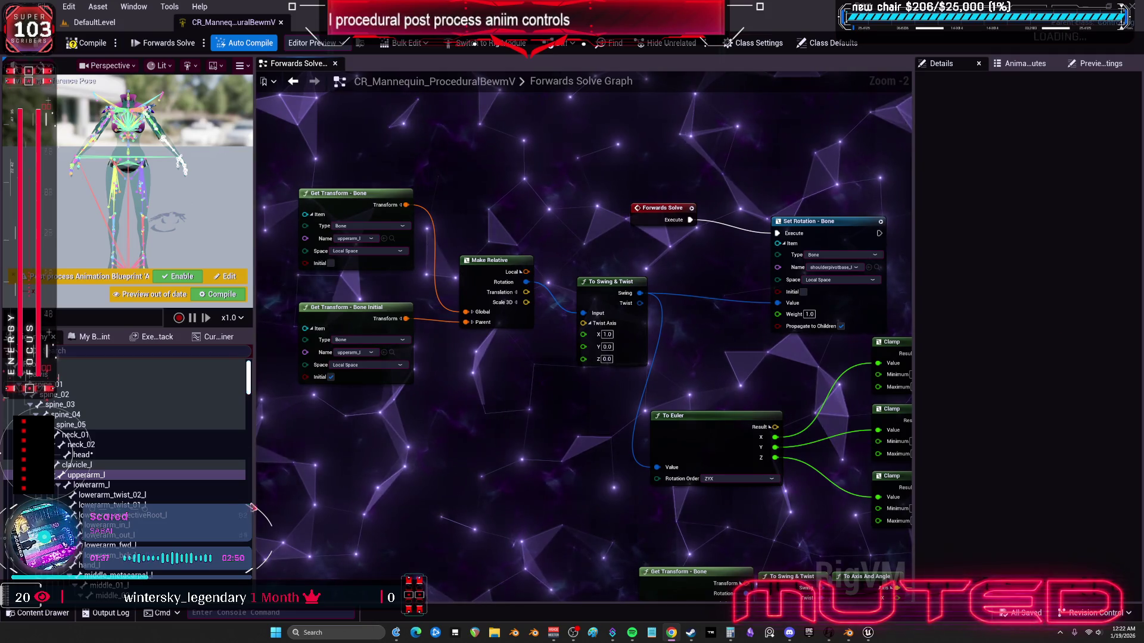
Step: Replace the rig's bone hierarchy with one imported from the TESST mesh, and save
{"action": "left_click", "coordinate": [114, 476]}
{"action": "key", "text": "Delete"}
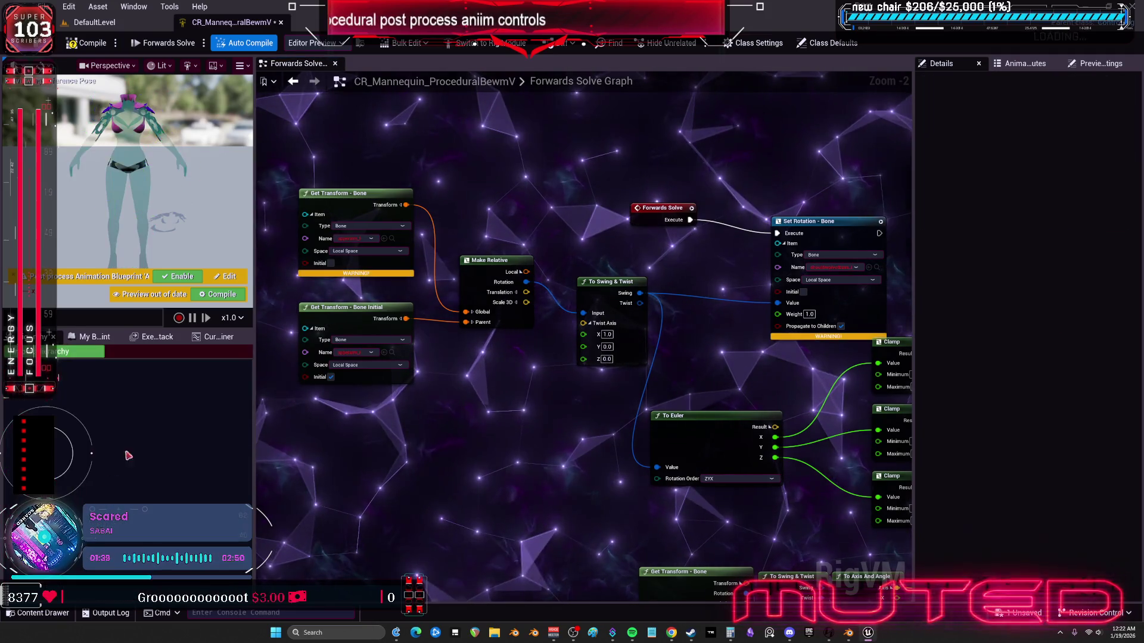
{"action": "key", "text": "ctrl+s"}
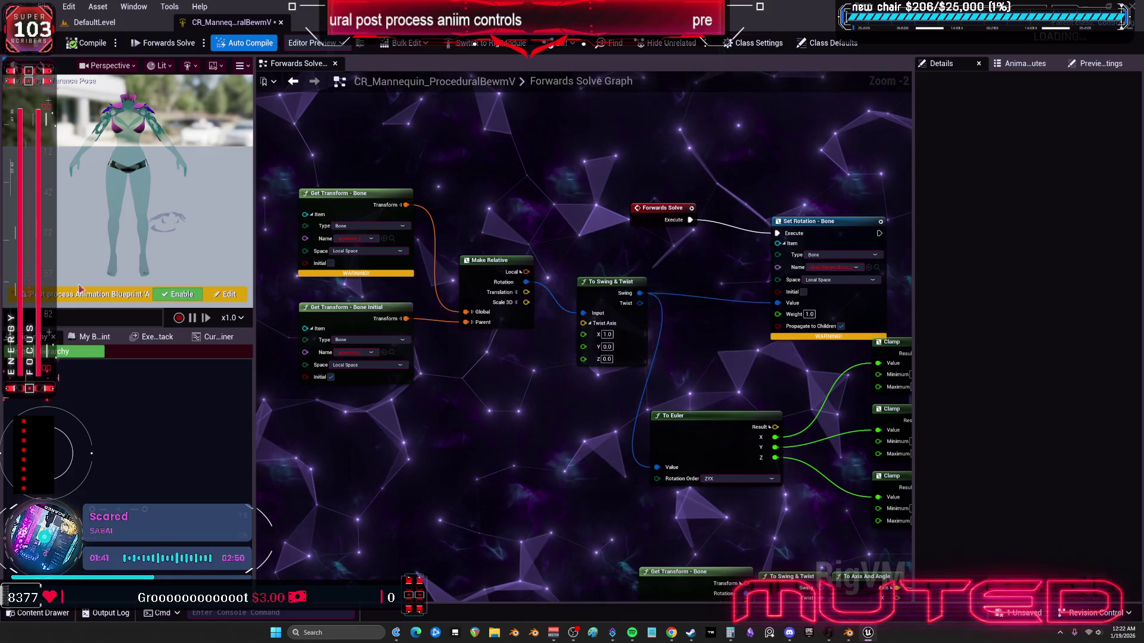
{"action": "left_click", "coordinate": [82, 352]}
{"action": "left_click", "coordinate": [678, 332]}
{"action": "type", "text": "tess"}
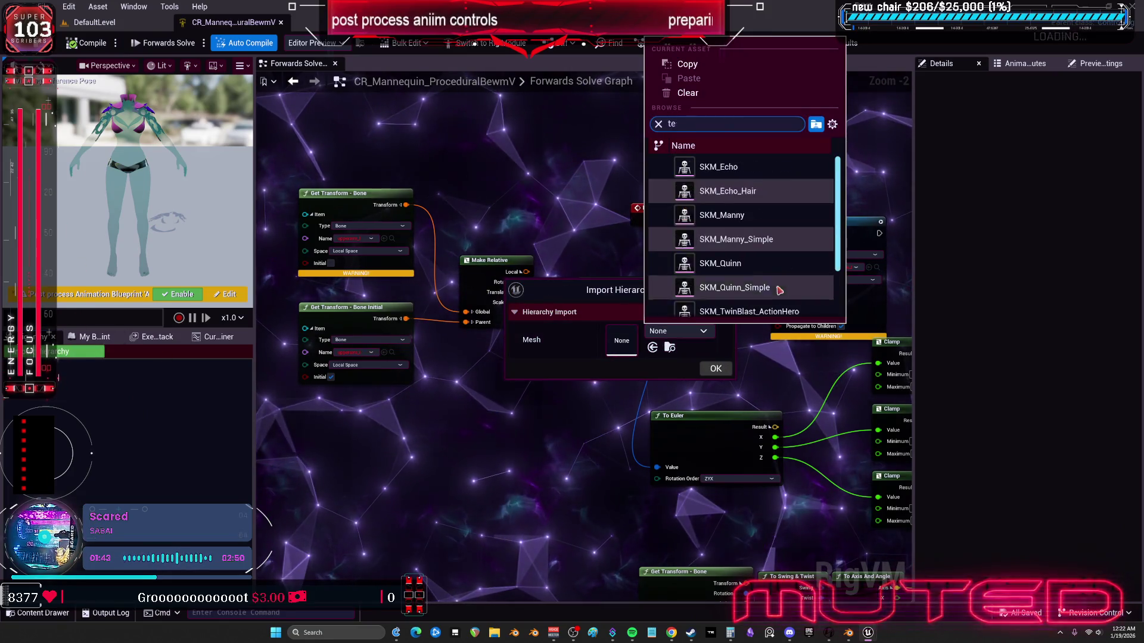
{"action": "left_click", "coordinate": [712, 166]}
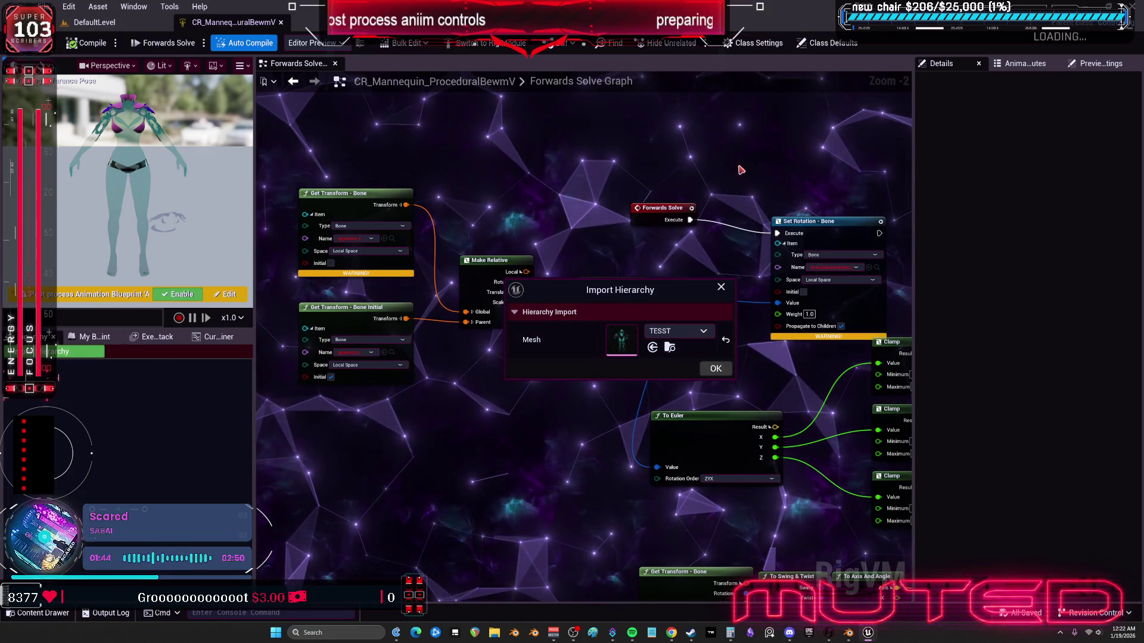
{"action": "left_click", "coordinate": [715, 369]}
{"action": "key", "text": "ctrl+s"}
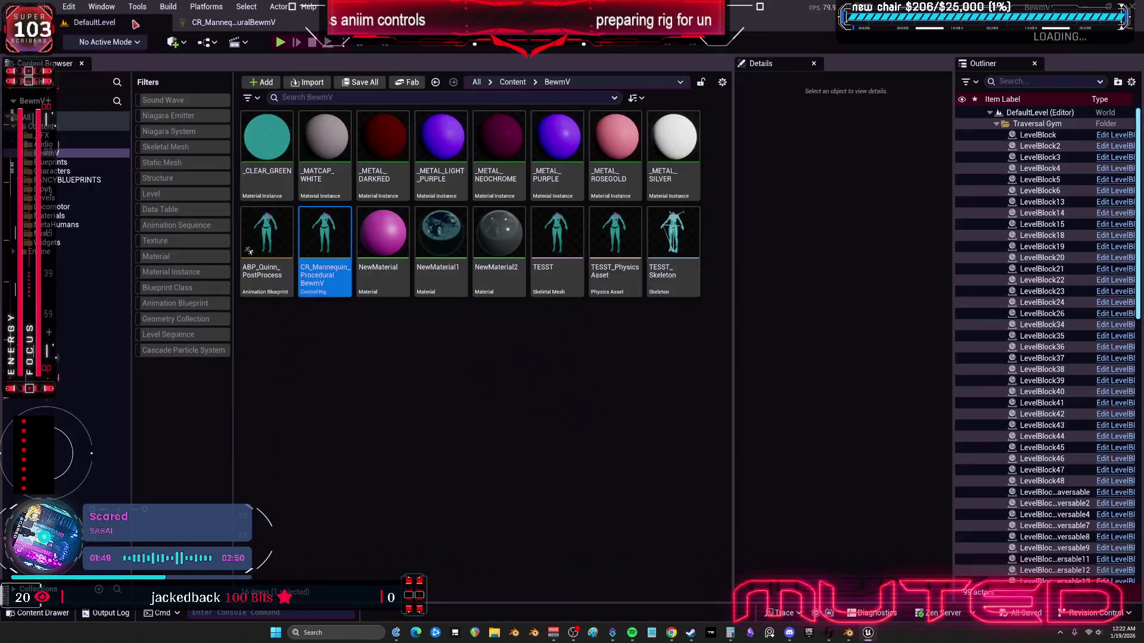
Step: Inspect the TESST skeletal mesh, then select the upper-arm Get Transform - Bone node
{"action": "left_click", "coordinate": [90, 22]}
{"action": "left_click", "coordinate": [574, 275]}
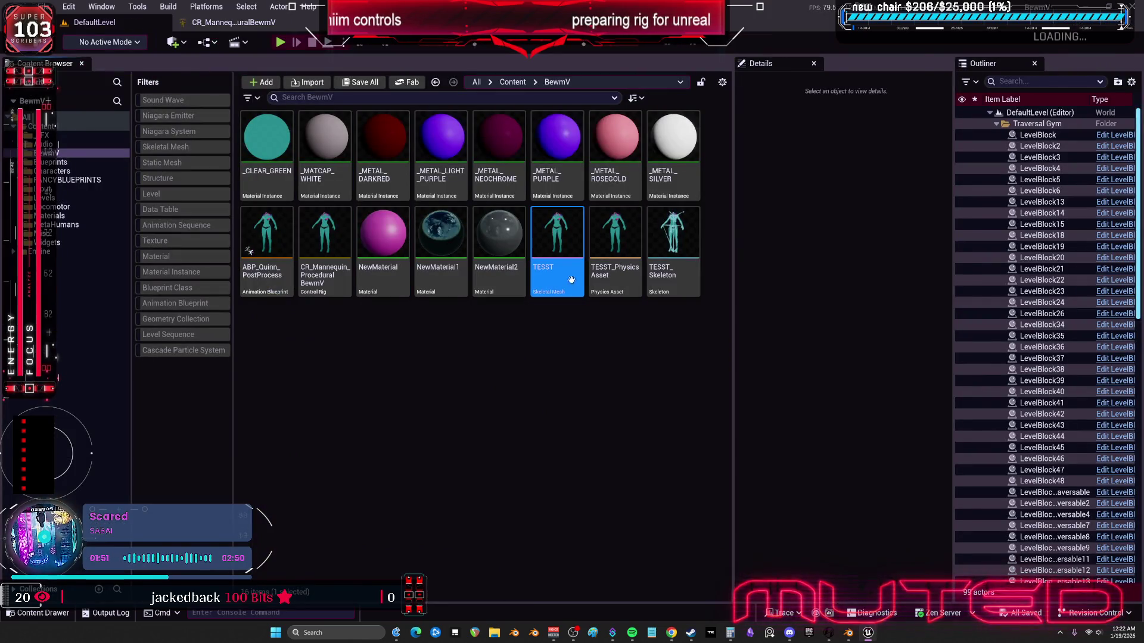
{"action": "double_click", "coordinate": [572, 279]}
{"action": "scroll", "coordinate": [571, 280], "scroll_direction": "up", "scroll_amount": 5}
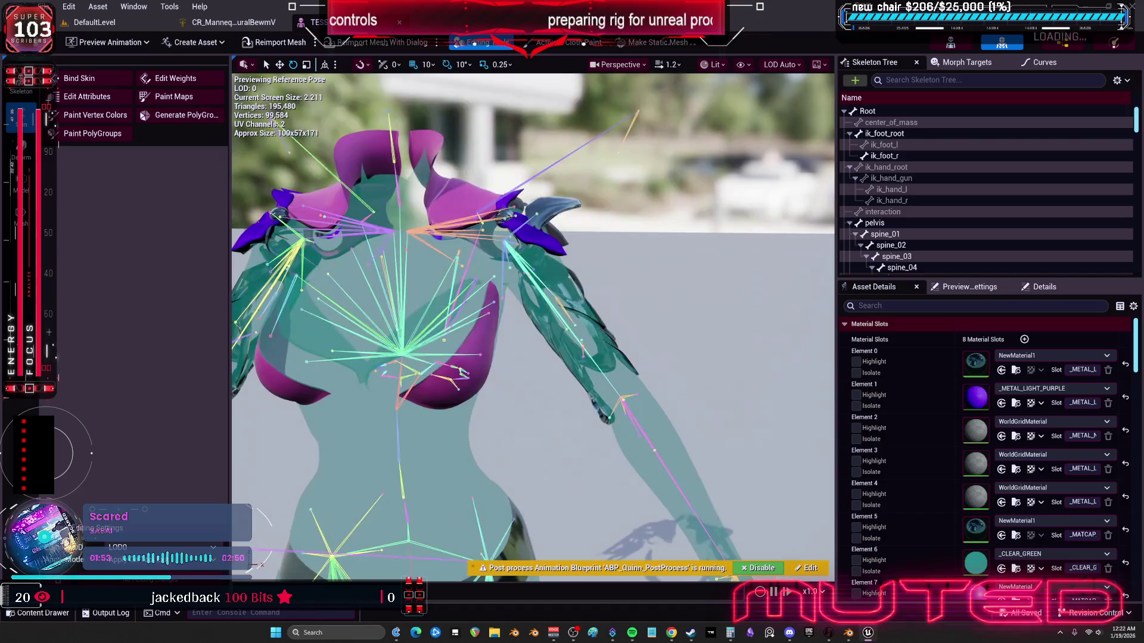
{"action": "left_click", "coordinate": [233, 22]}
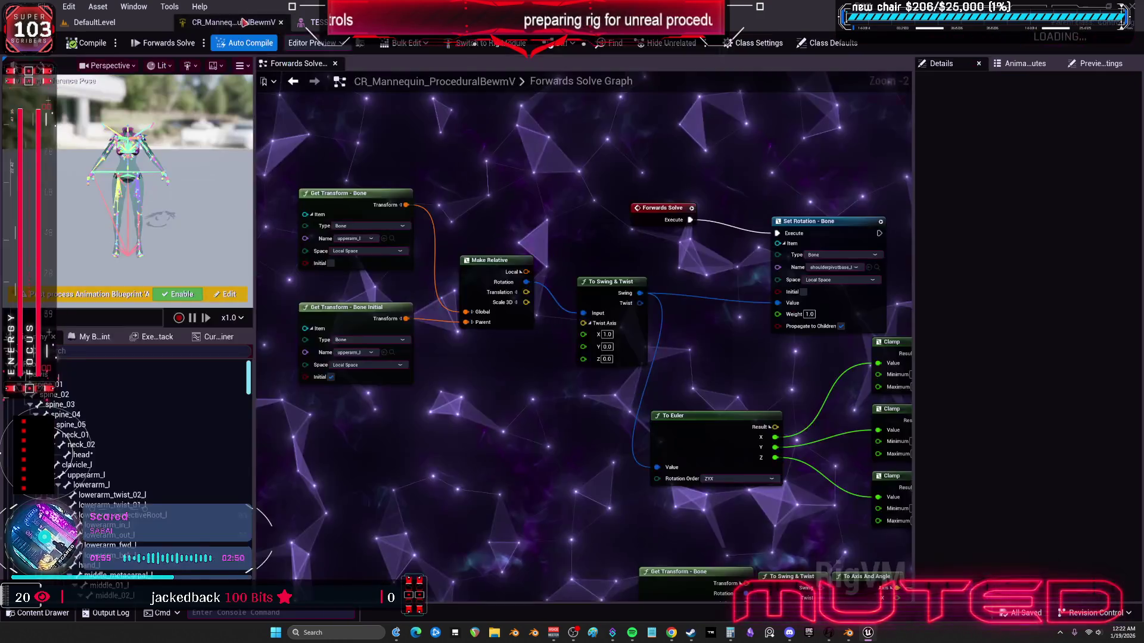
{"action": "left_click", "coordinate": [94, 22]}
{"action": "left_click", "coordinate": [233, 22]}
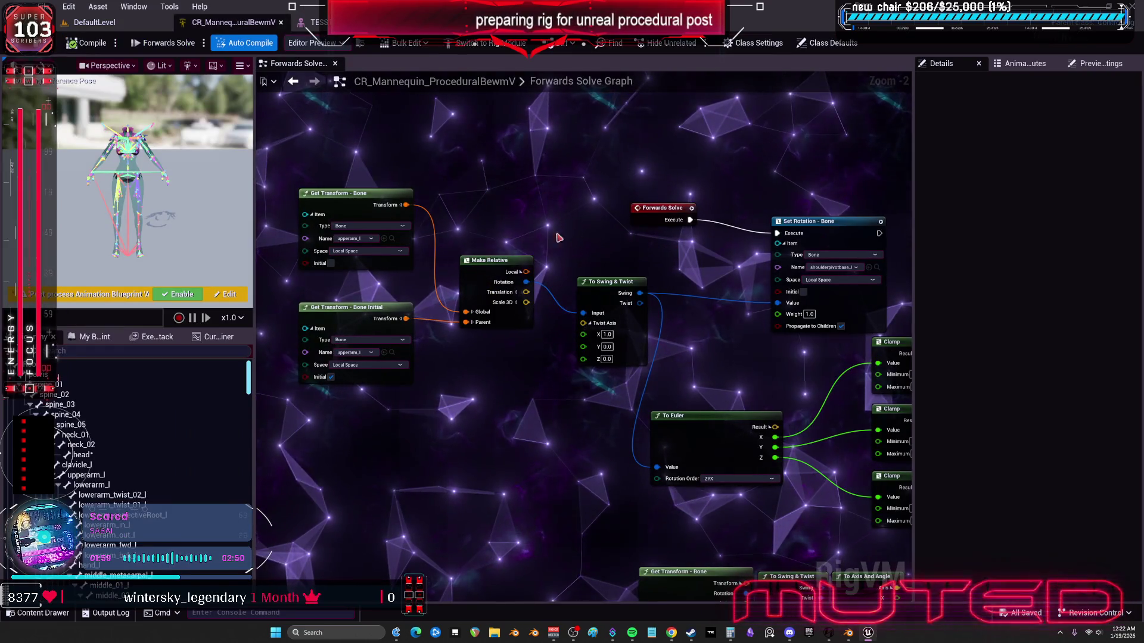
{"action": "left_click", "coordinate": [356, 194]}
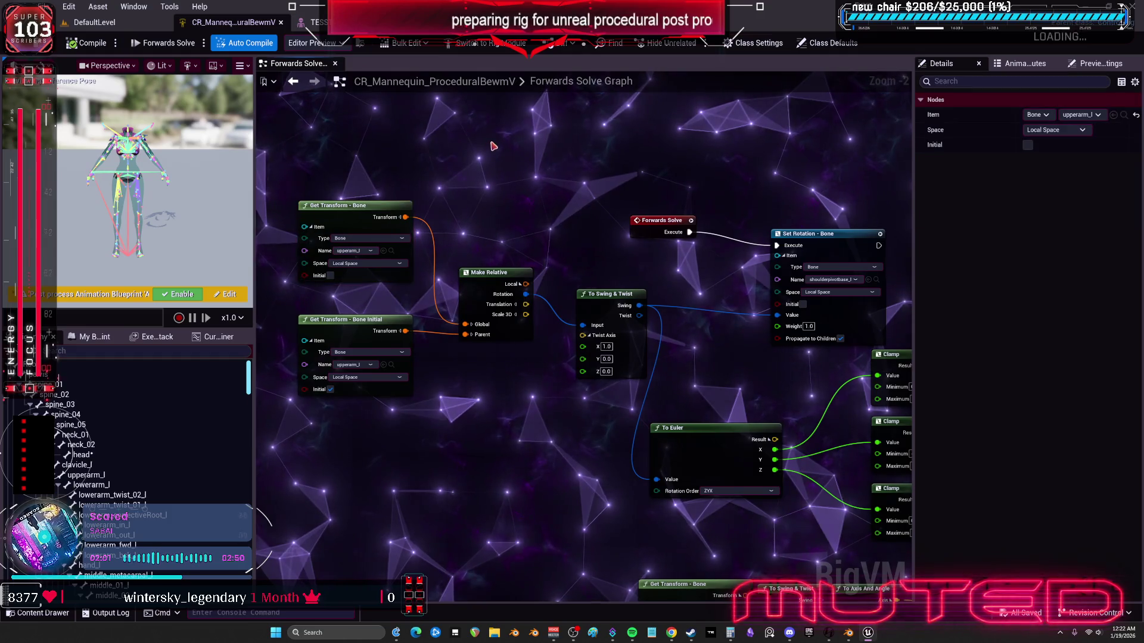
Step: Nudge the Get Transform - Bone node up-left and save the Control Rig
{"action": "mouse_move", "coordinate": [548, 154]}
{"action": "left_mouse_down"}
{"action": "mouse_move", "coordinate": [525, 146]}
{"action": "mouse_move", "coordinate": [632, 301]}
{"action": "mouse_move", "coordinate": [583, 325]}
{"action": "left_mouse_up"}
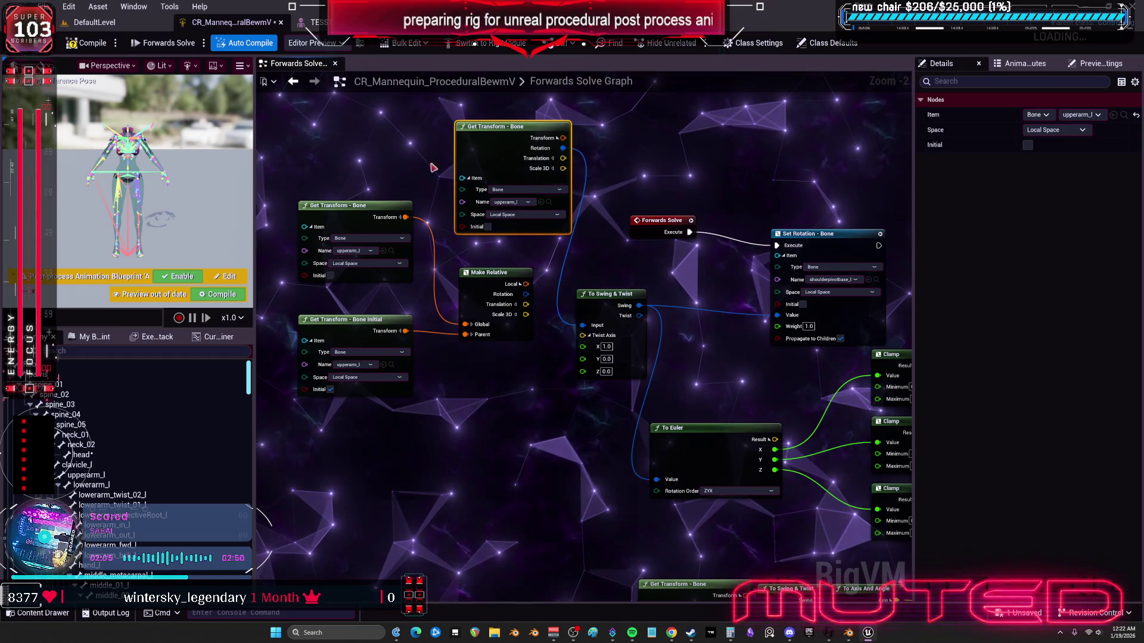
{"action": "key", "text": "ctrl+s"}
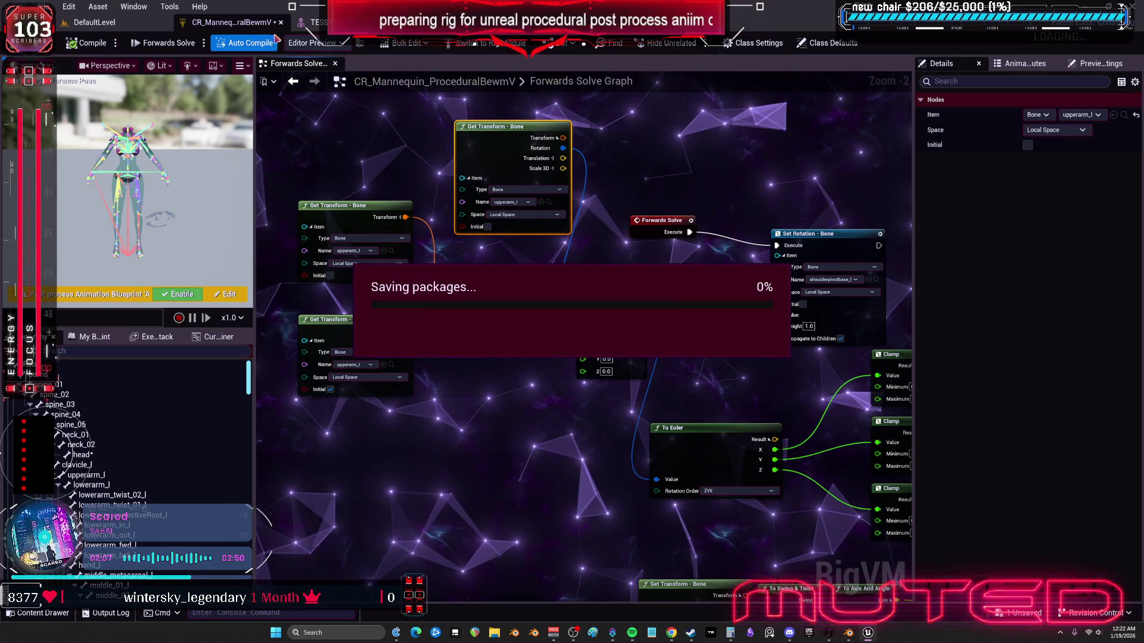
{"action": "left_click", "coordinate": [306, 22]}
{"action": "left_click", "coordinate": [228, 24]}
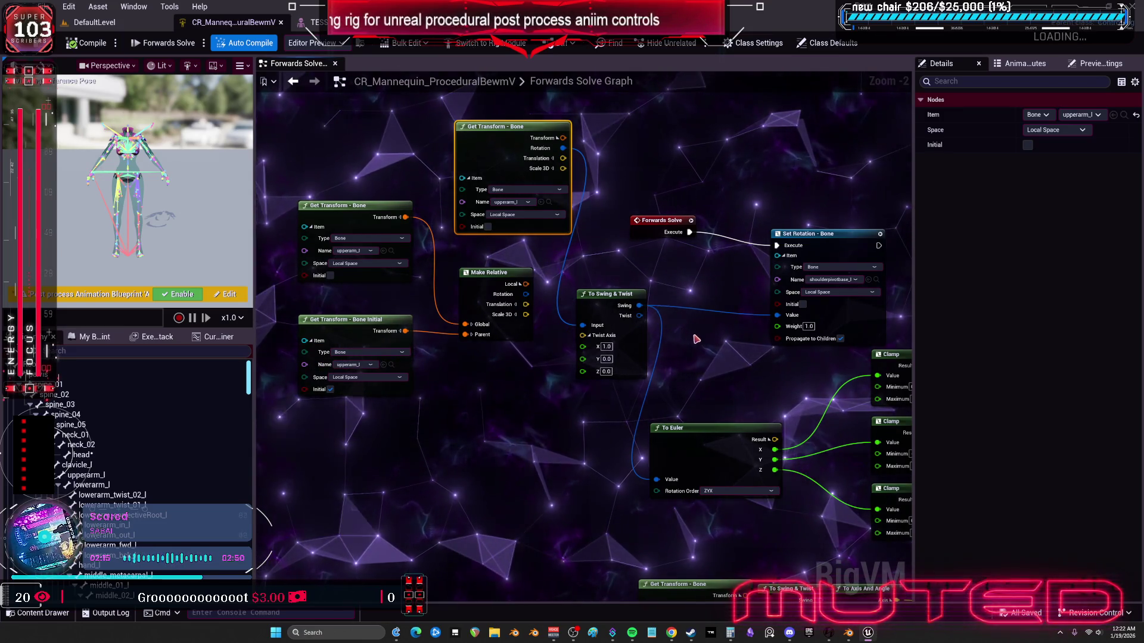
Step: Group To Euler, three Clamps and From Euler, wiring From Euler into Set Rotation's value
{"action": "mouse_move", "coordinate": [696, 336]}
{"action": "left_mouse_down"}
{"action": "mouse_move", "coordinate": [466, 378]}
{"action": "mouse_move", "coordinate": [394, 338]}
{"action": "left_mouse_up"}
{"action": "left_click", "coordinate": [715, 268]}
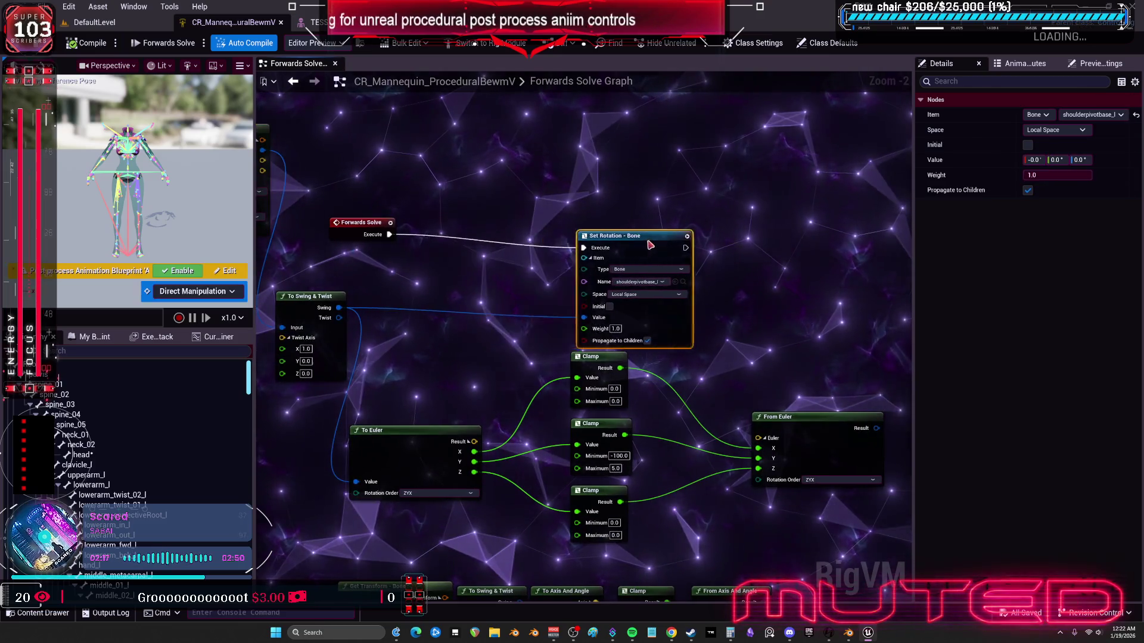
{"action": "left_click_drag", "start_coordinate": [423, 445], "coordinate": [347, 405]}
{"action": "mouse_move", "coordinate": [649, 551]}
{"action": "left_mouse_down"}
{"action": "mouse_move", "coordinate": [563, 349]}
{"action": "mouse_move", "coordinate": [467, 351]}
{"action": "left_mouse_up"}
{"action": "left_click_drag", "start_coordinate": [787, 417], "coordinate": [569, 370]}
{"action": "left_click_drag", "start_coordinate": [662, 381], "coordinate": [691, 310]}
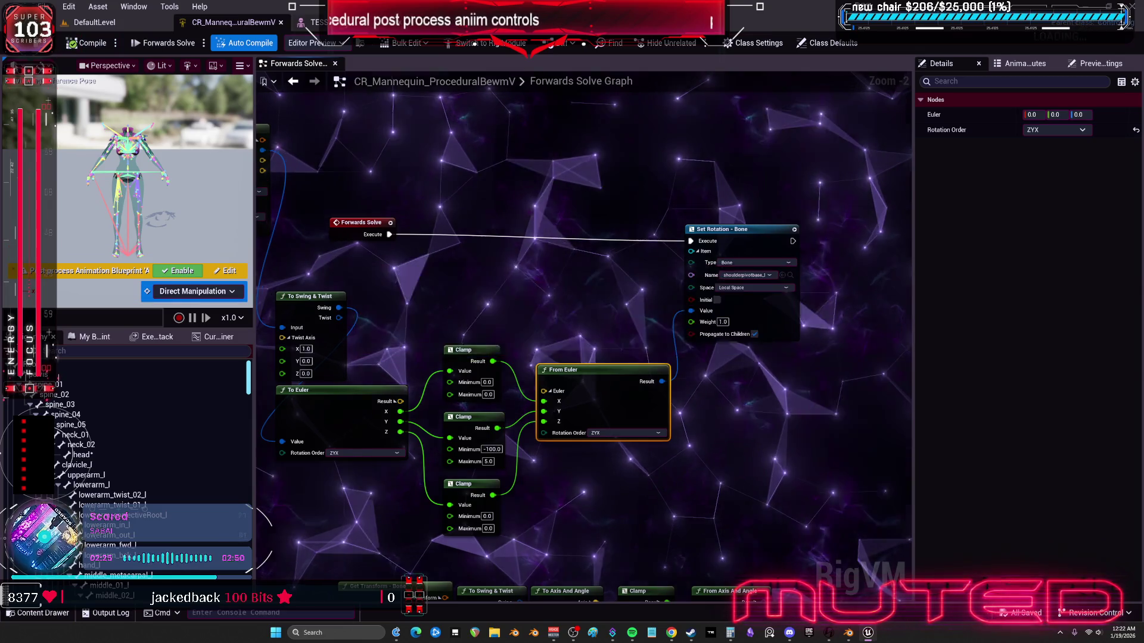
{"action": "left_click", "coordinate": [307, 22]}
Step: Rotate upperarm_l up and outward to about 139.7° in the TESST preview
{"action": "left_click", "coordinate": [587, 372]}
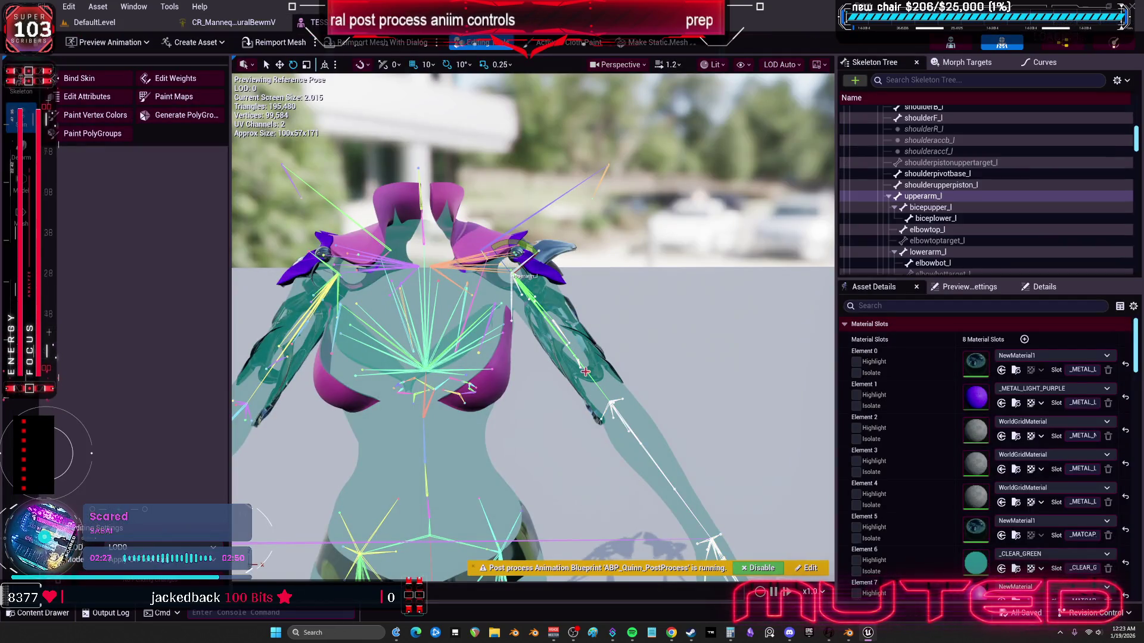
{"action": "left_click_drag", "start_coordinate": [520, 244], "coordinate": [563, 337]}
{"action": "left_click_drag", "start_coordinate": [536, 280], "coordinate": [538, 278]}
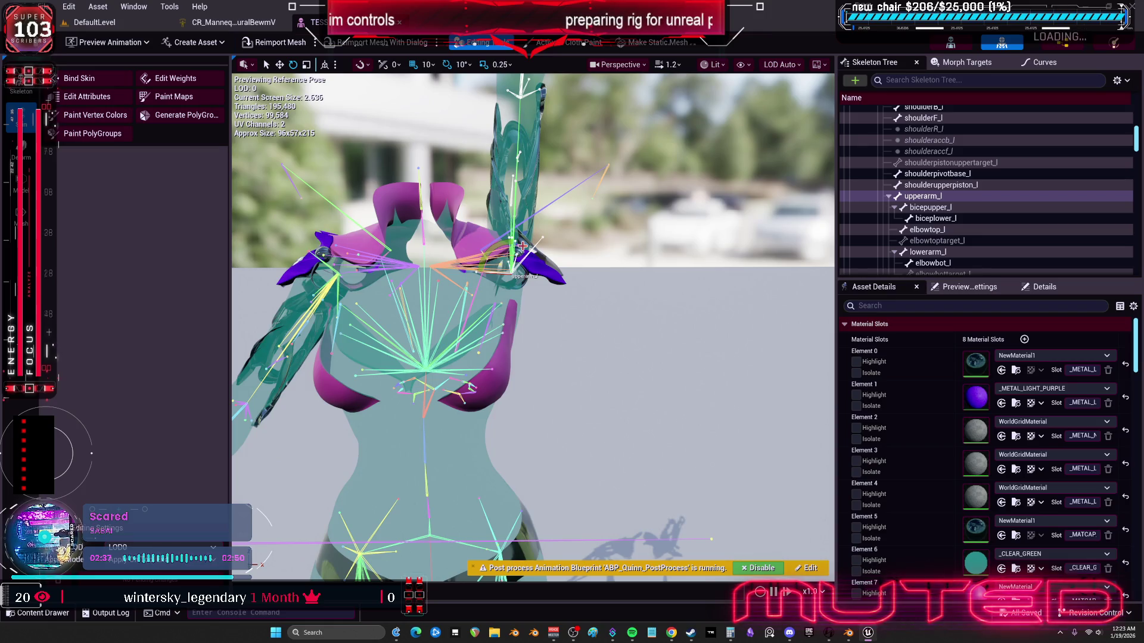
{"action": "left_click", "coordinate": [847, 632]}
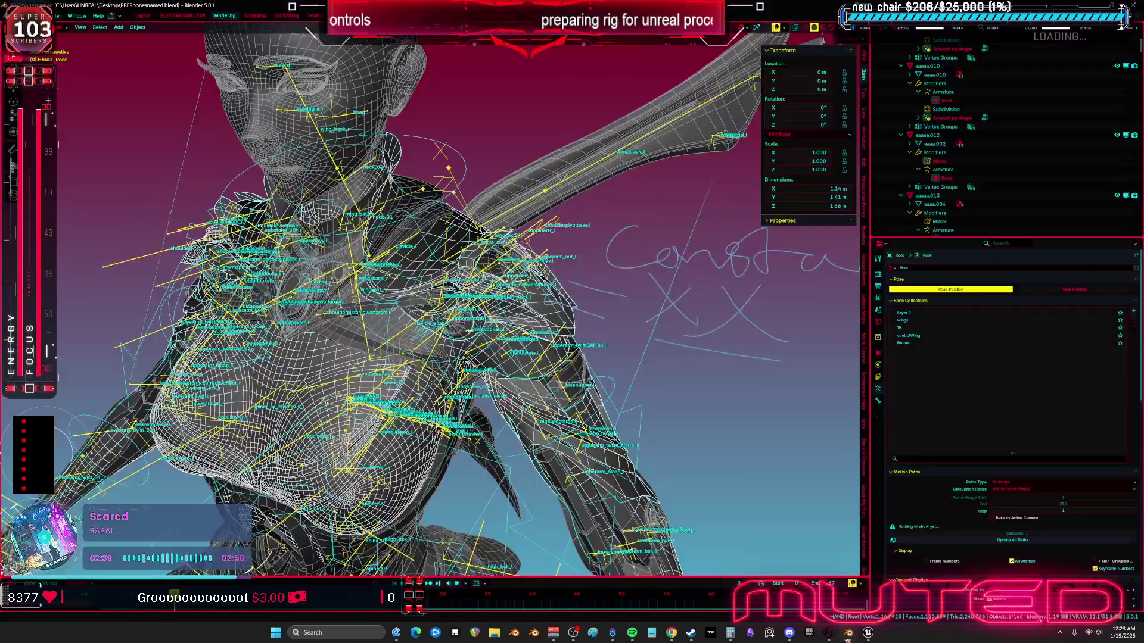
{"action": "left_click_drag", "start_coordinate": [527, 306], "coordinate": [691, 300]}
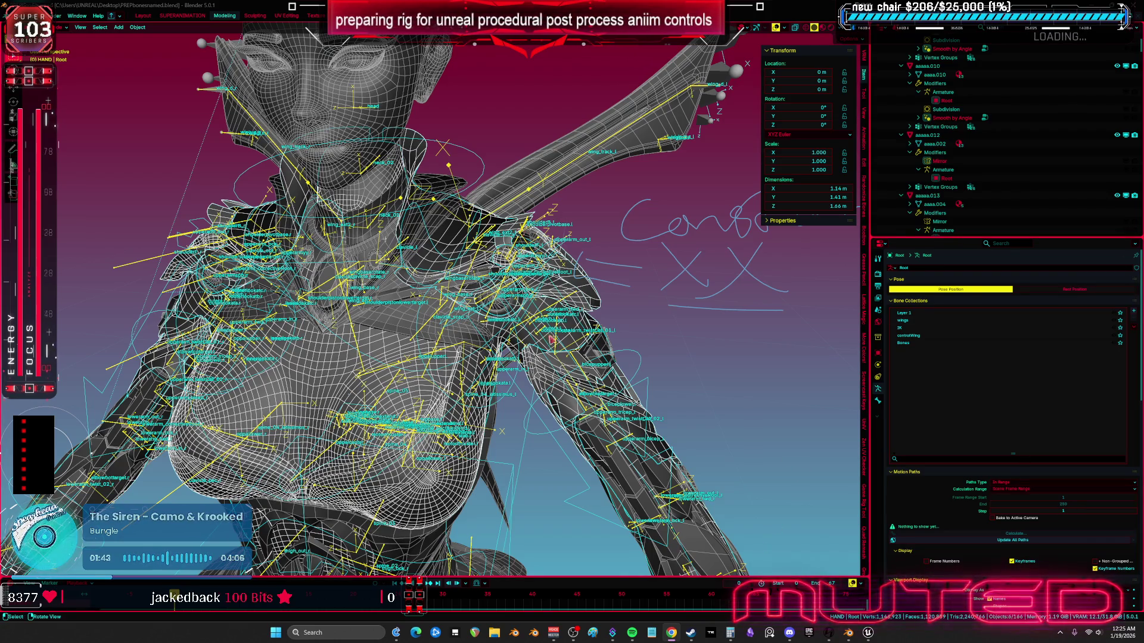
Step: Lower the arm, then wire To Swing & Twist's Swing into Set Rotation's value
{"action": "left_click", "coordinate": [870, 635]}
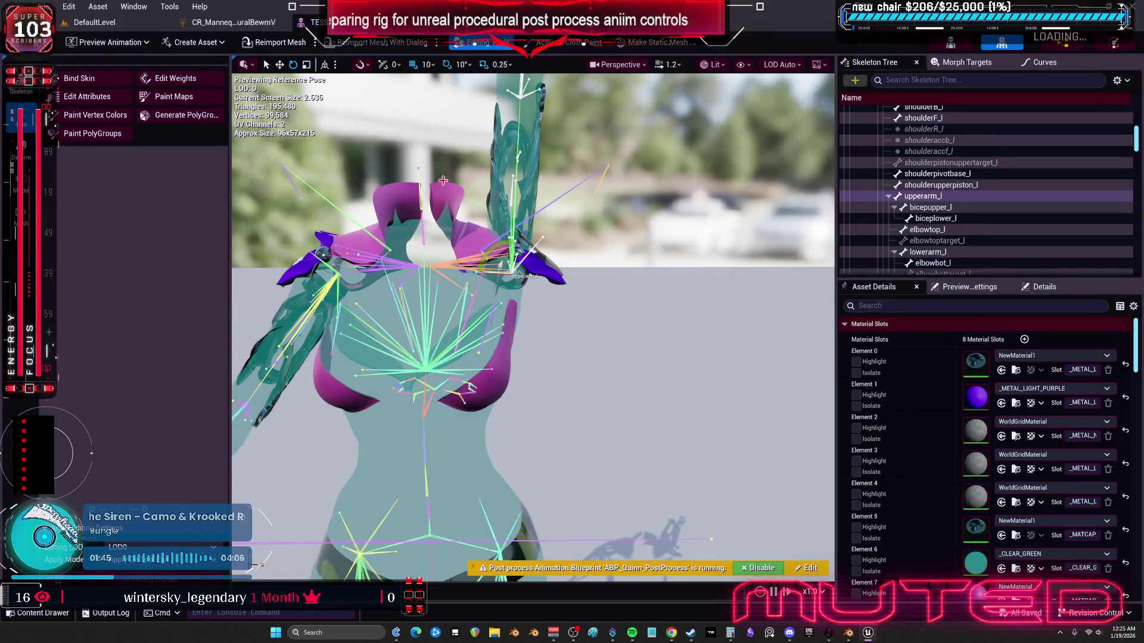
{"action": "mouse_move", "coordinate": [506, 236]}
{"action": "left_mouse_down"}
{"action": "mouse_move", "coordinate": [524, 250]}
{"action": "mouse_move", "coordinate": [510, 241]}
{"action": "mouse_move", "coordinate": [538, 303]}
{"action": "mouse_move", "coordinate": [548, 287]}
{"action": "mouse_move", "coordinate": [541, 301]}
{"action": "left_mouse_up"}
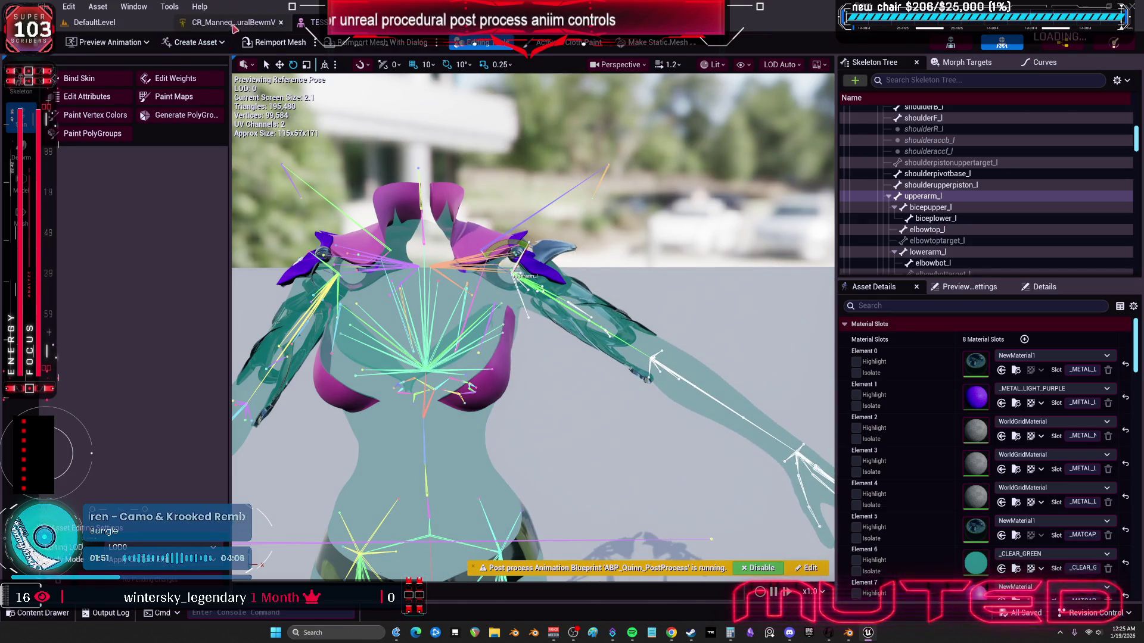
{"action": "left_click", "coordinate": [236, 22]}
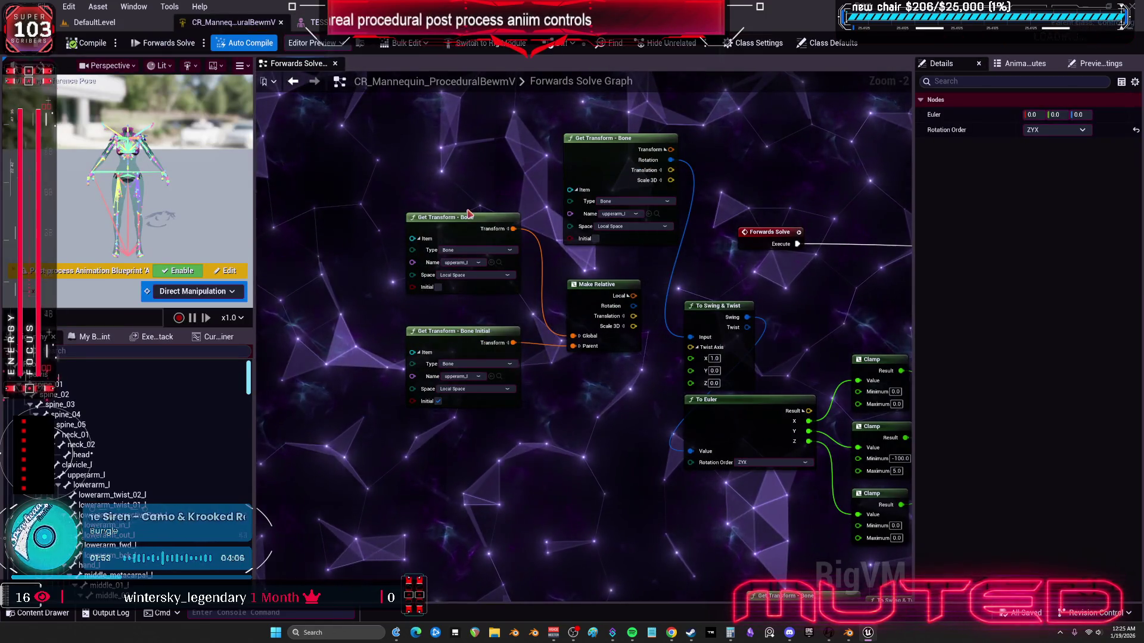
{"action": "left_click", "coordinate": [451, 225]}
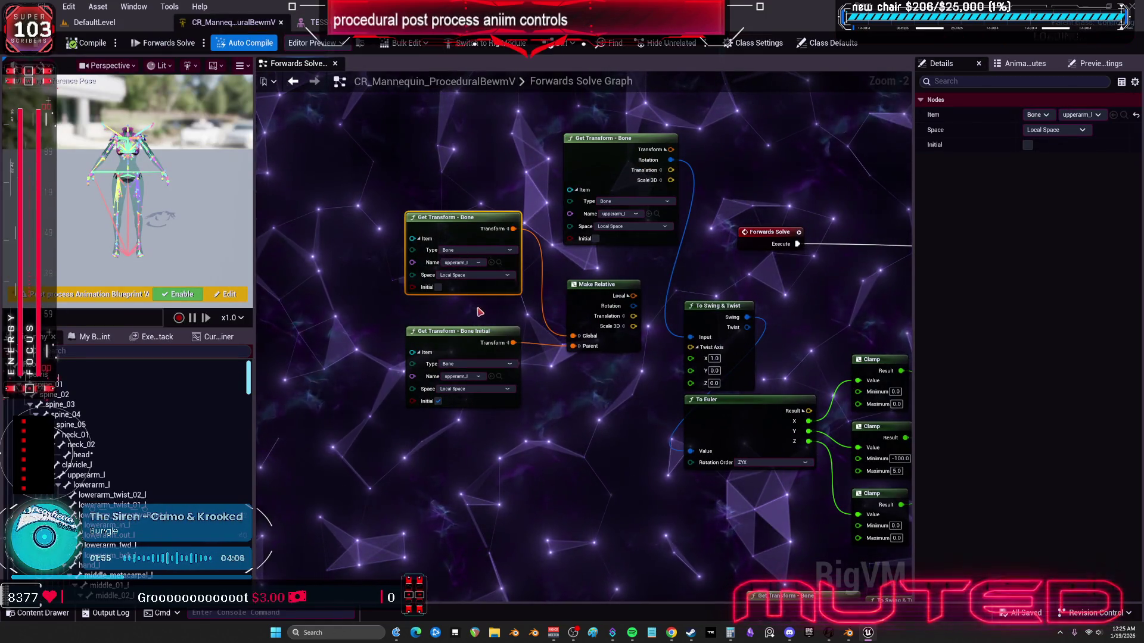
{"action": "left_click", "coordinate": [489, 402]}
{"action": "left_click_drag", "start_coordinate": [666, 296], "coordinate": [547, 338]}
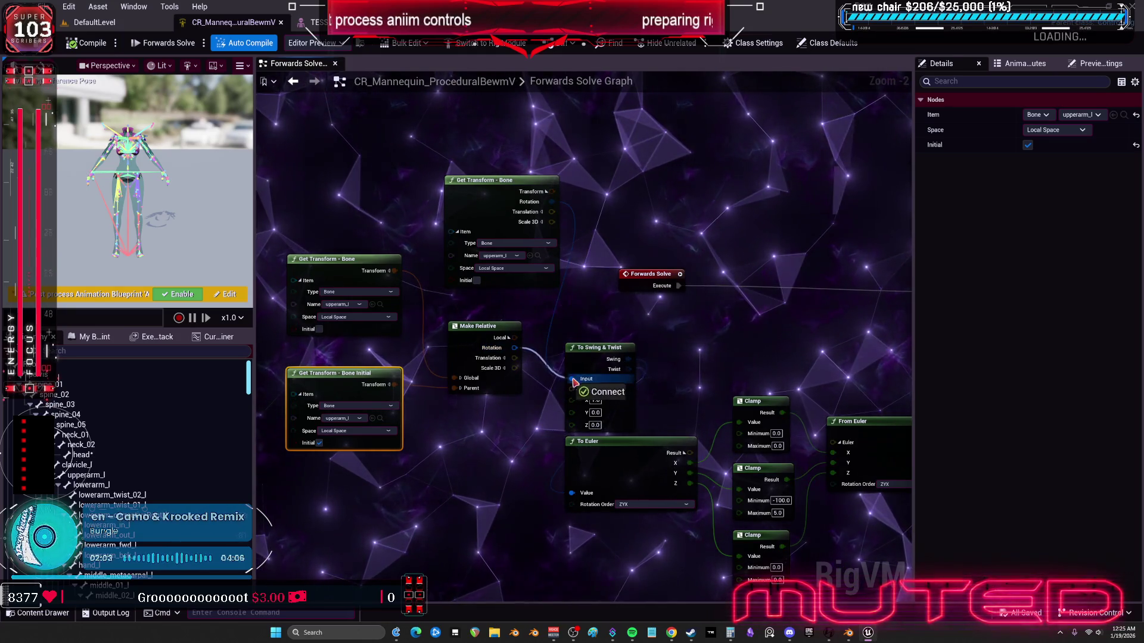
{"action": "left_click_drag", "start_coordinate": [717, 334], "coordinate": [532, 385]}
{"action": "mouse_move", "coordinate": [440, 400]}
{"action": "left_mouse_down"}
{"action": "mouse_move", "coordinate": [723, 359]}
{"action": "mouse_move", "coordinate": [791, 404]}
{"action": "left_mouse_up"}
{"action": "left_click_drag", "start_coordinate": [634, 398], "coordinate": [709, 369]}
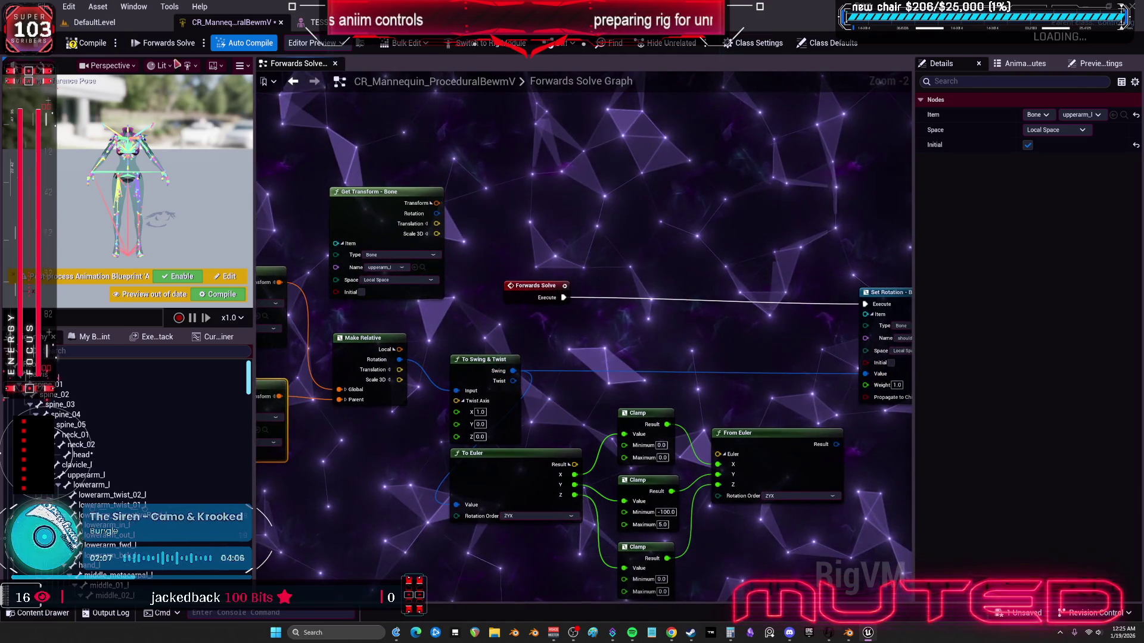
Step: Test the arm swing, then disconnect, compile and reconnect Forwards Solve to Set Rotation
{"action": "left_click", "coordinate": [313, 22]}
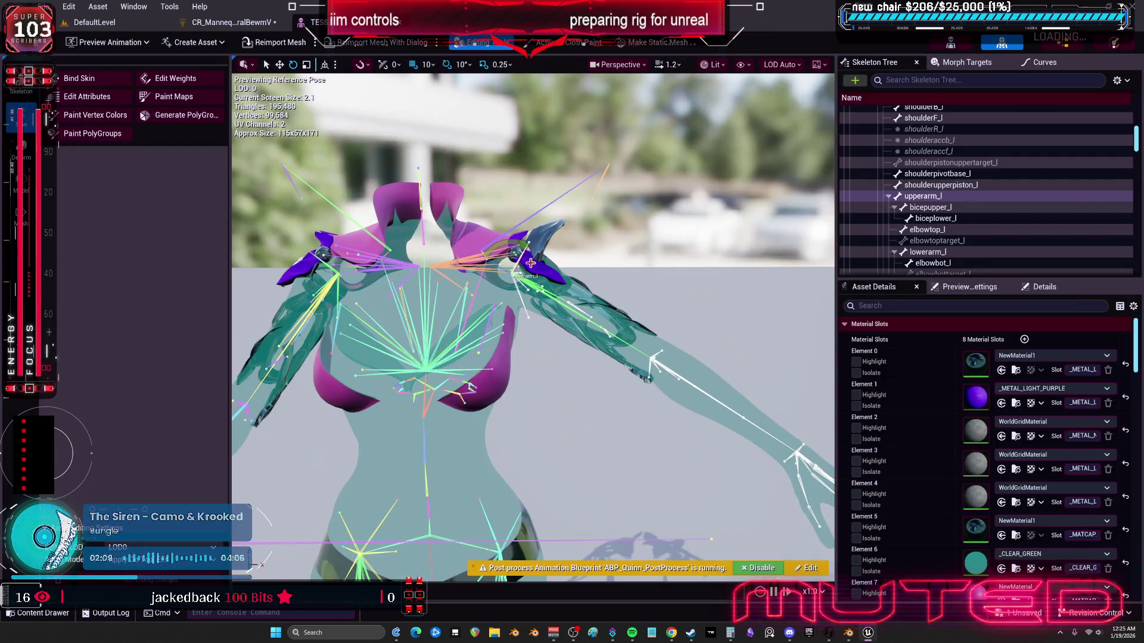
{"action": "mouse_move", "coordinate": [531, 263]}
{"action": "left_mouse_down"}
{"action": "mouse_move", "coordinate": [538, 293]}
{"action": "mouse_move", "coordinate": [524, 265]}
{"action": "mouse_move", "coordinate": [467, 267]}
{"action": "mouse_move", "coordinate": [551, 267]}
{"action": "mouse_move", "coordinate": [523, 242]}
{"action": "left_mouse_up"}
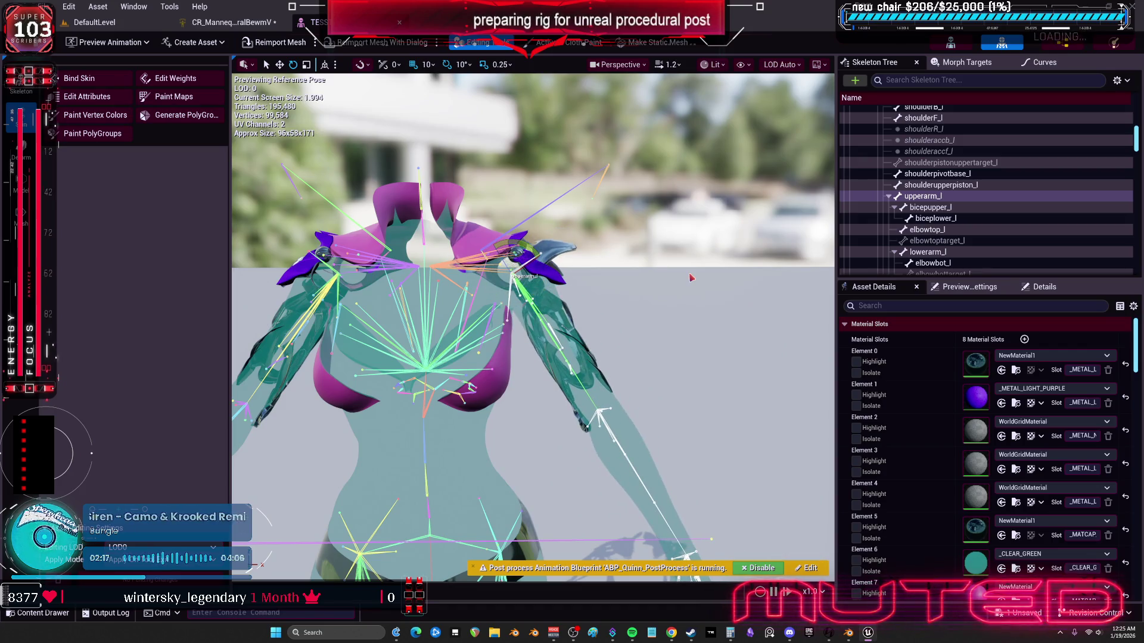
{"action": "left_click_drag", "start_coordinate": [650, 254], "coordinate": [639, 230]}
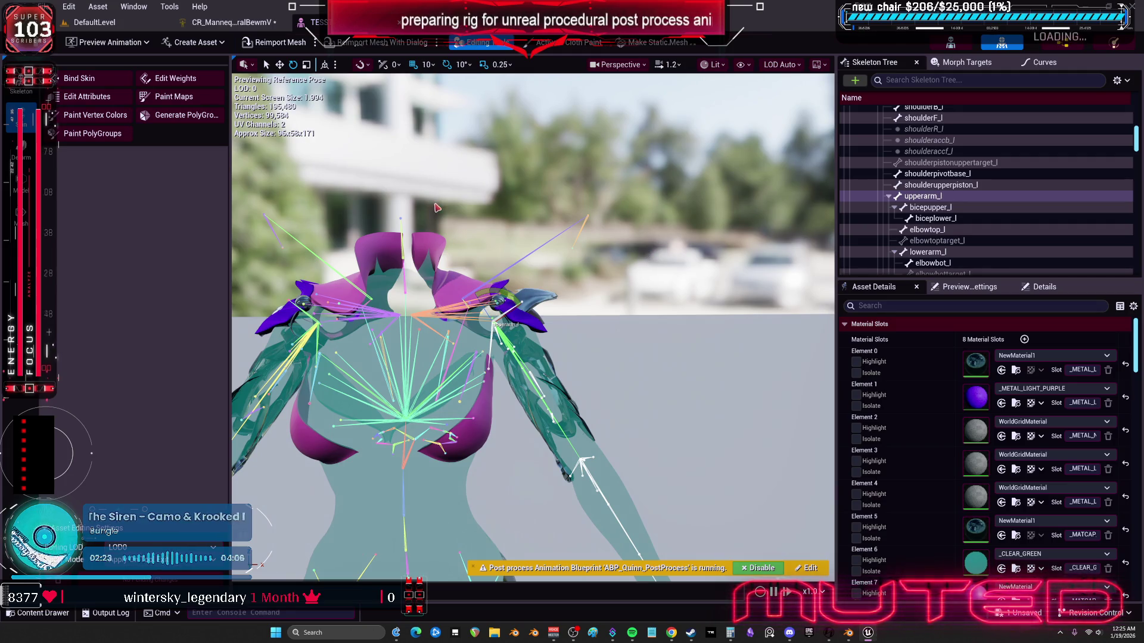
{"action": "left_click", "coordinate": [229, 22]}
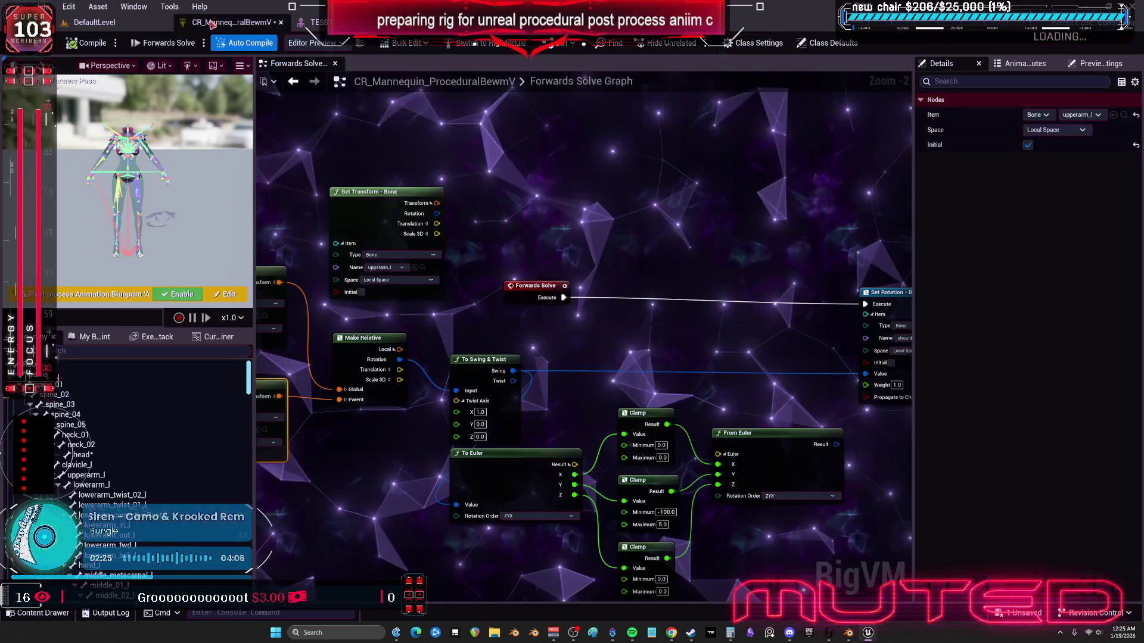
{"action": "left_click", "coordinate": [563, 298], "text": "alt"}
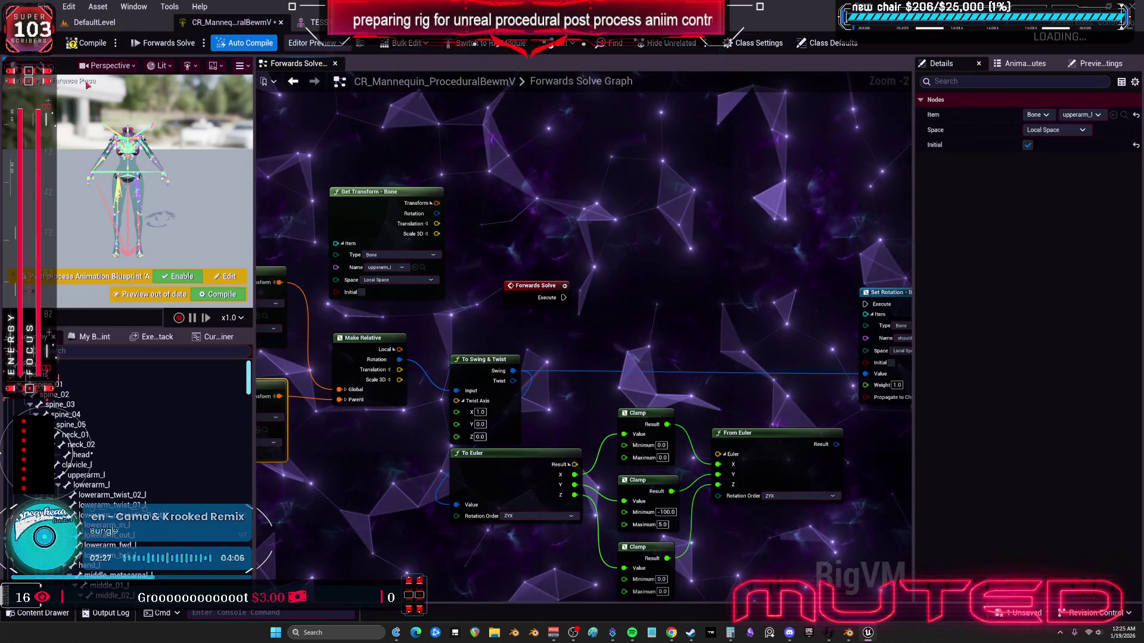
{"action": "left_click", "coordinate": [87, 44]}
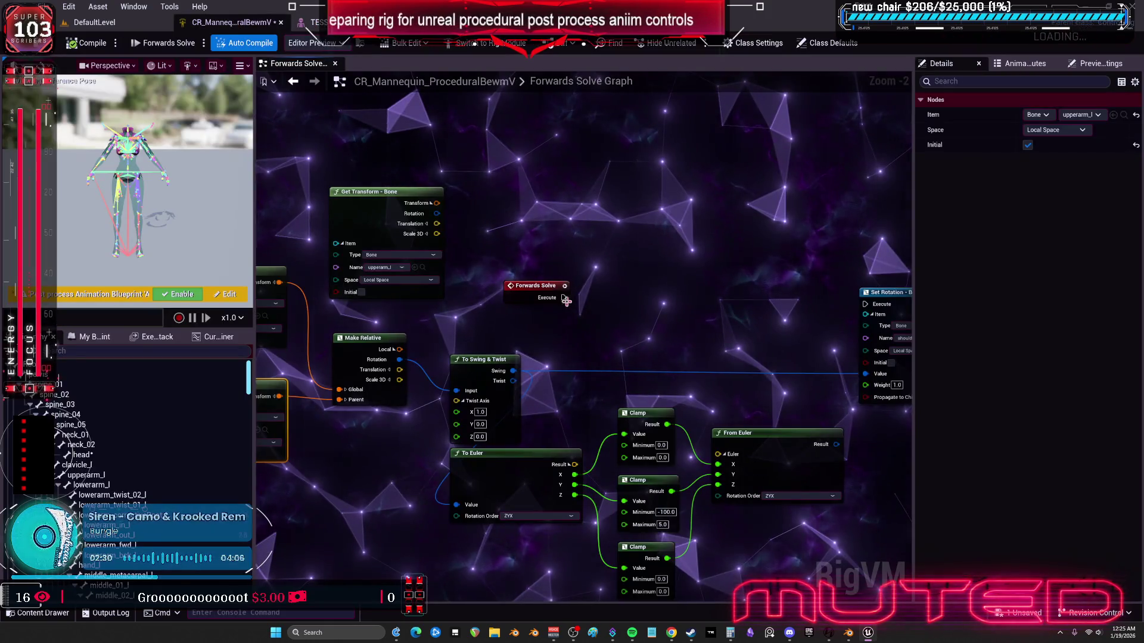
{"action": "mouse_move", "coordinate": [563, 298]}
{"action": "left_mouse_down"}
{"action": "mouse_move", "coordinate": [868, 327]}
{"action": "mouse_move", "coordinate": [865, 304]}
{"action": "left_mouse_up"}
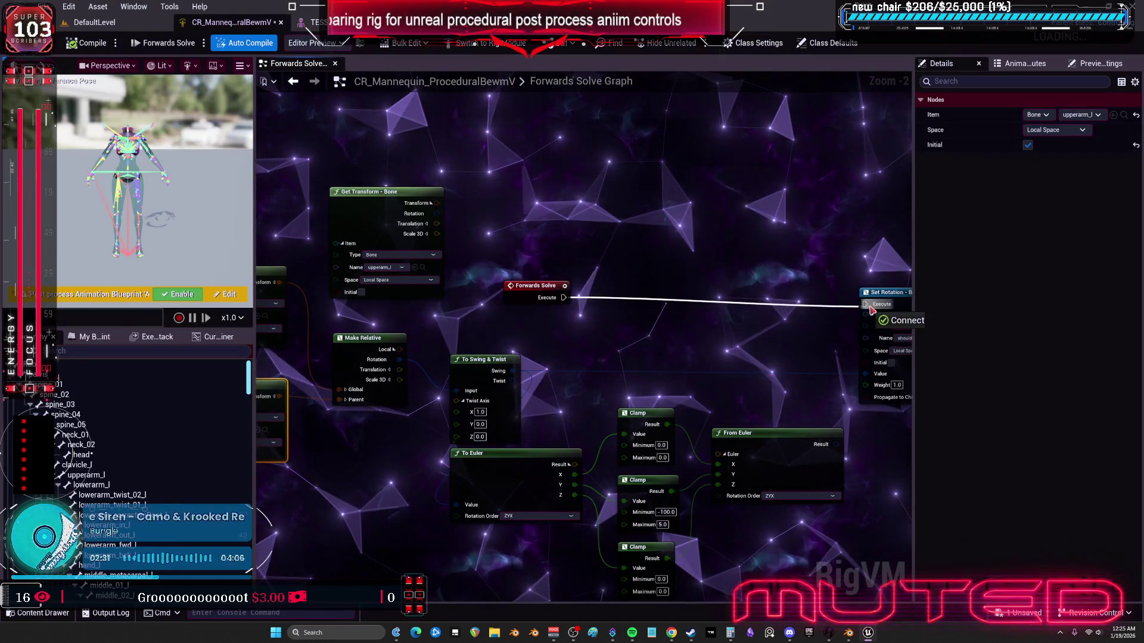
{"action": "left_click_drag", "start_coordinate": [733, 285], "coordinate": [657, 282]}
{"action": "left_click", "coordinate": [781, 289]}
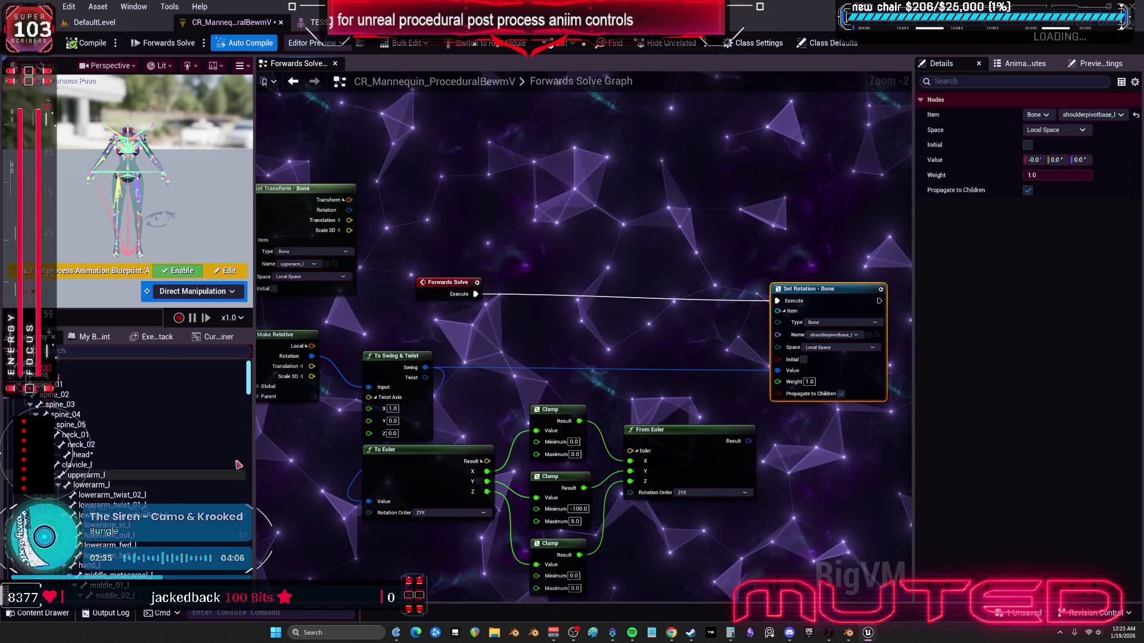
Step: Add a Set Relative Transform node for shoulderpivotbase_l above Set Rotation - Bone
{"action": "left_click", "coordinate": [103, 353]}
{"action": "type", "text": "should"}
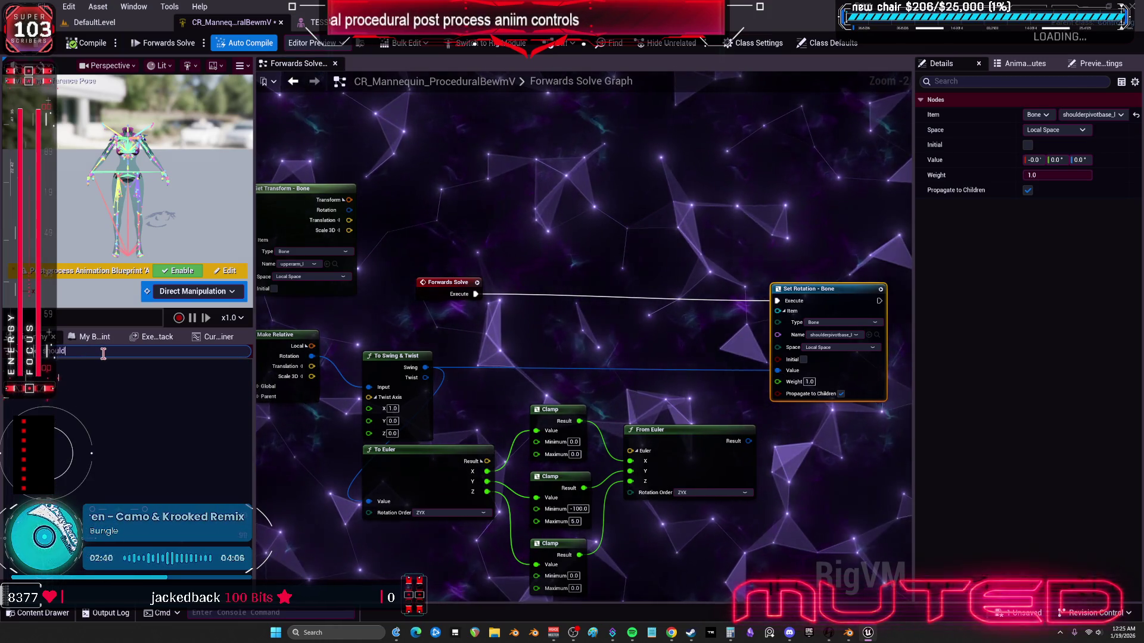
{"action": "type", "text": "er"}
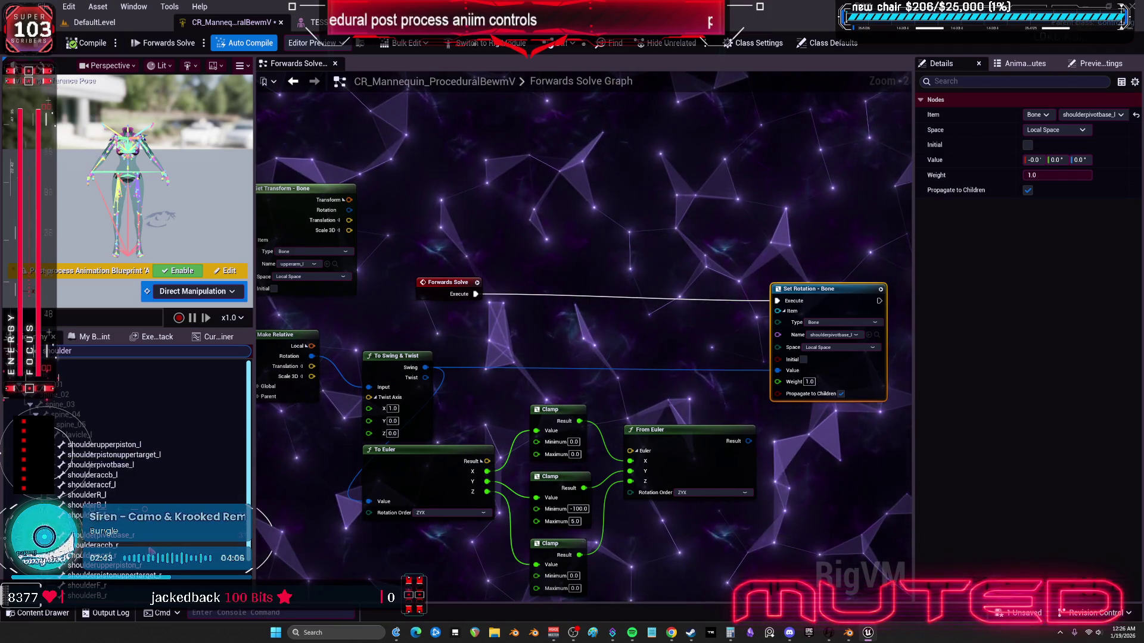
{"action": "left_click", "coordinate": [126, 468]}
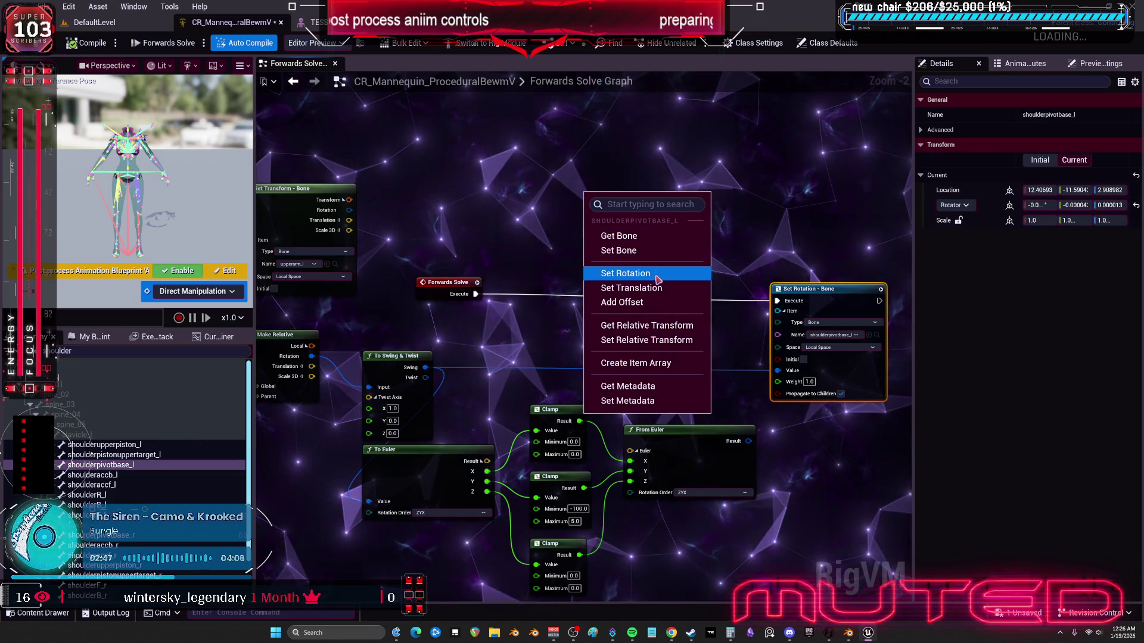
{"action": "left_click", "coordinate": [668, 347]}
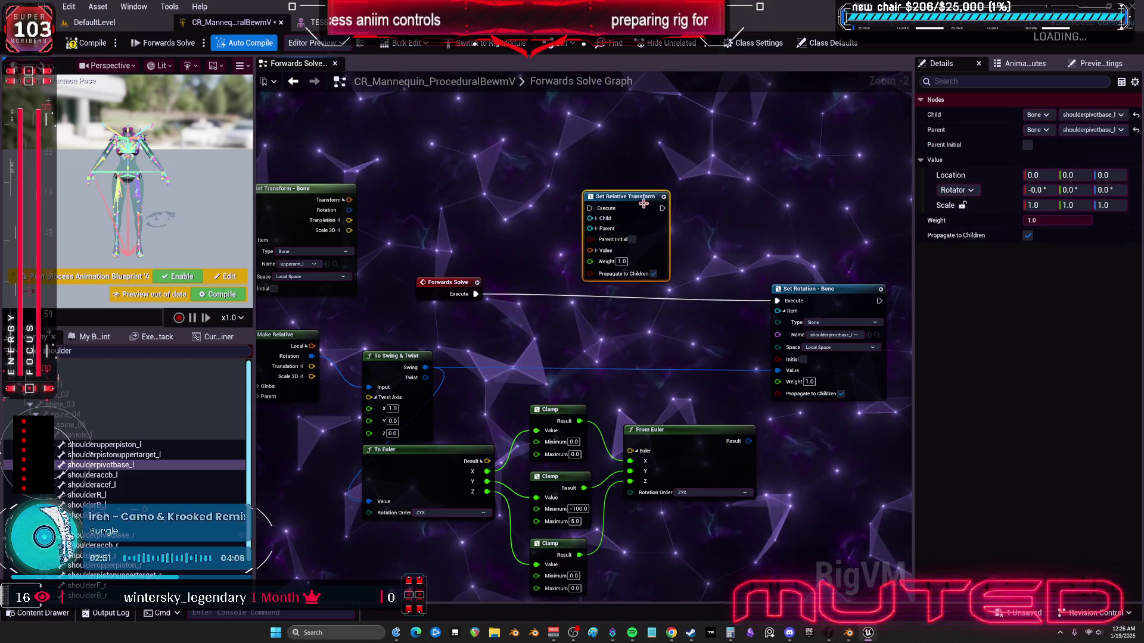
{"action": "left_click_drag", "start_coordinate": [644, 204], "coordinate": [725, 170]}
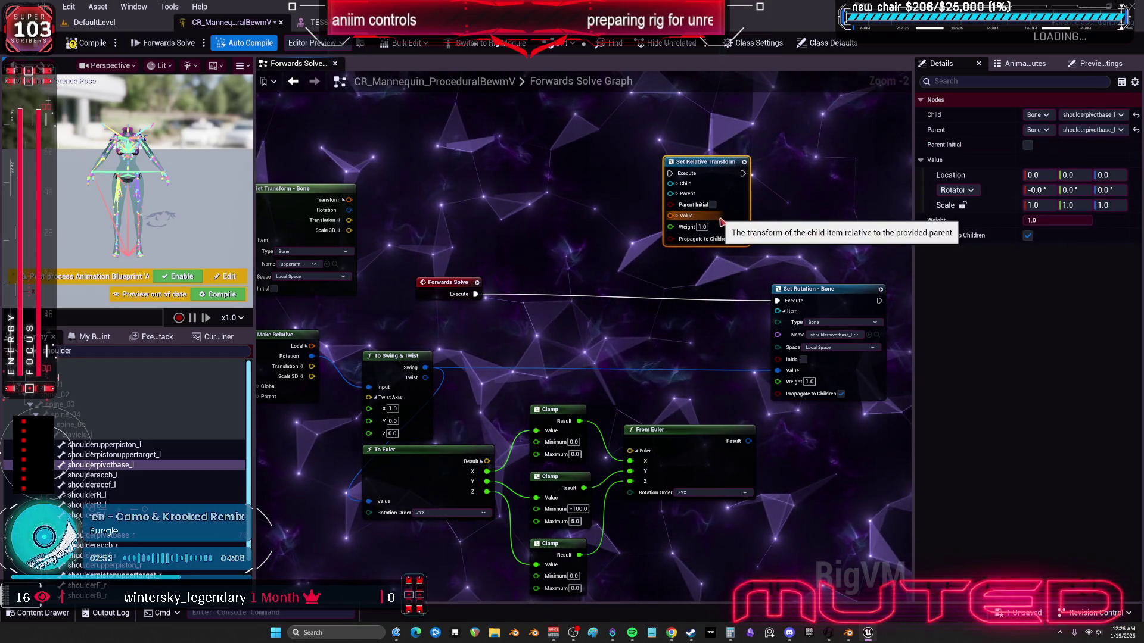